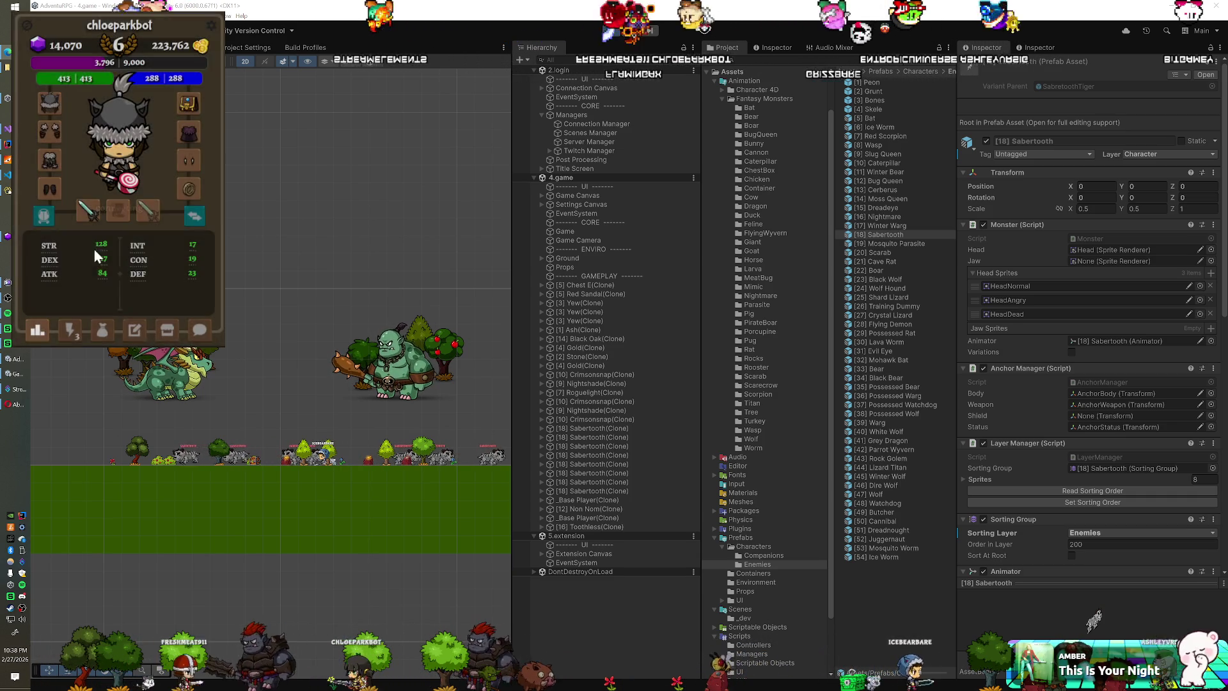
Step: Try opening Chest E from the nearby-objects list, get the Rusted Key message, then show the bag
click(70, 332)
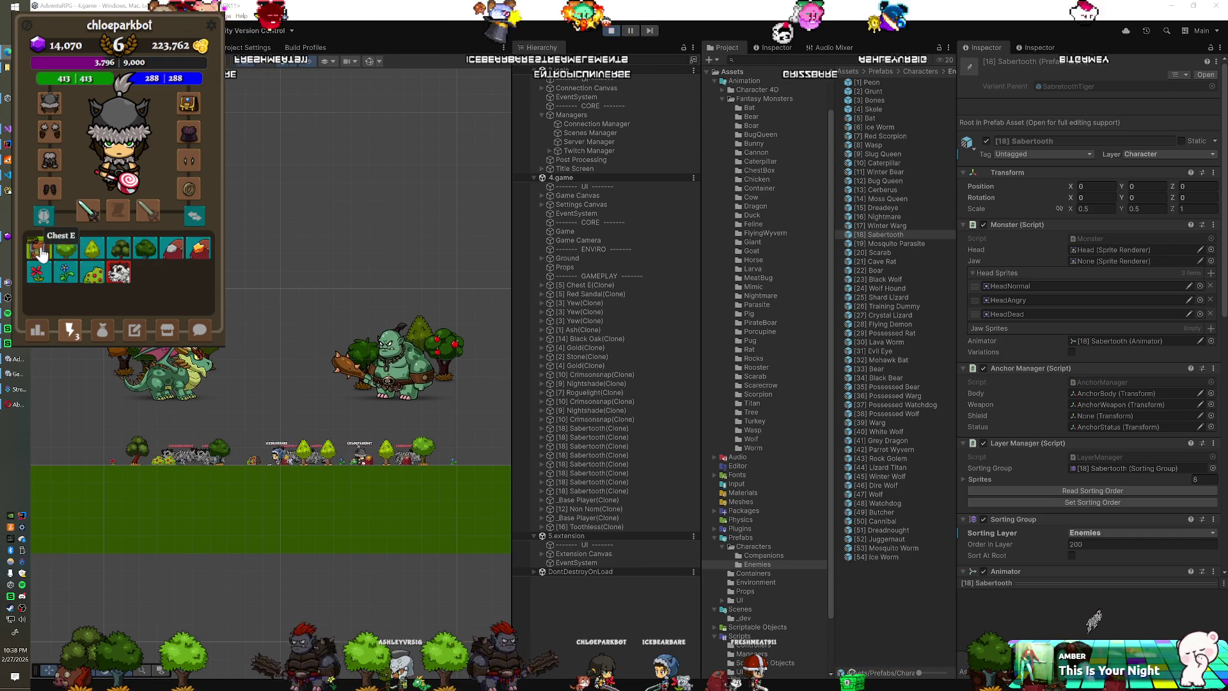
click(39, 252)
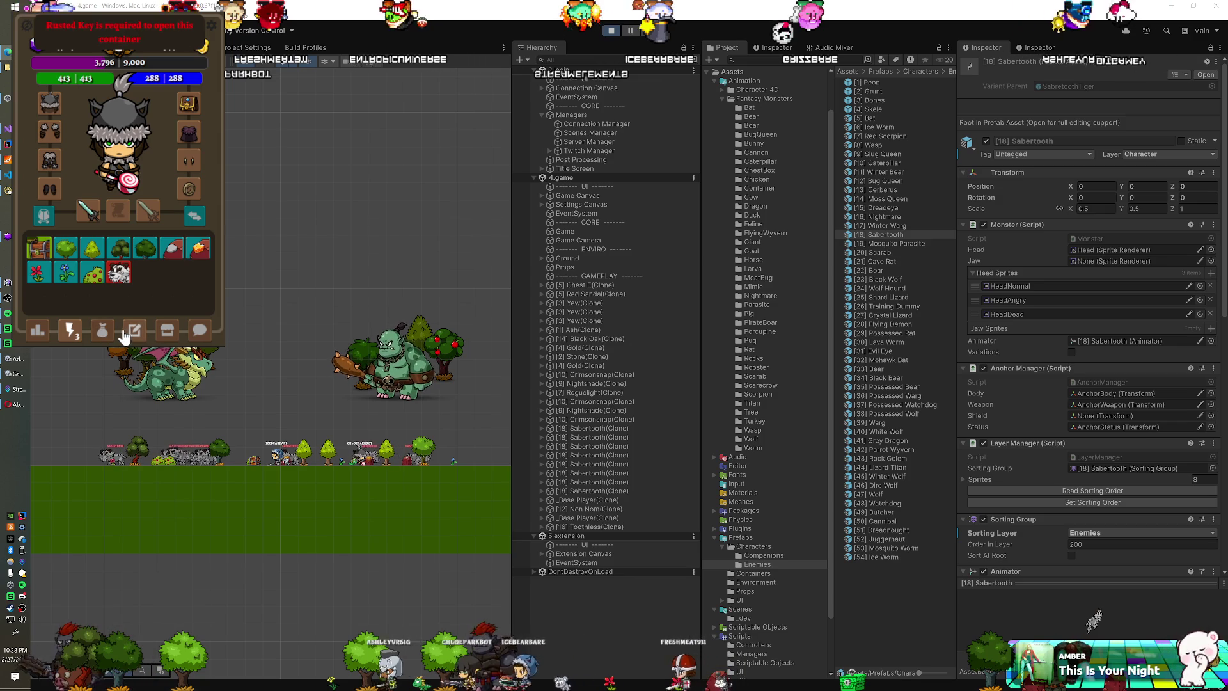
click(103, 333)
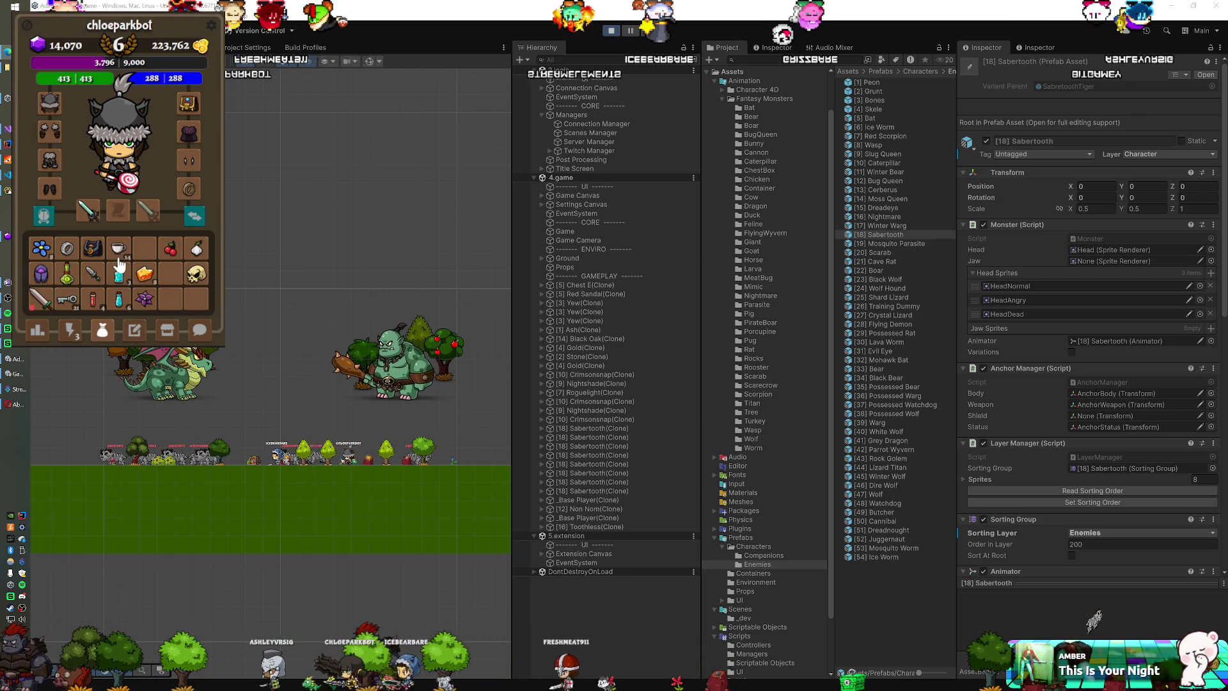
Step: Buy a key for 10 gold from the shop's trinkets and keys category
click(168, 333)
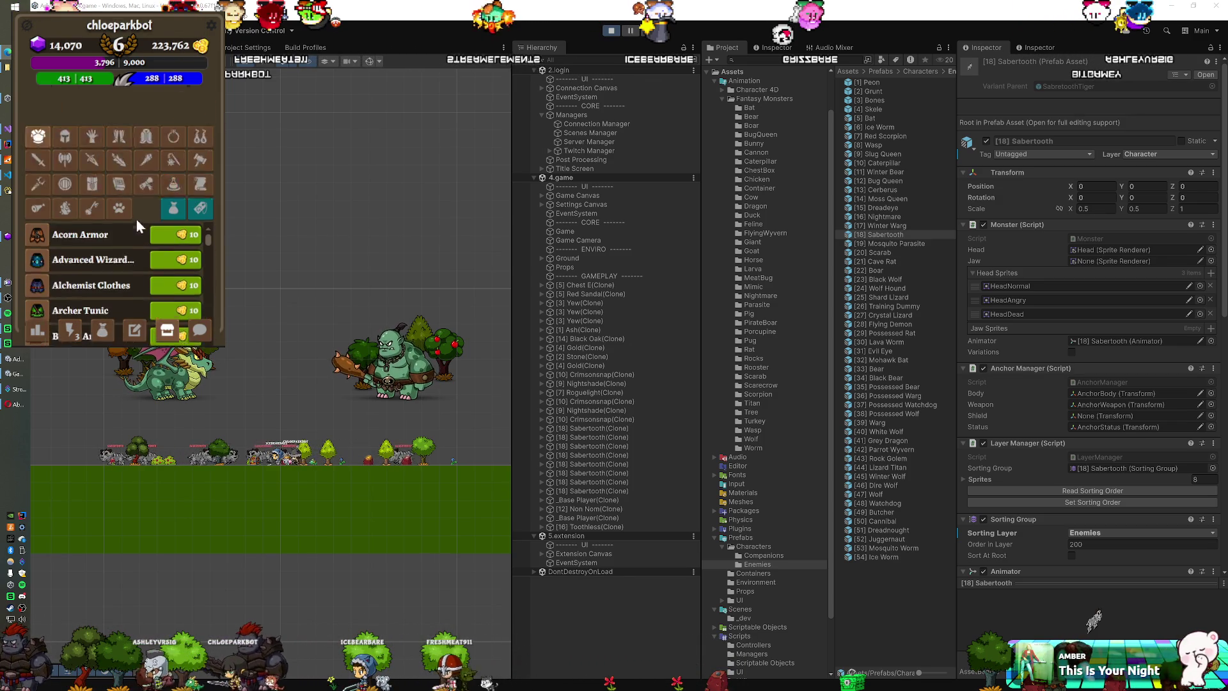
click(93, 149)
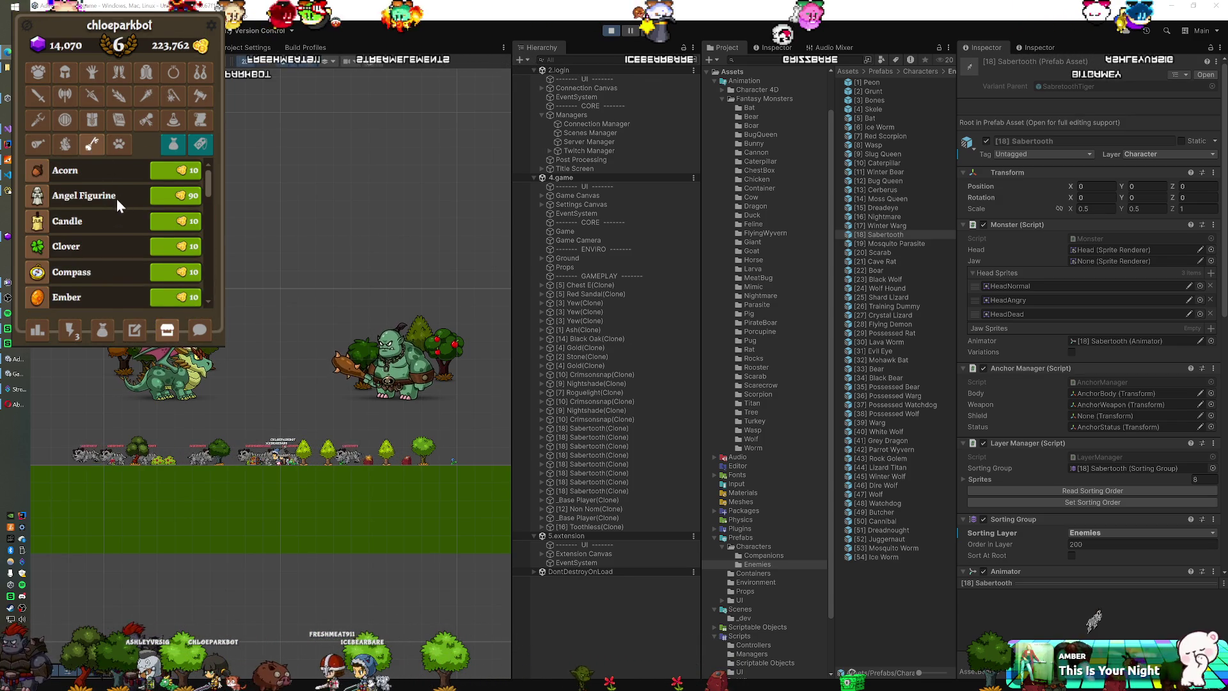
click(100, 334)
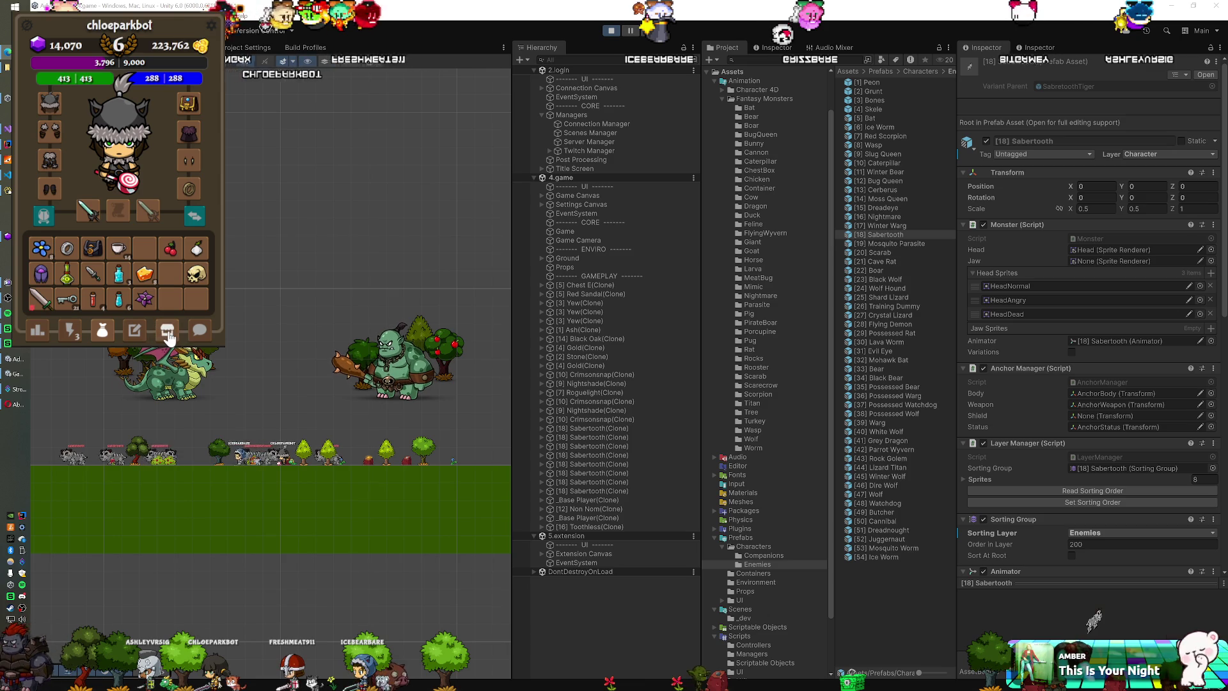
click(168, 332)
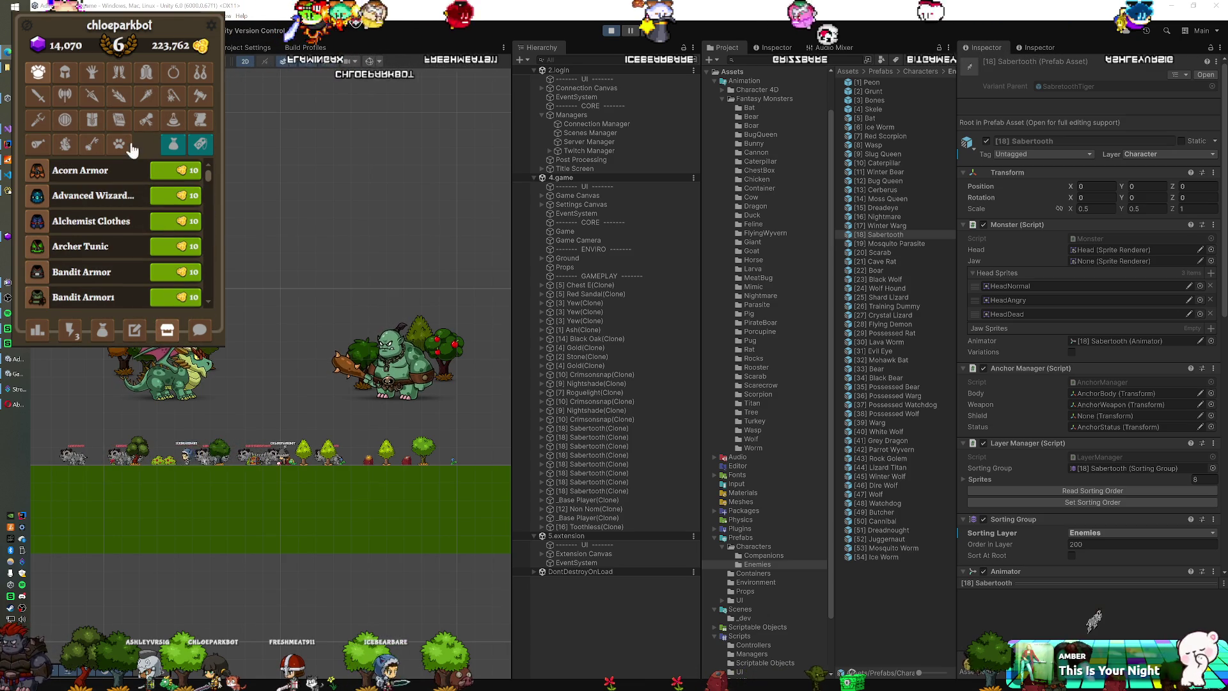
click(89, 148)
scroll(113, 223, down, 5)
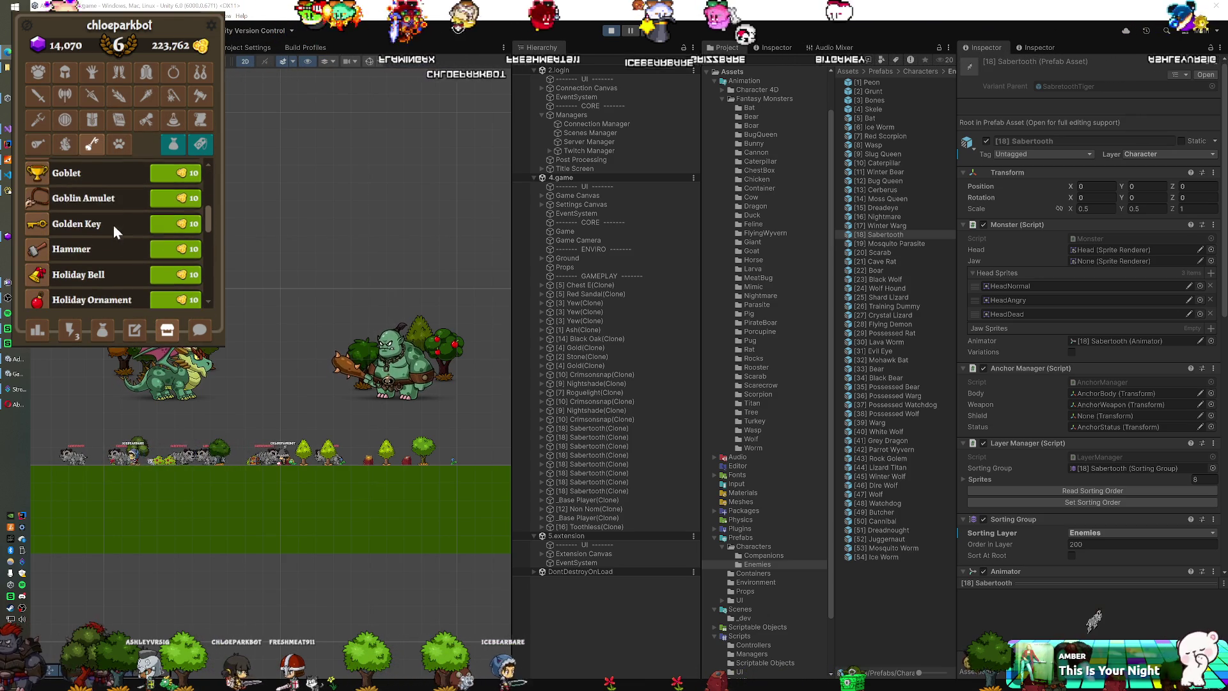
click(167, 223)
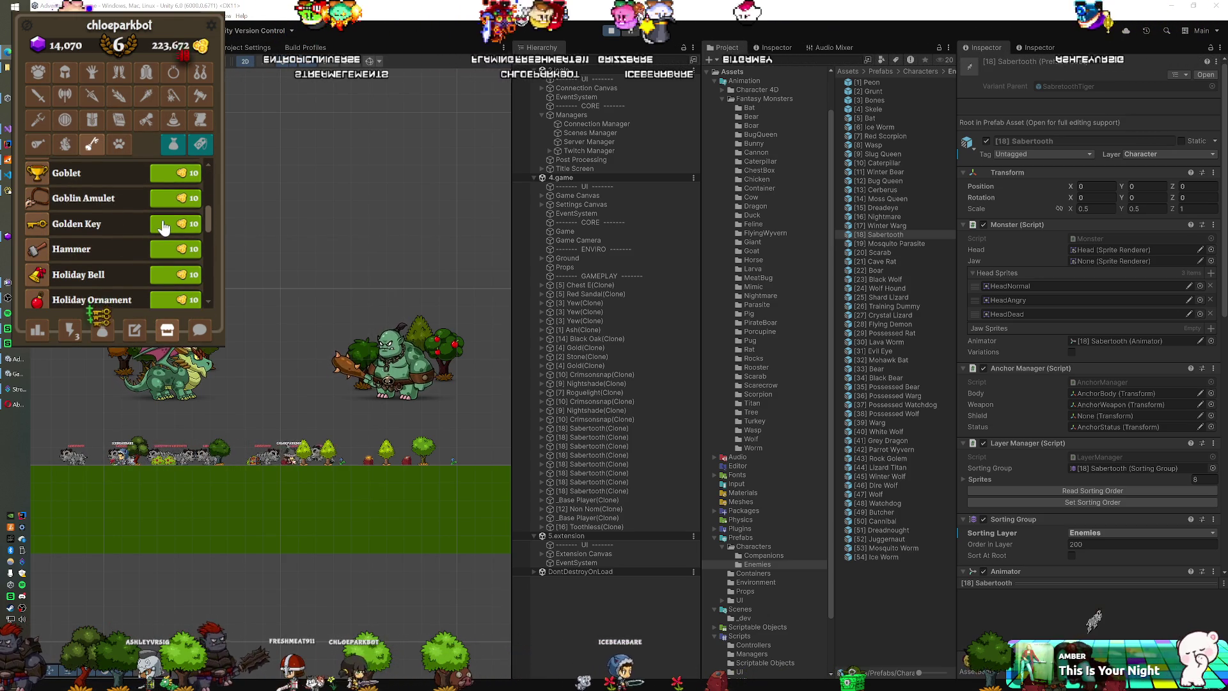
scroll(89, 237, down, 10)
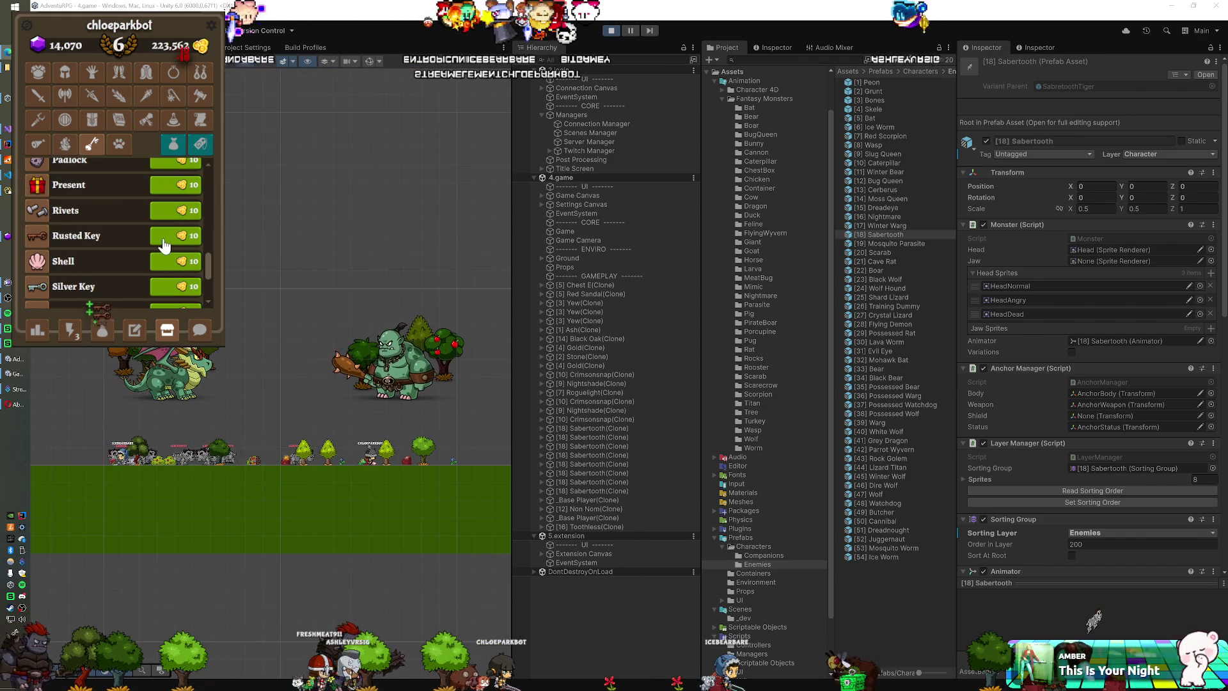
Step: Try equipping the bought key from the bag, then return to the nearby-objects list
click(102, 330)
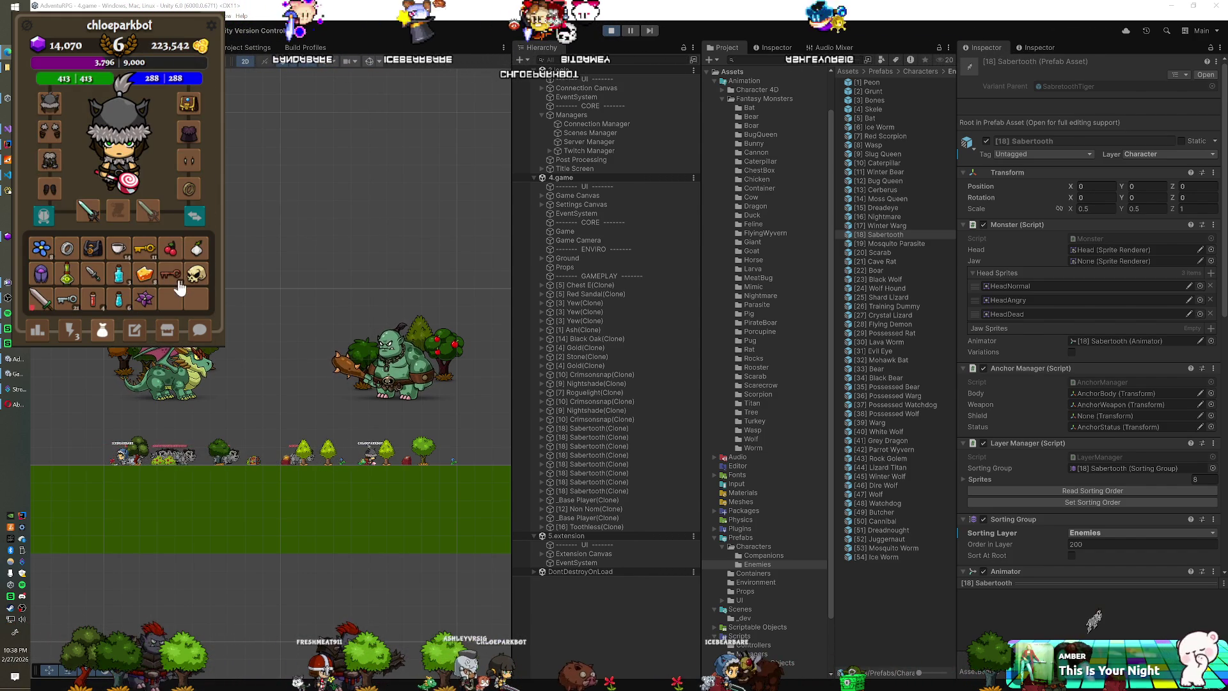
drag(121, 181, 127, 192)
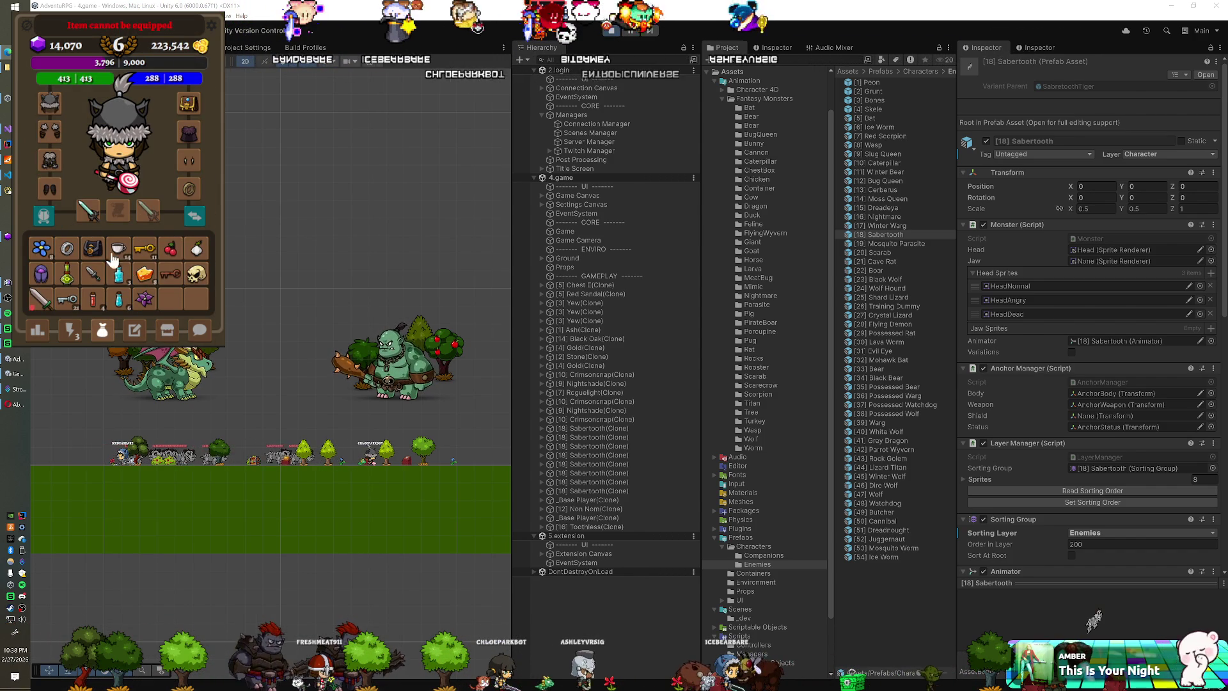
click(67, 331)
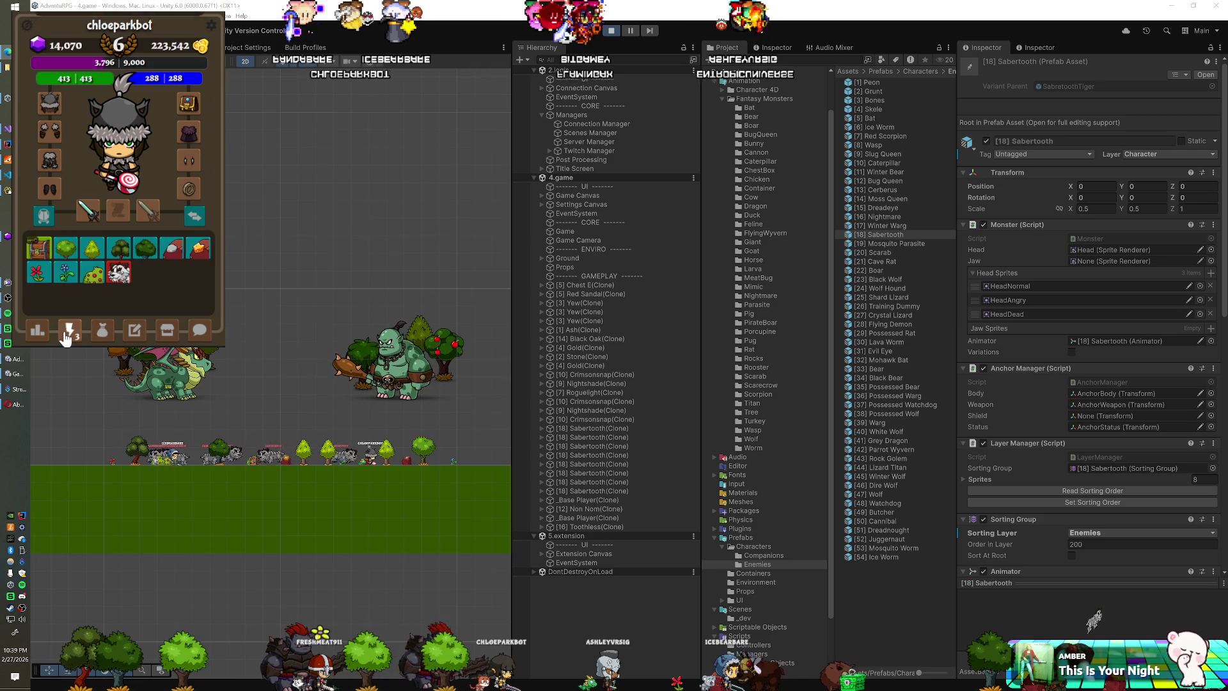
Step: Use the chest to raise gold to 223,962 and close the Shard Lizard Corpse loot window
click(39, 250)
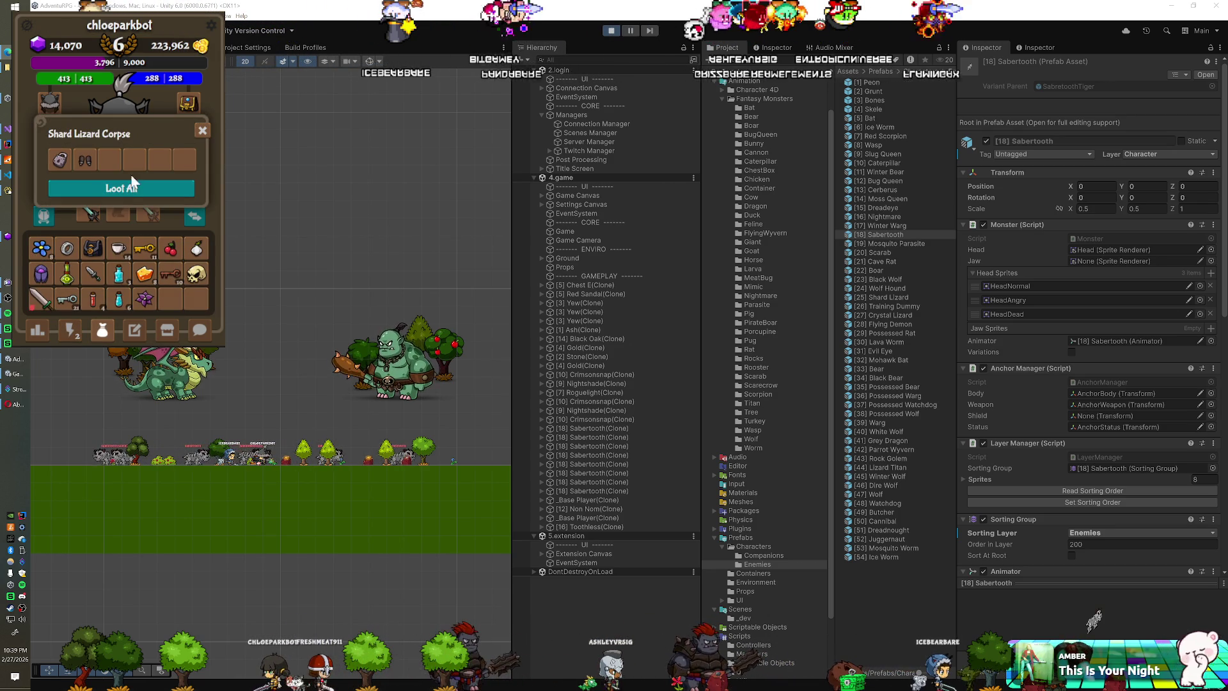
click(202, 131)
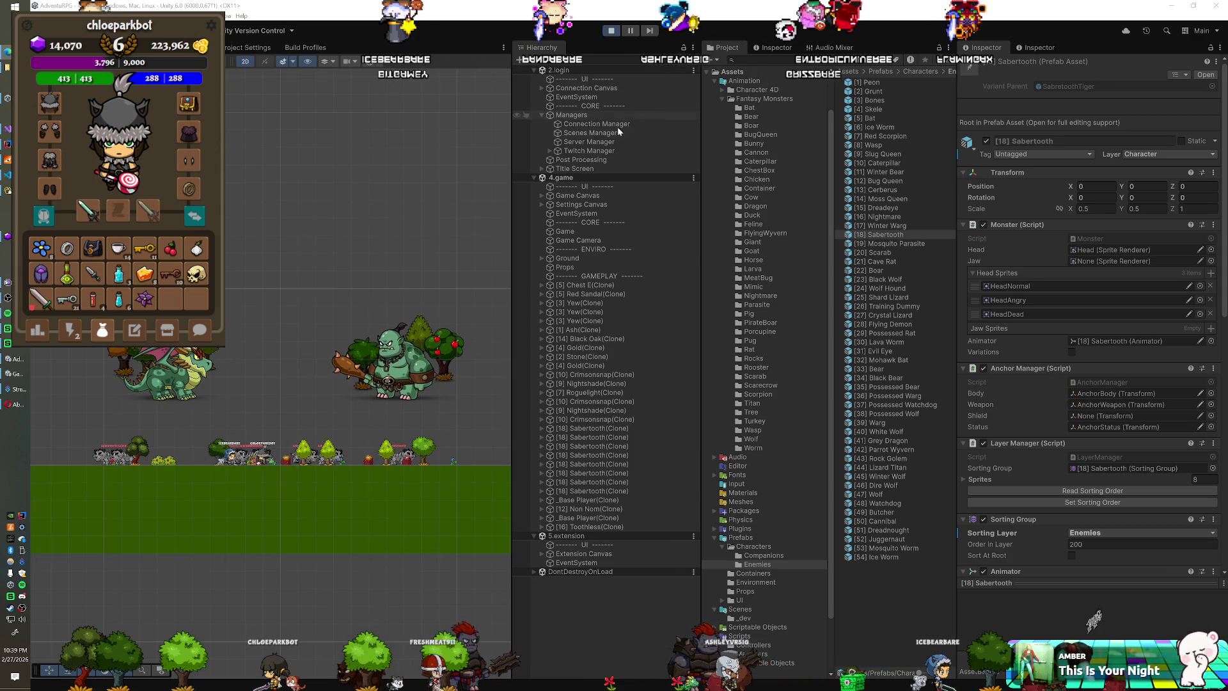
key(alt+Tab)
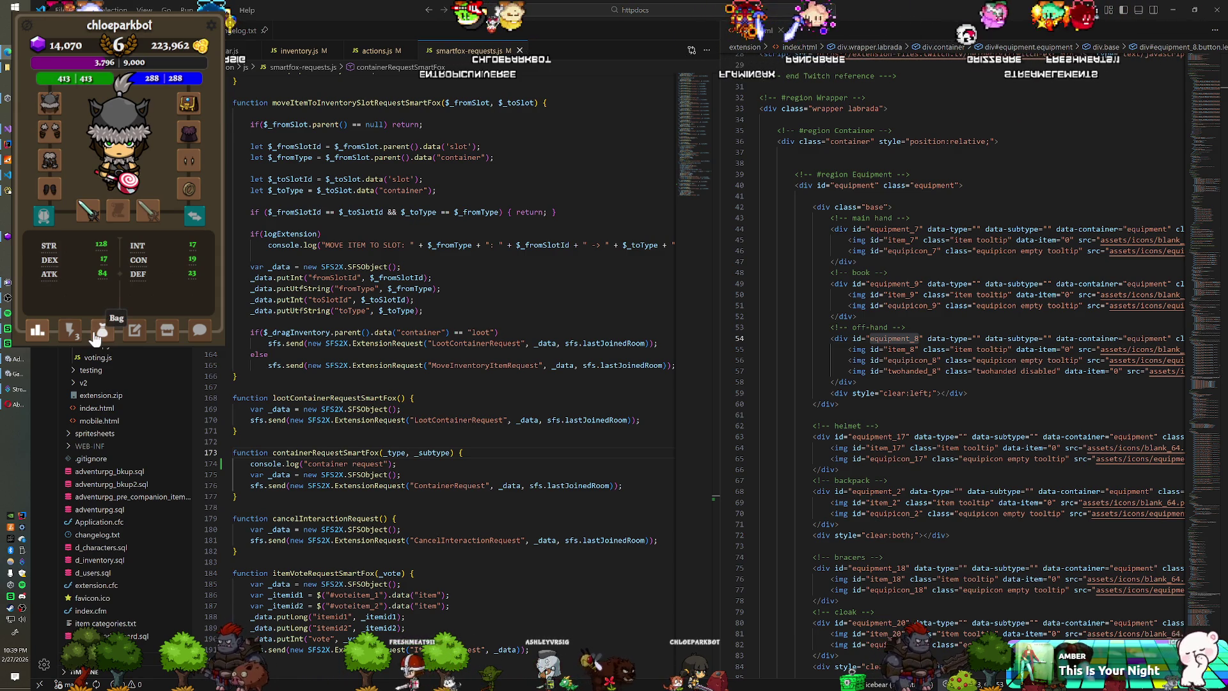
Step: Leave the containerRequestSmartFox code in smartfox-requests.js and return to the running game
key(alt+Tab)
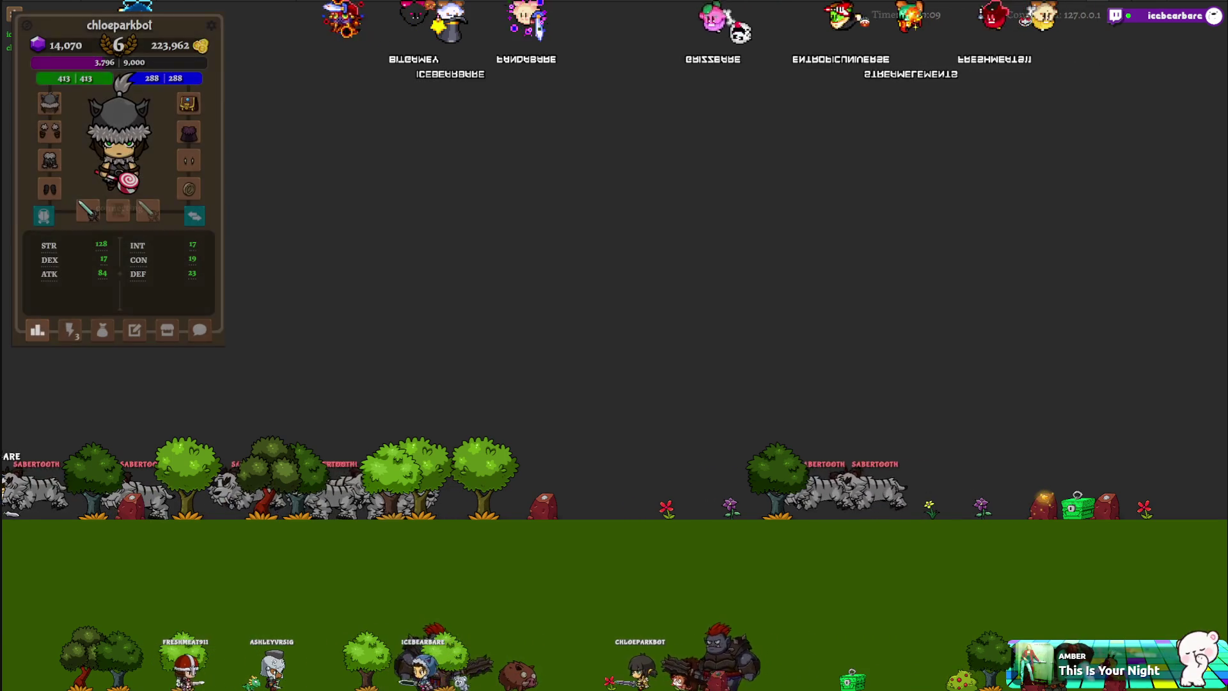
Step: Go from the bag to the nearby-objects list and use the chest again, raising gold to 224,277
click(102, 330)
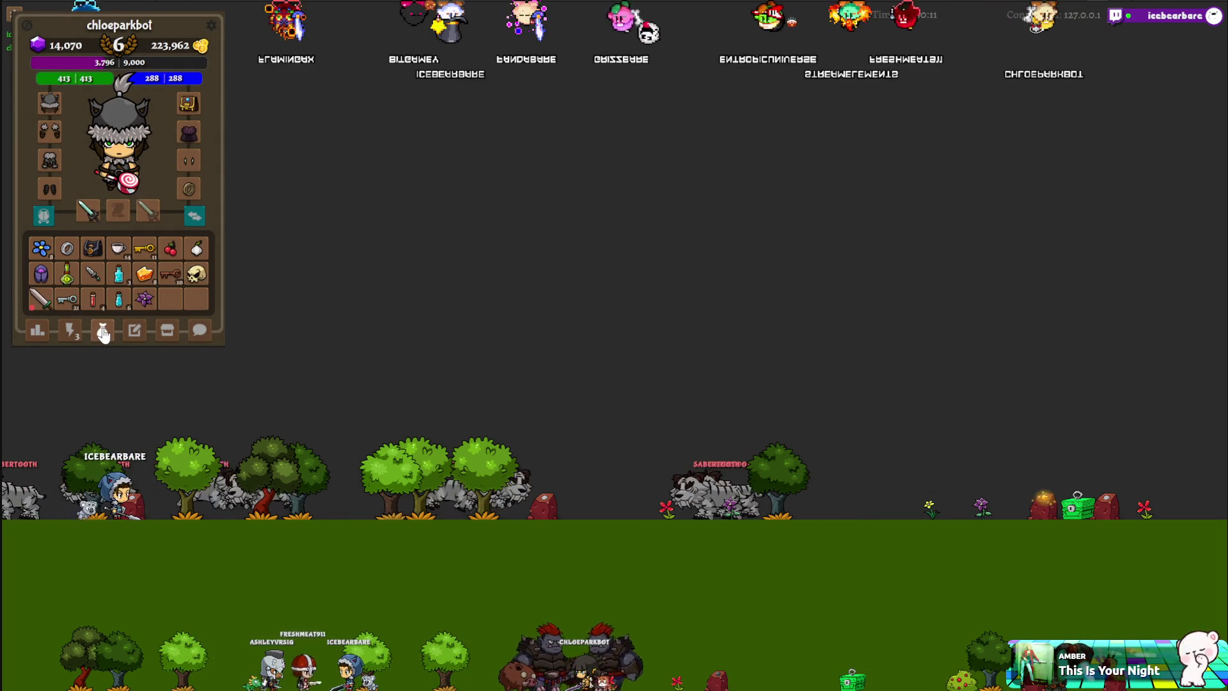
click(75, 330)
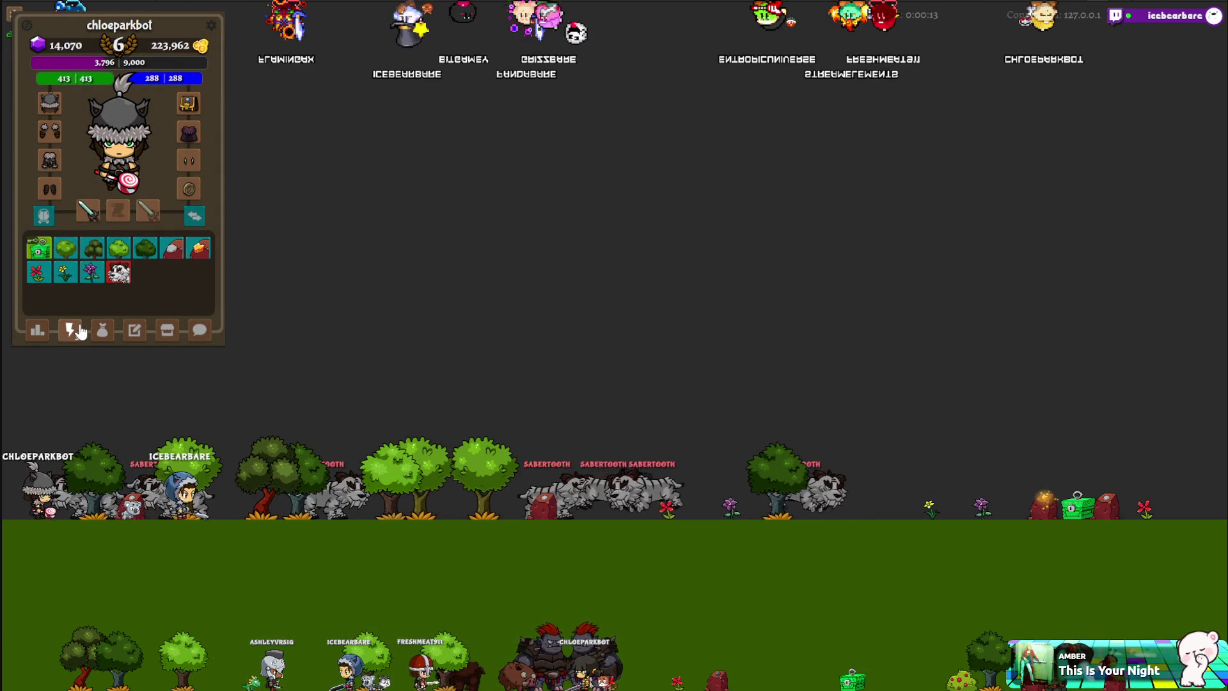
click(40, 253)
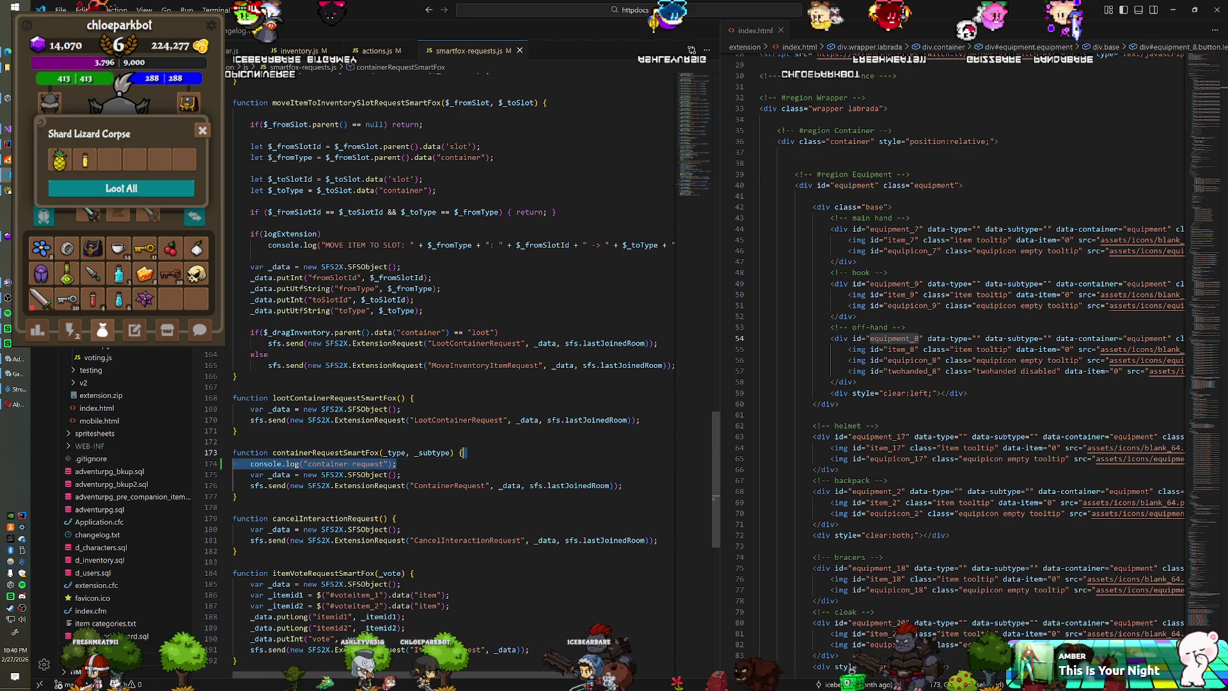
Step: Delete the container request log line, then open requests.js and start a search for container code
key(BackSpace)
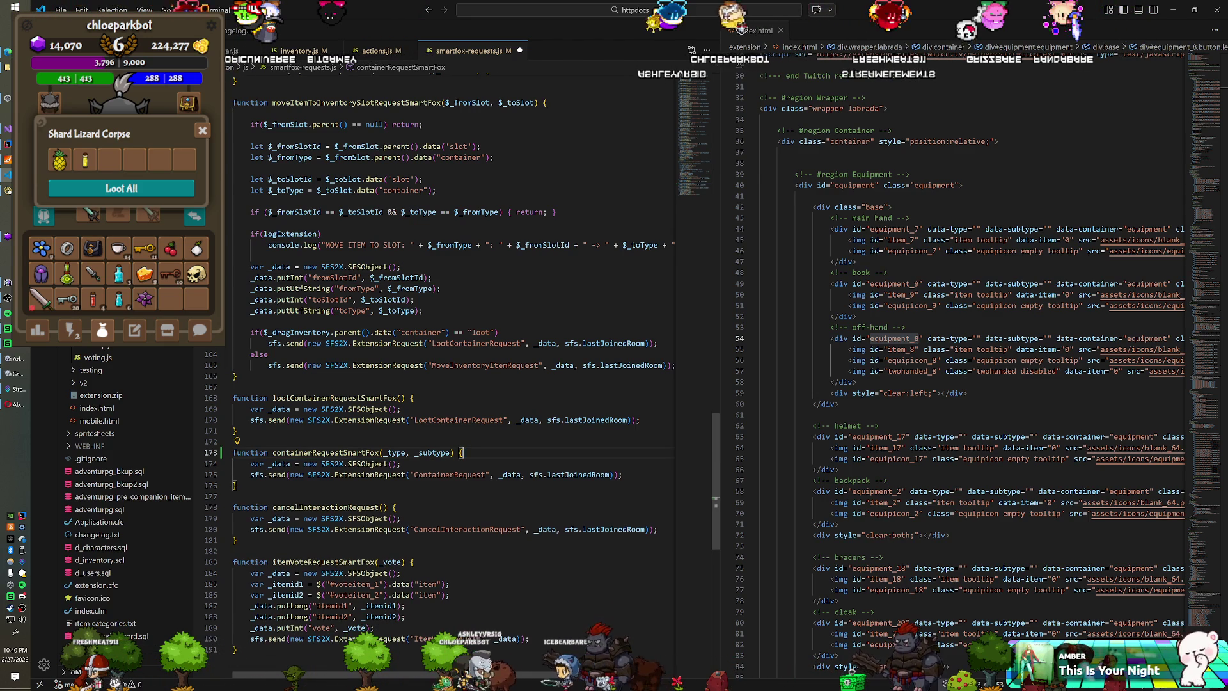
scroll(448, 351, up, 6)
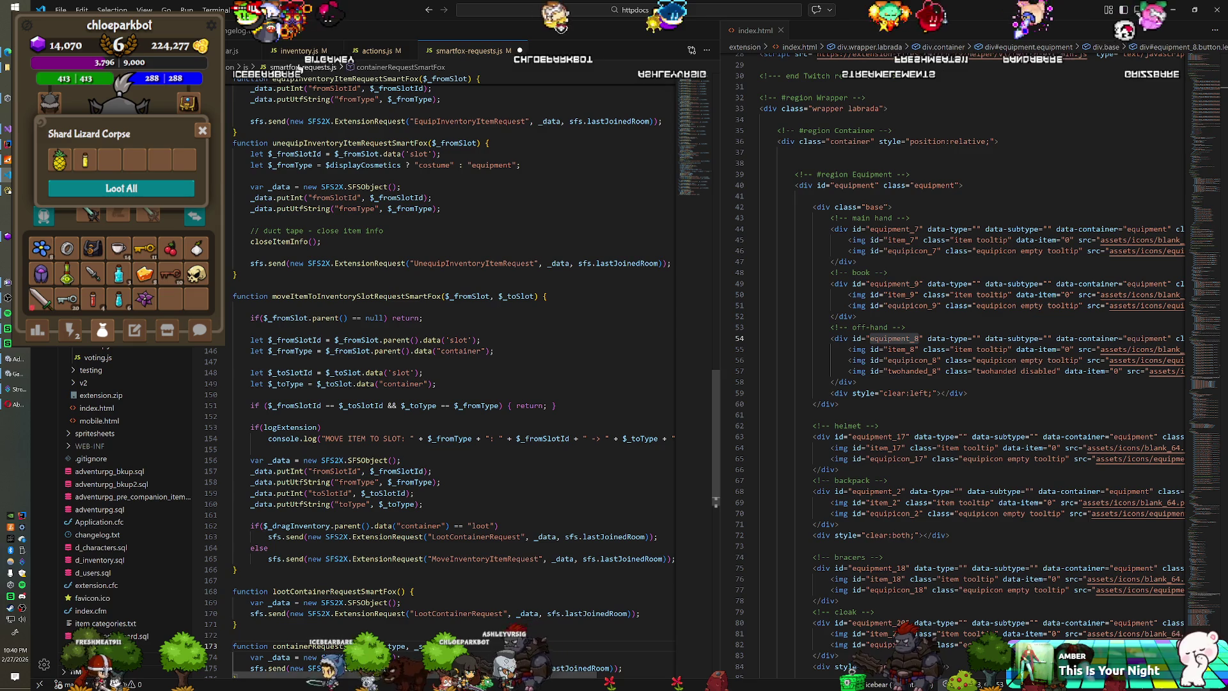
key(ctrl+Tab)
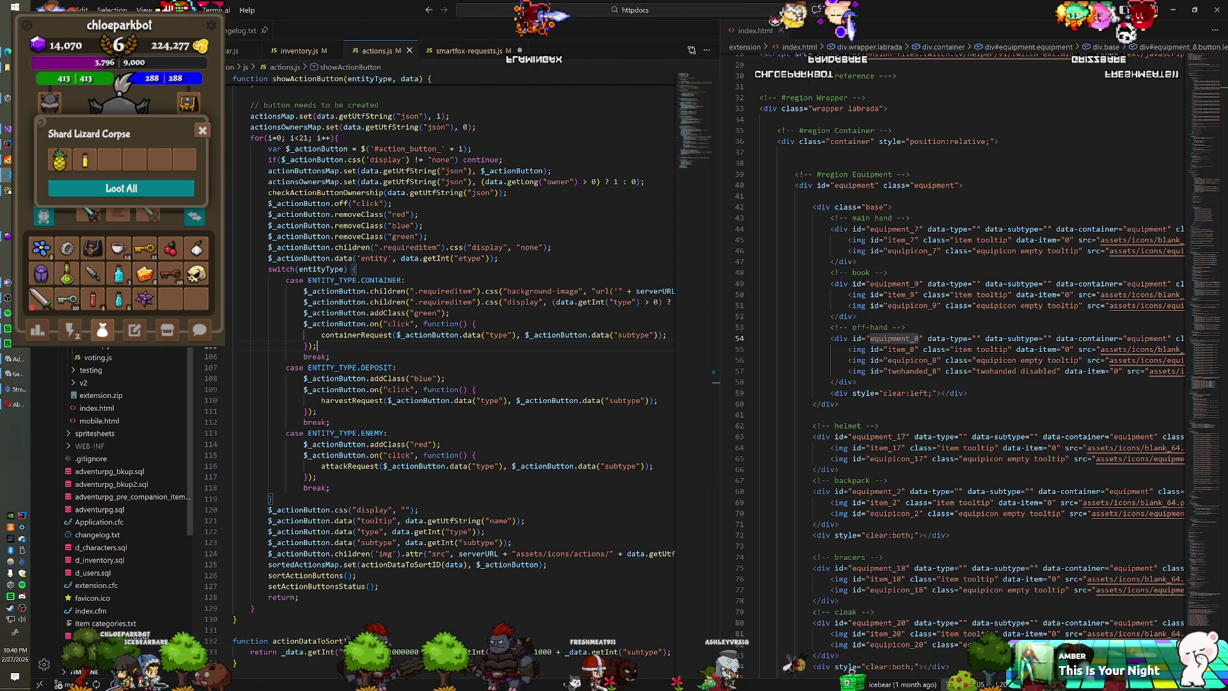
key(alt+Left)
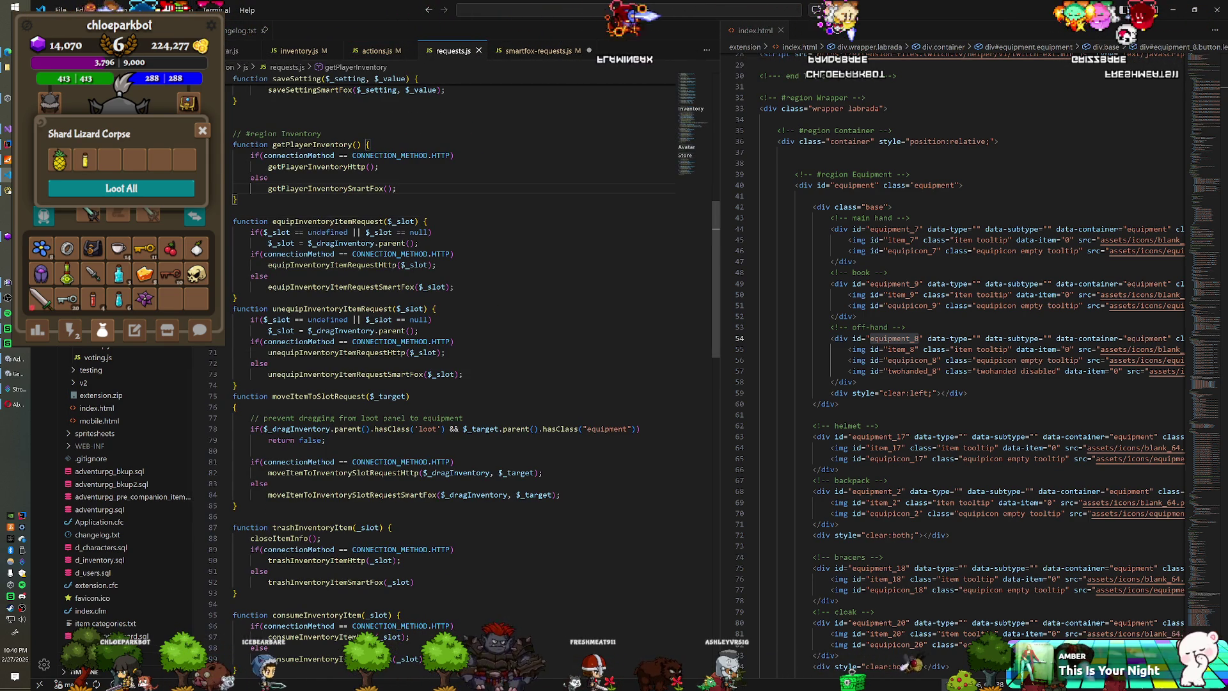
key(ctrl+f)
Step: Search 'containerRe' and trace containerRequest across requests.js, smartfox-requests.js and actions.js
text(container)
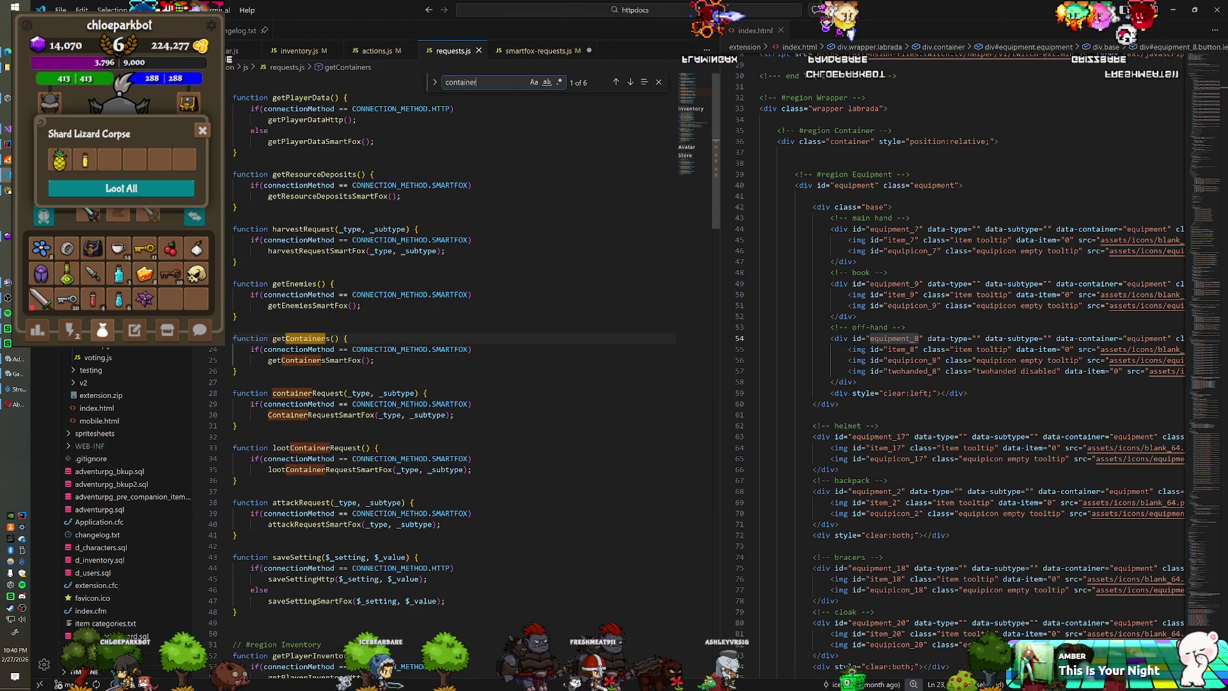
text(Re)
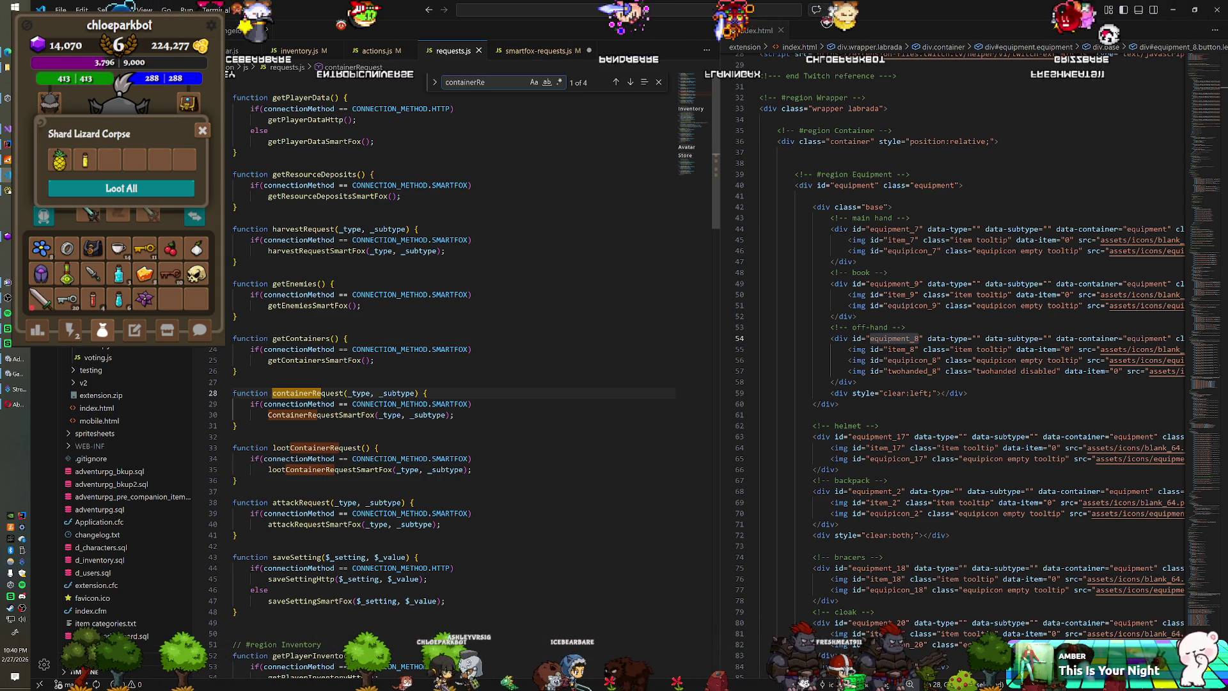
click(516, 51)
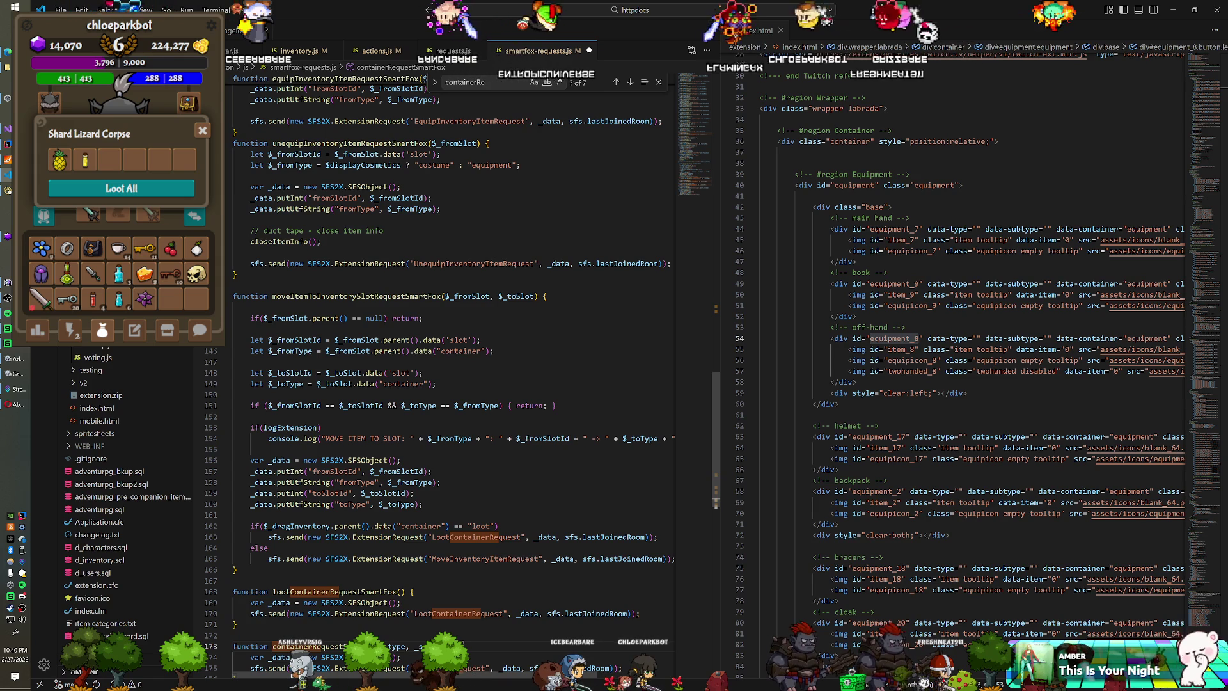
scroll(447, 383, down, 3)
scroll(448, 384, down, 2)
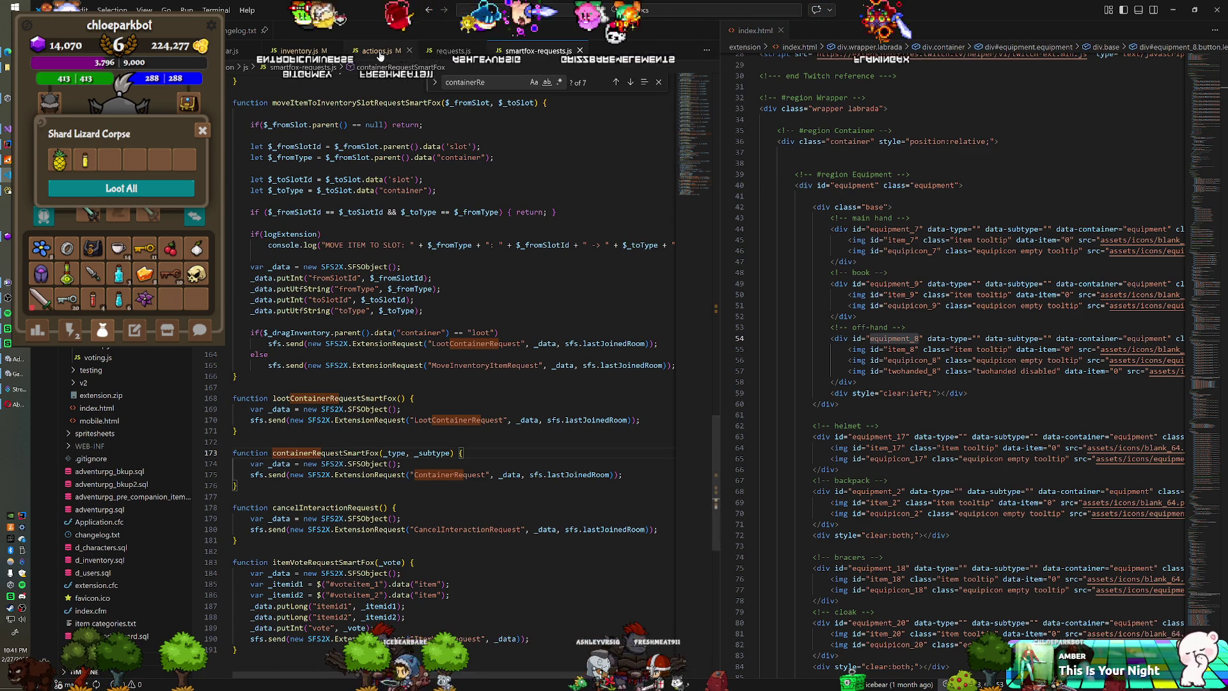
key(ctrl+Tab)
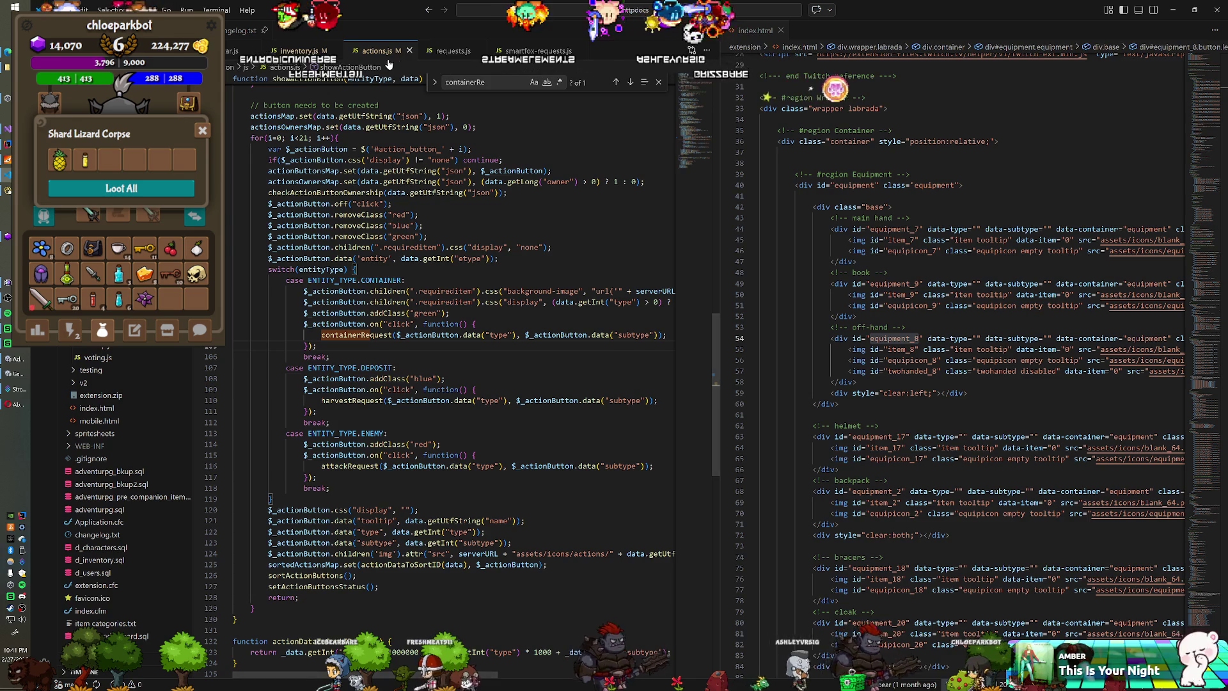
click(451, 51)
click(323, 393)
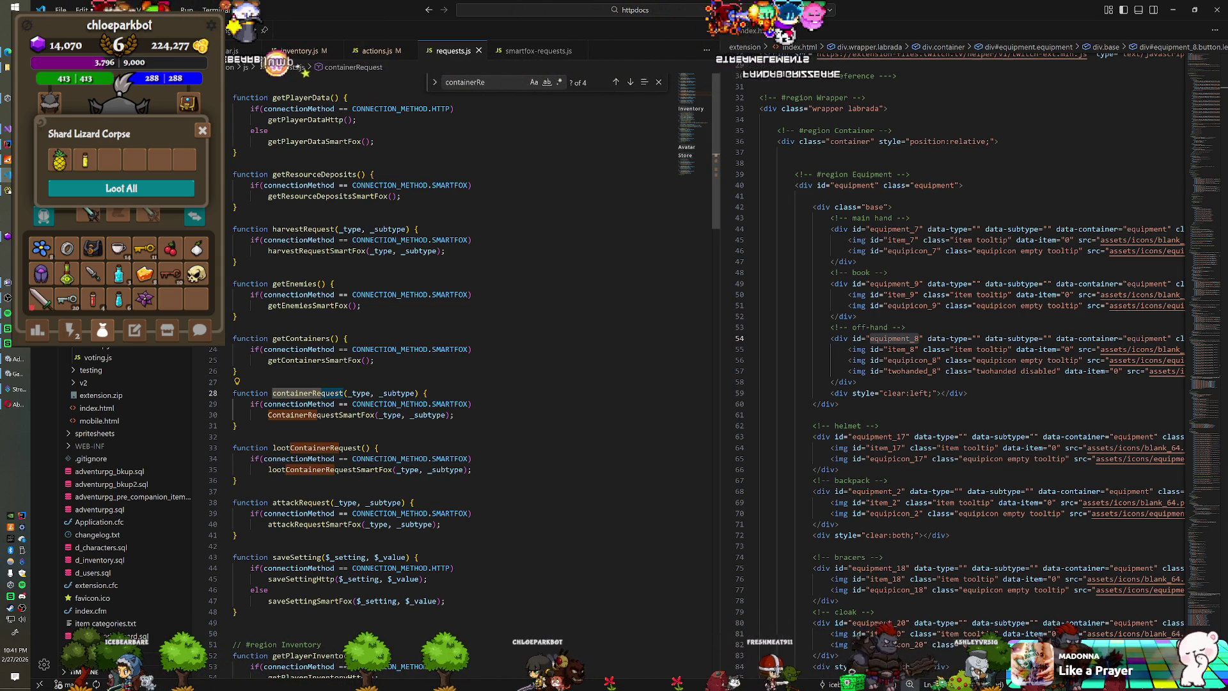
click(530, 51)
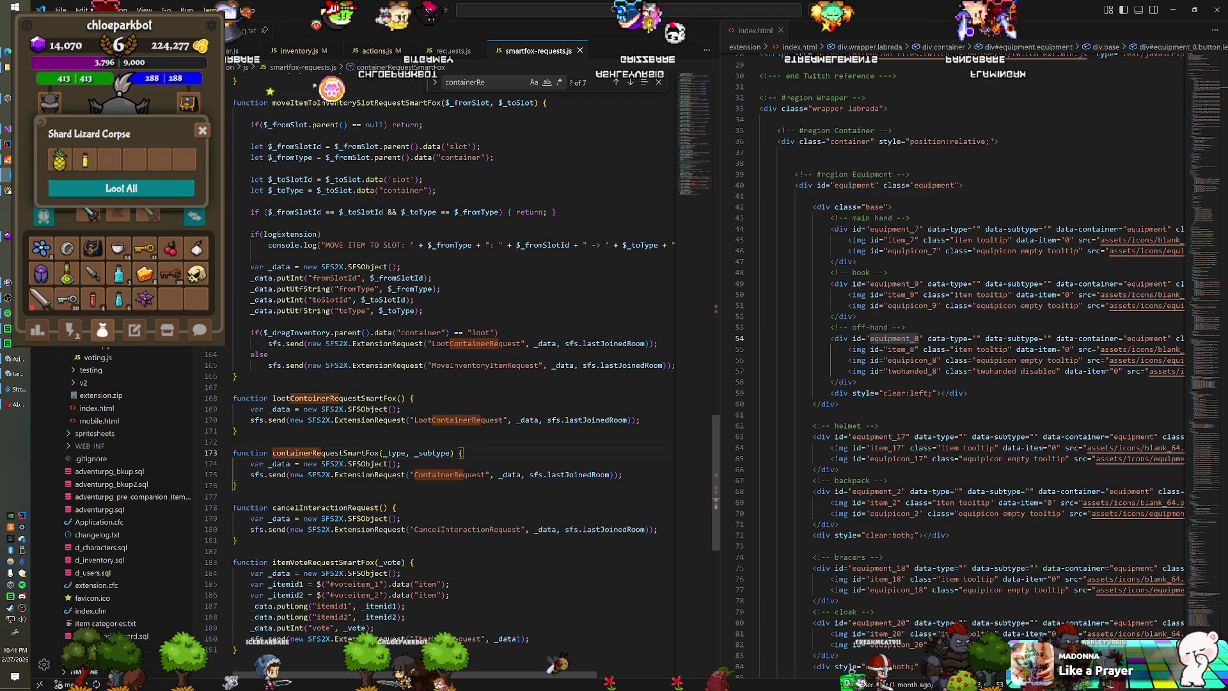
scroll(448, 320, up, 3)
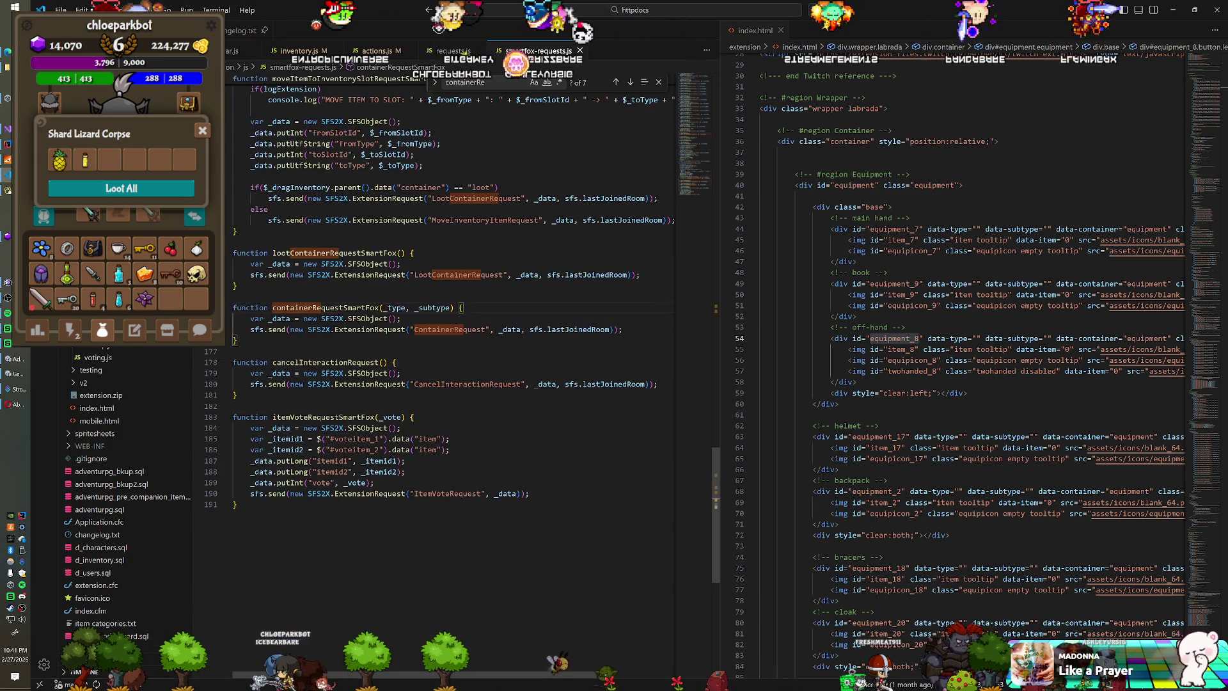
scroll(448, 370, up, 10)
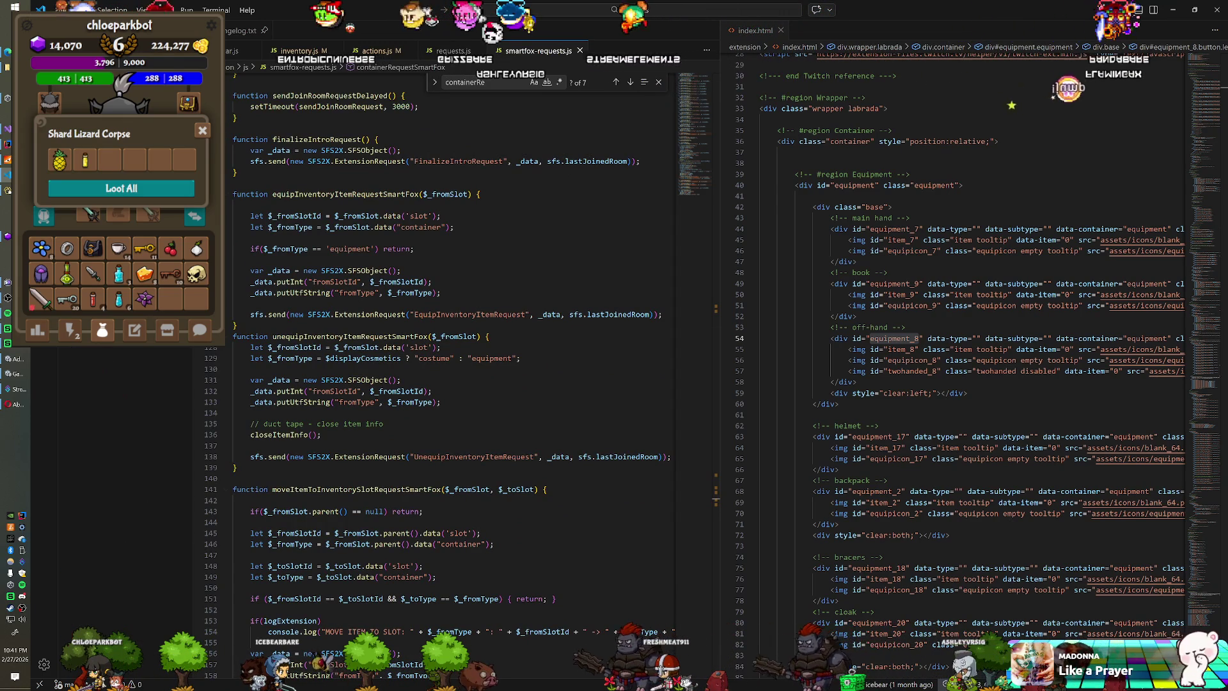
Step: Enter 'container' in the project search, then delete the query characters
text(container)
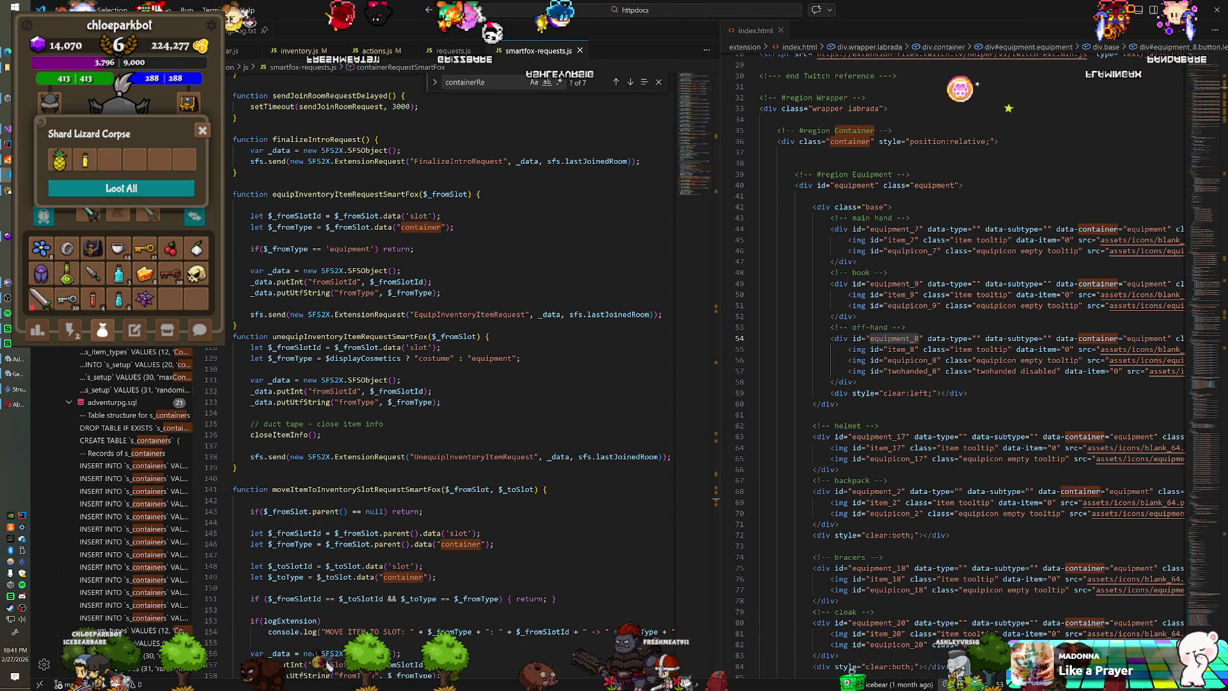
key(BackSpace)
key(BackSpace)
key(BackSpace)
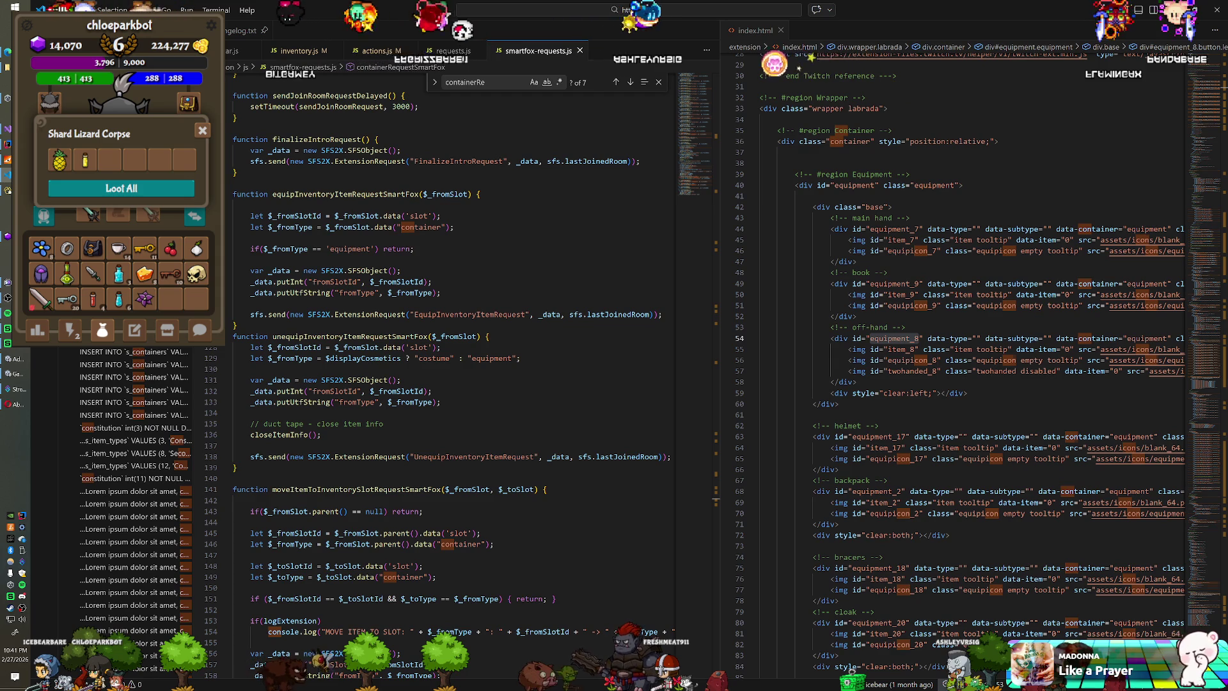
key(BackSpace)
key(BackSpace)
key(BackSpace)
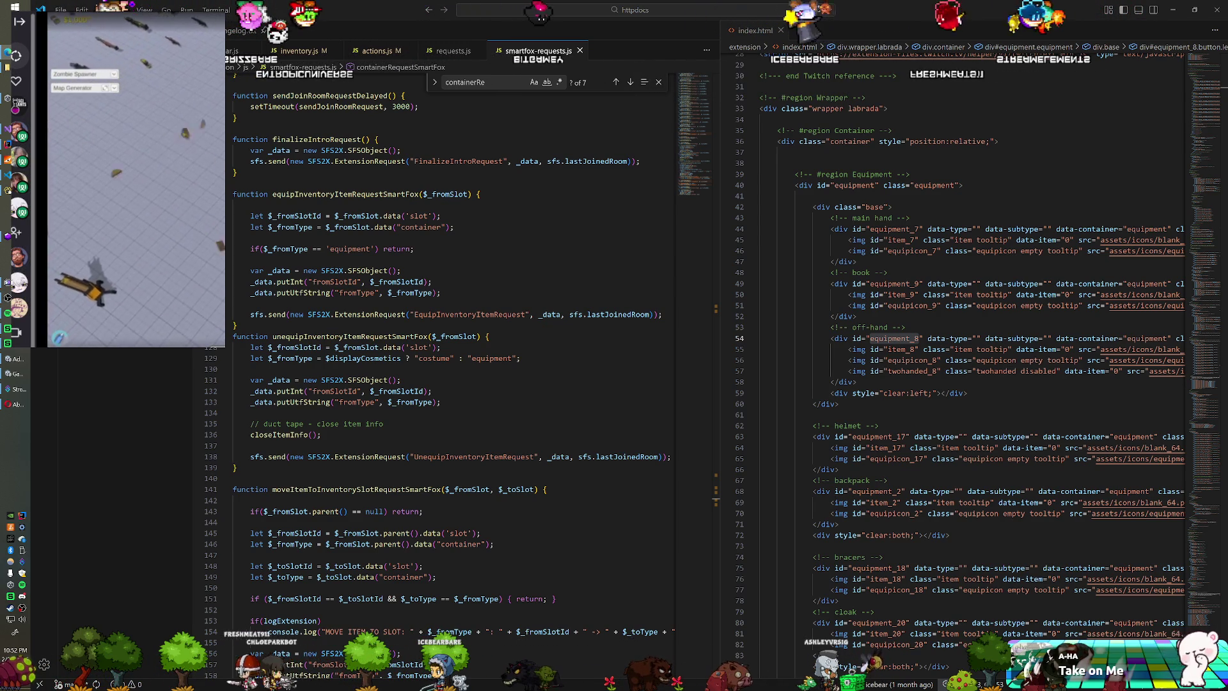
Step: Bring the Twitch clip page to the front
click(136, 192)
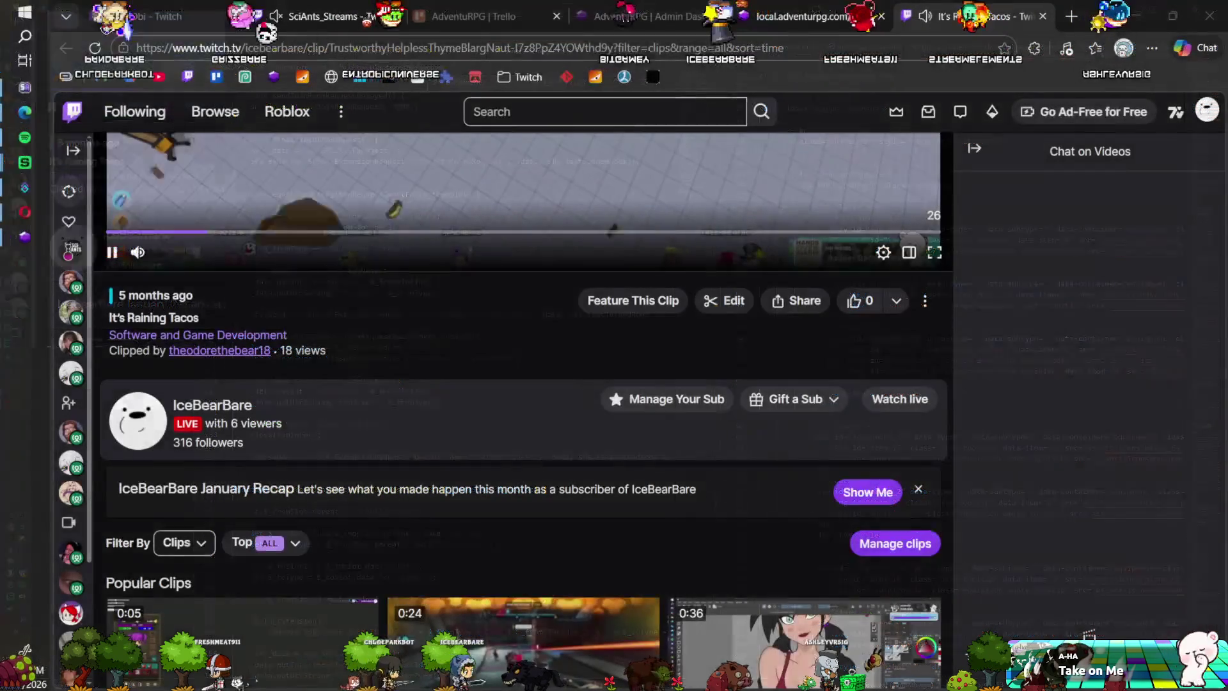
Step: Pause the 'It's Raining Tacos' clip and play it full screen
scroll(177, 587, up, 5)
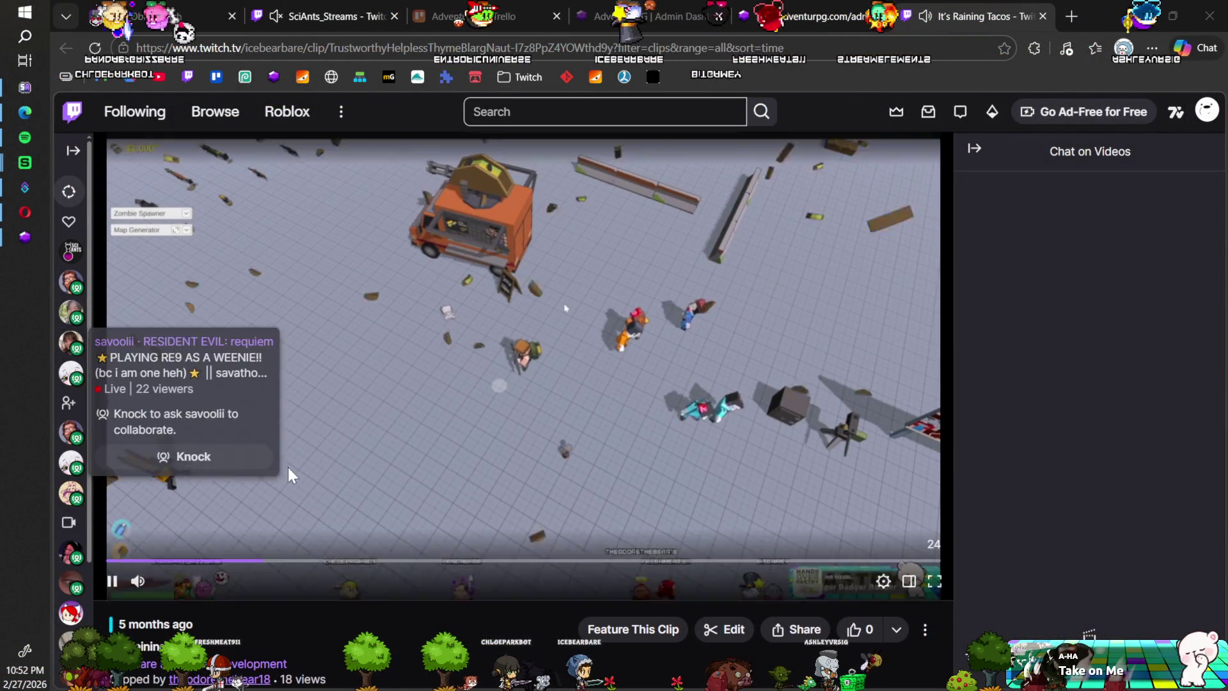
click(112, 581)
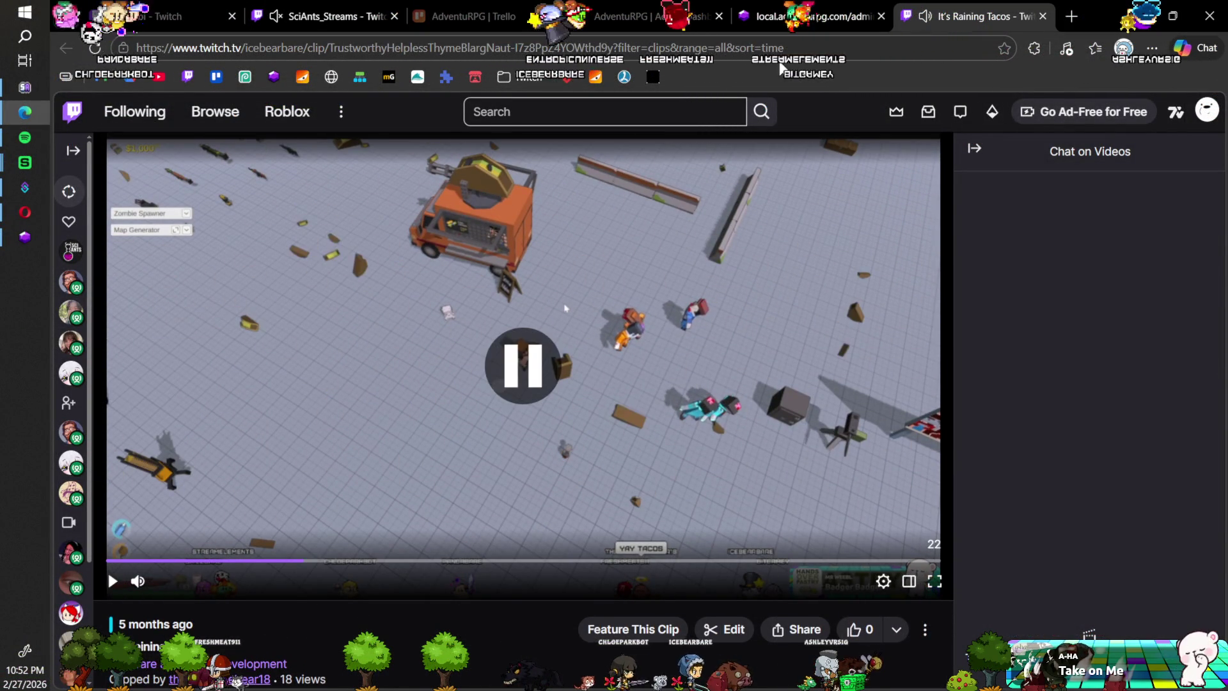
key(ctrl+Tab)
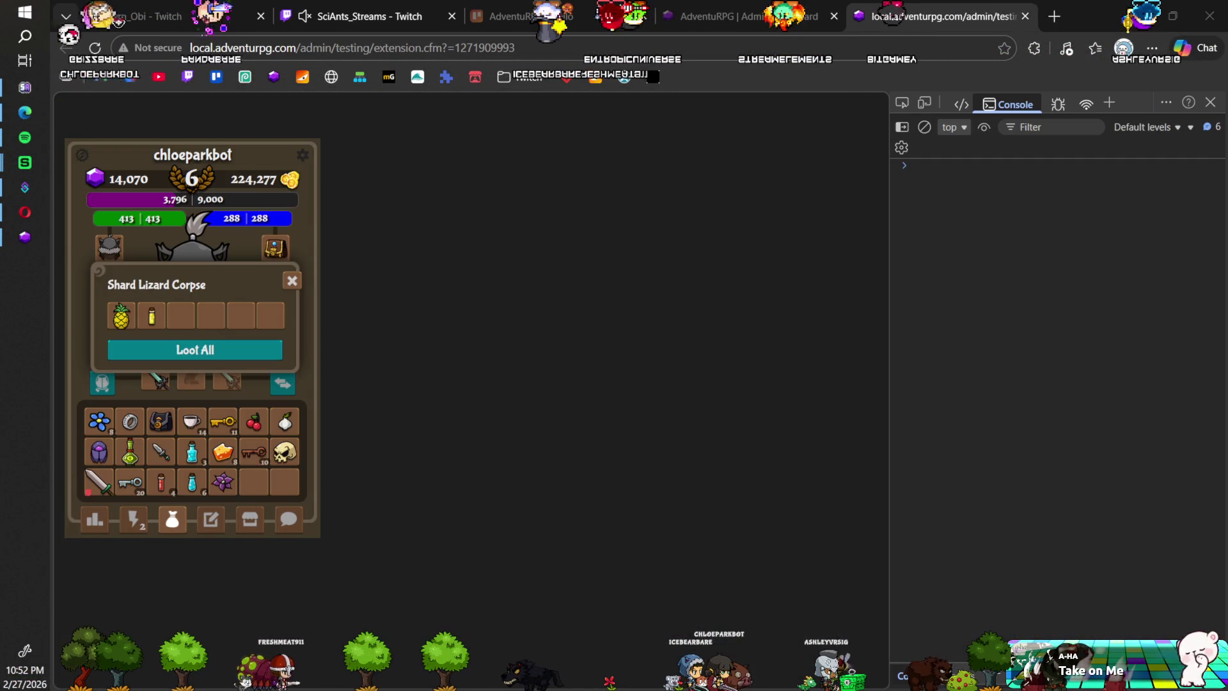
key(ctrl+shift+t)
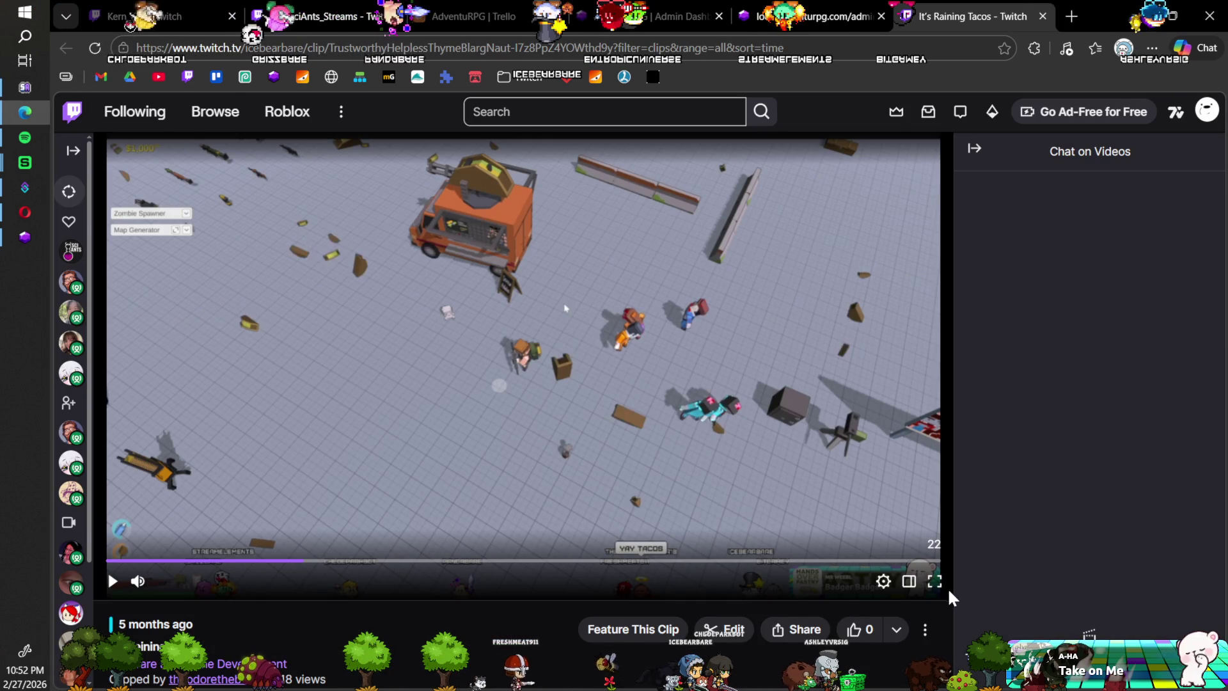
click(934, 580)
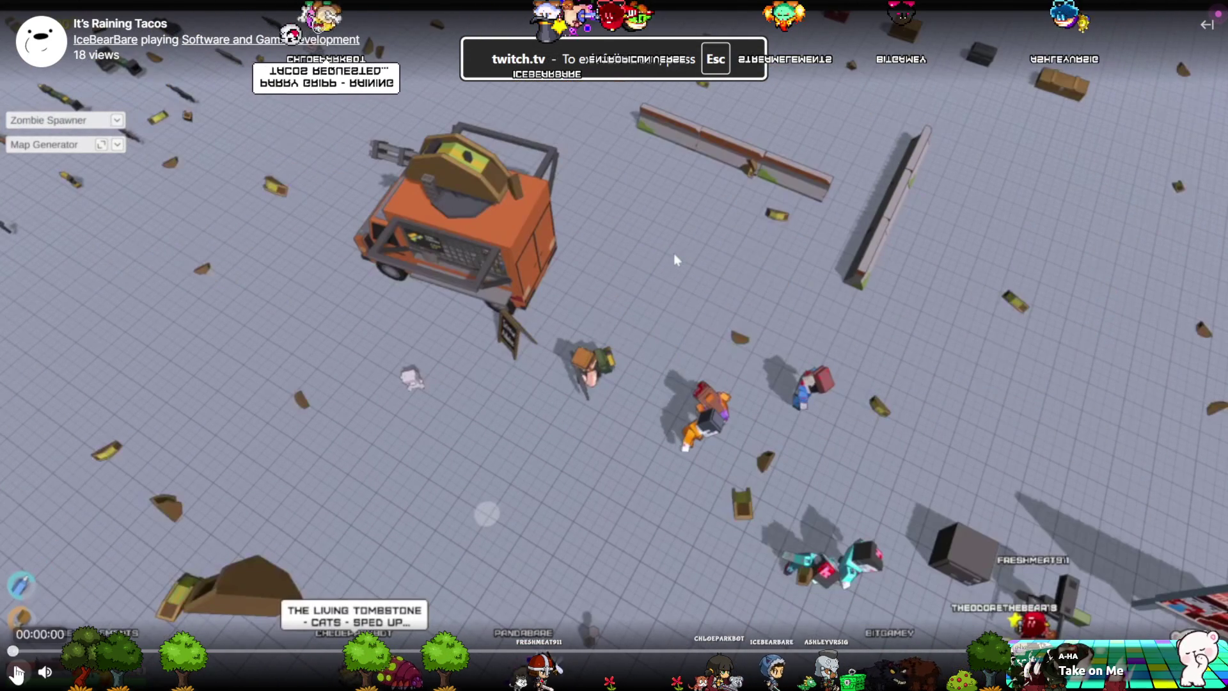
Step: Resume the It's Raining Tacos clip, let it finish, then exit full screen
click(19, 671)
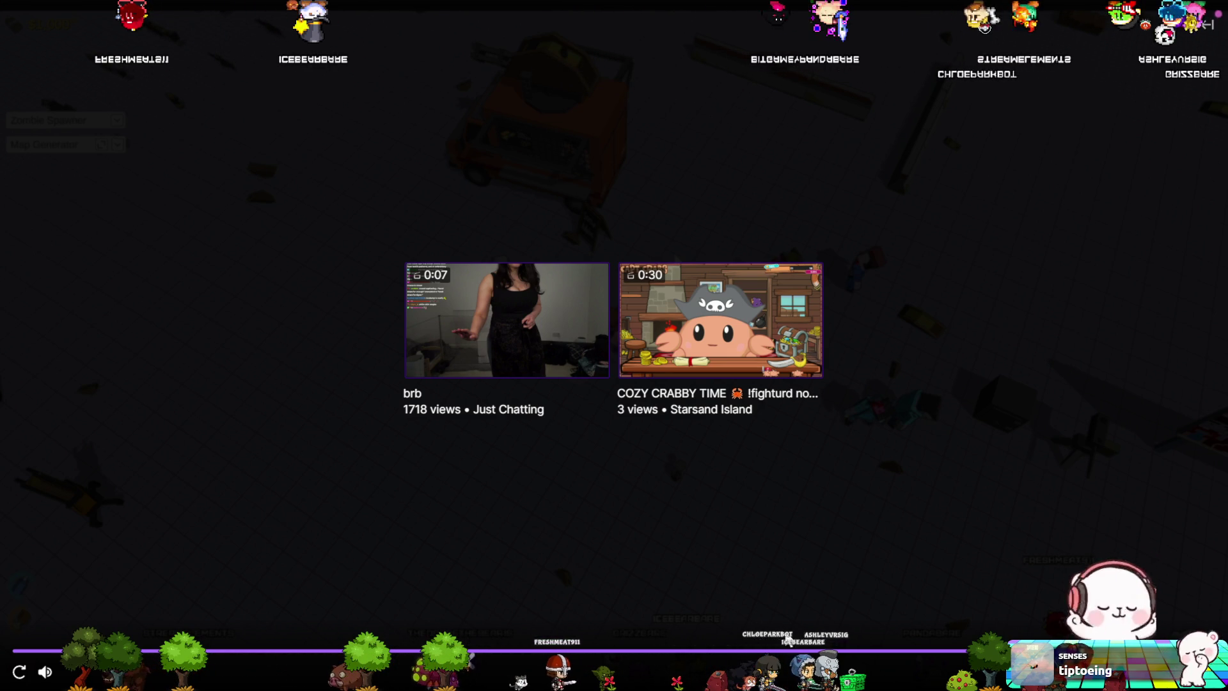
key(Escape)
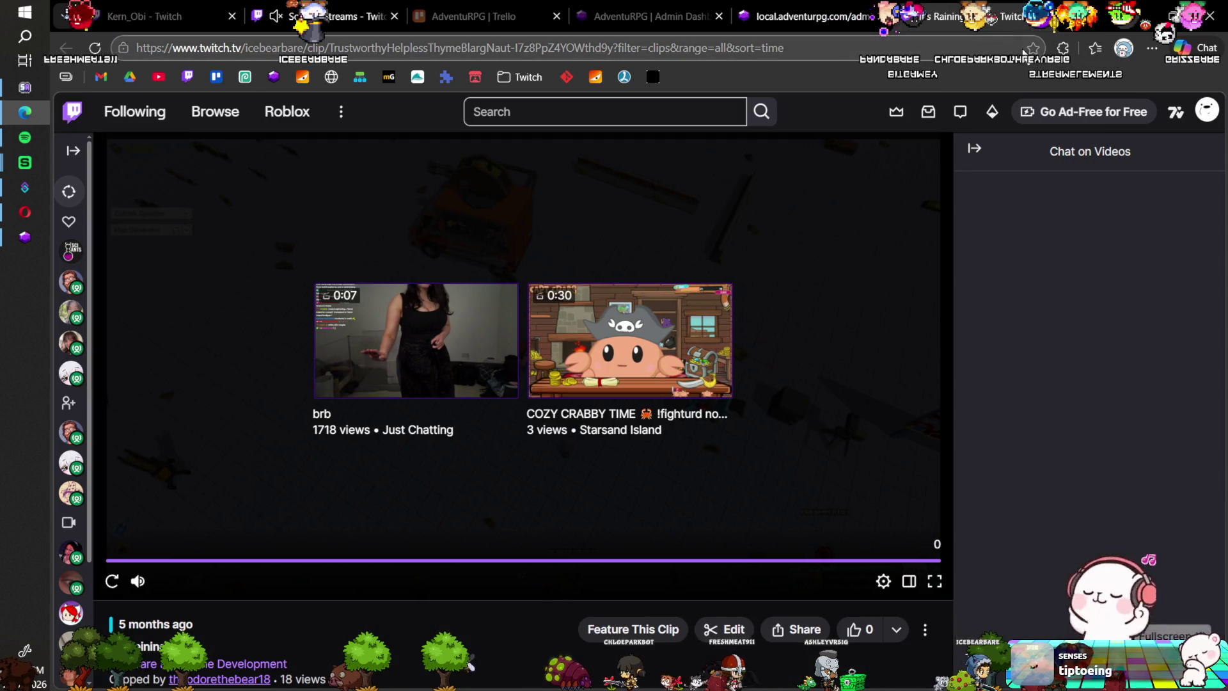
Step: Close the It's Raining Tacos and leftover Twitch tabs, then return to VS Code
click(1048, 18)
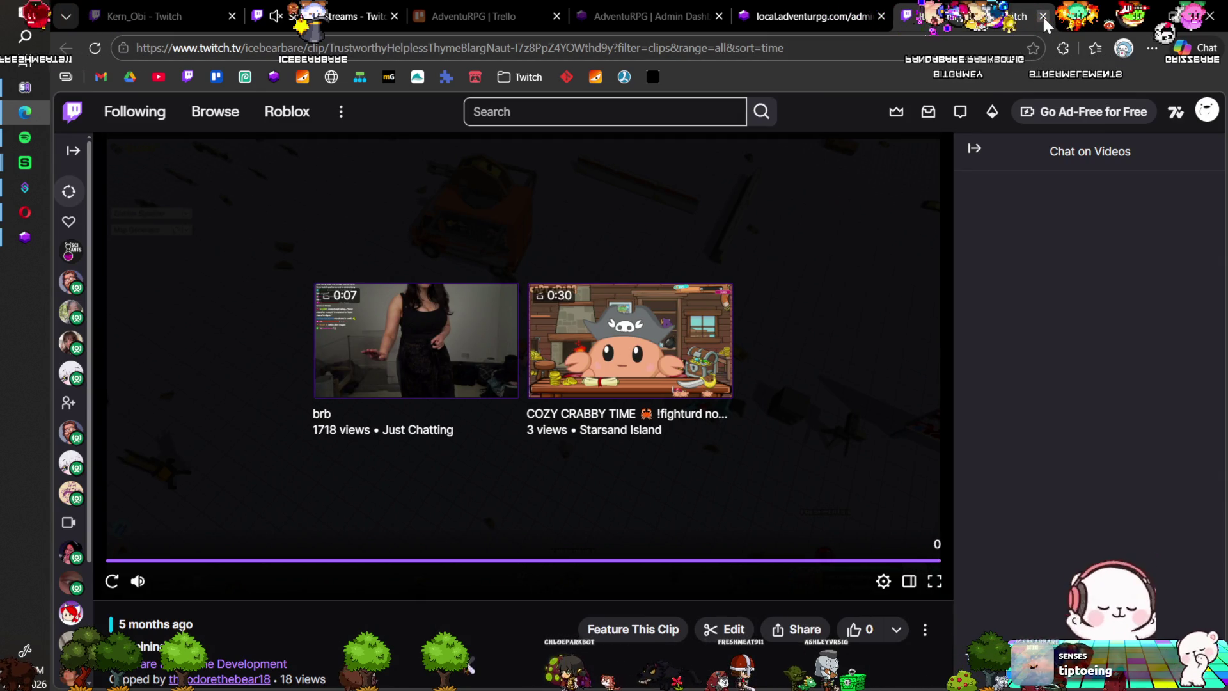
click(1042, 14)
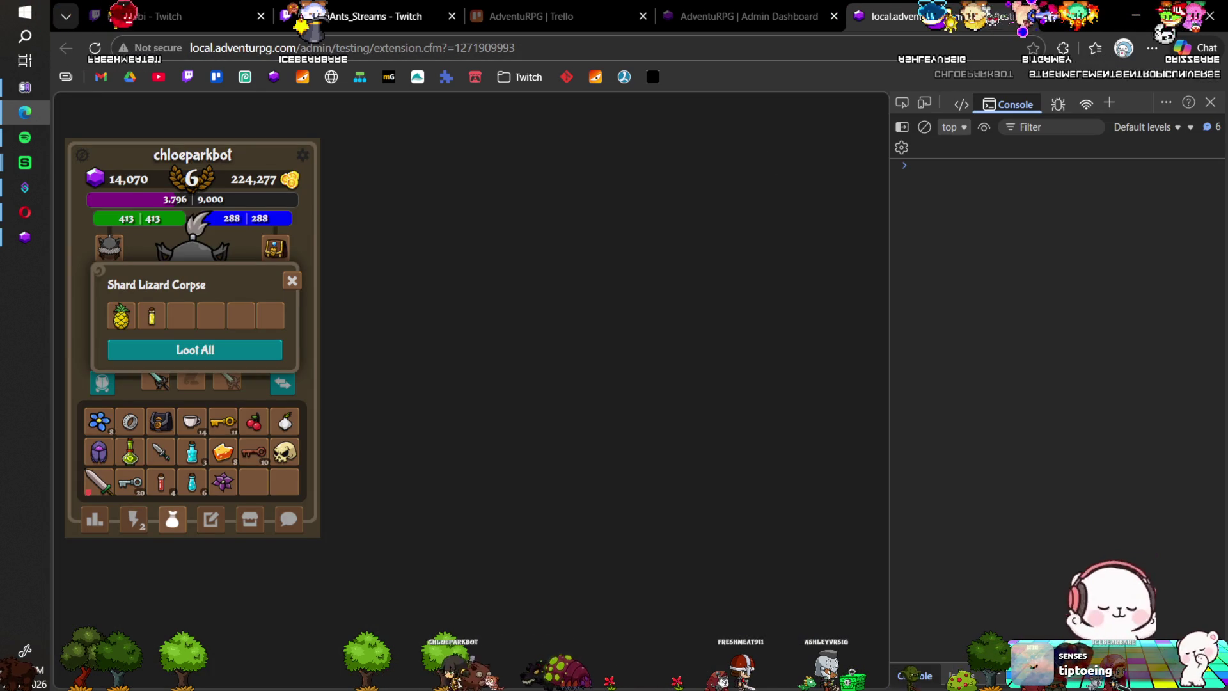
key(alt+Tab)
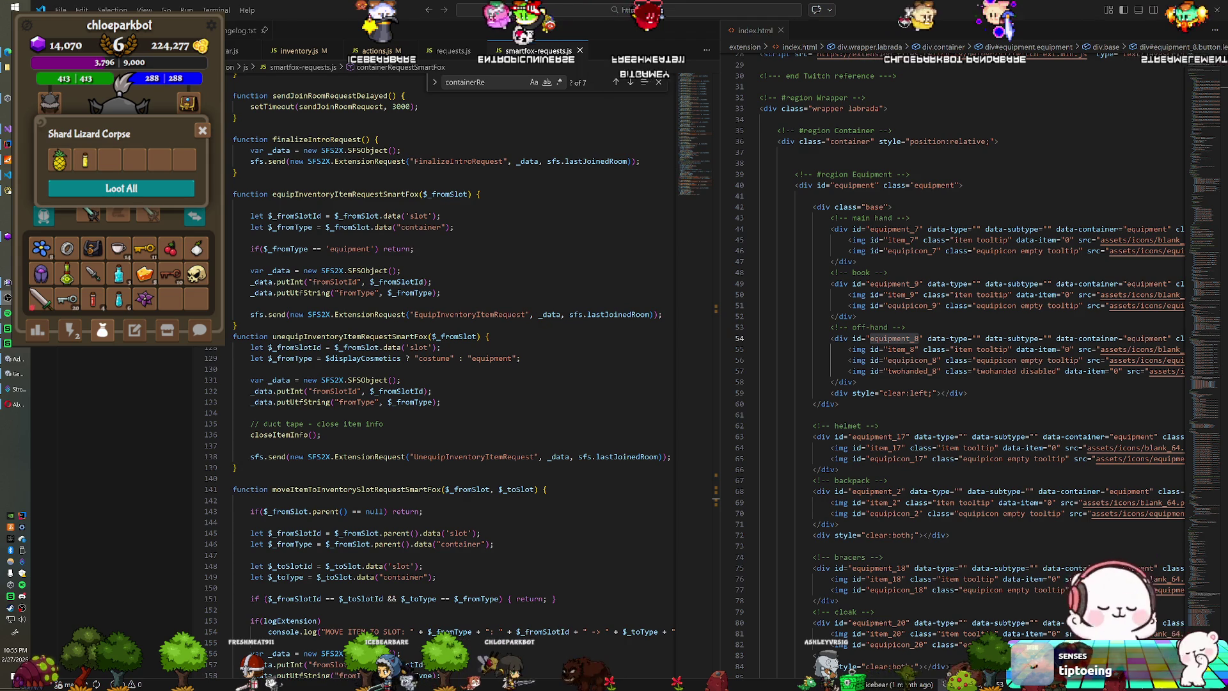
Step: Bring up the Navicat query setting s_enemy_subtypes exclude to 0 across 53 rows
key(alt+Tab)
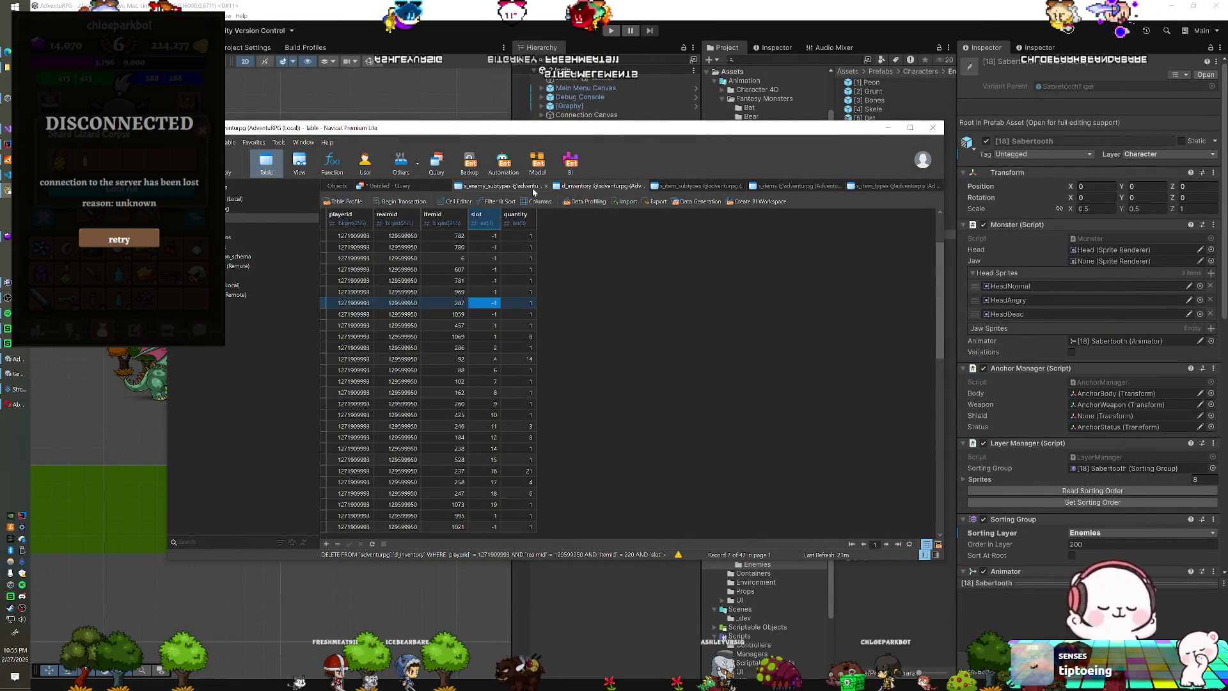
click(391, 186)
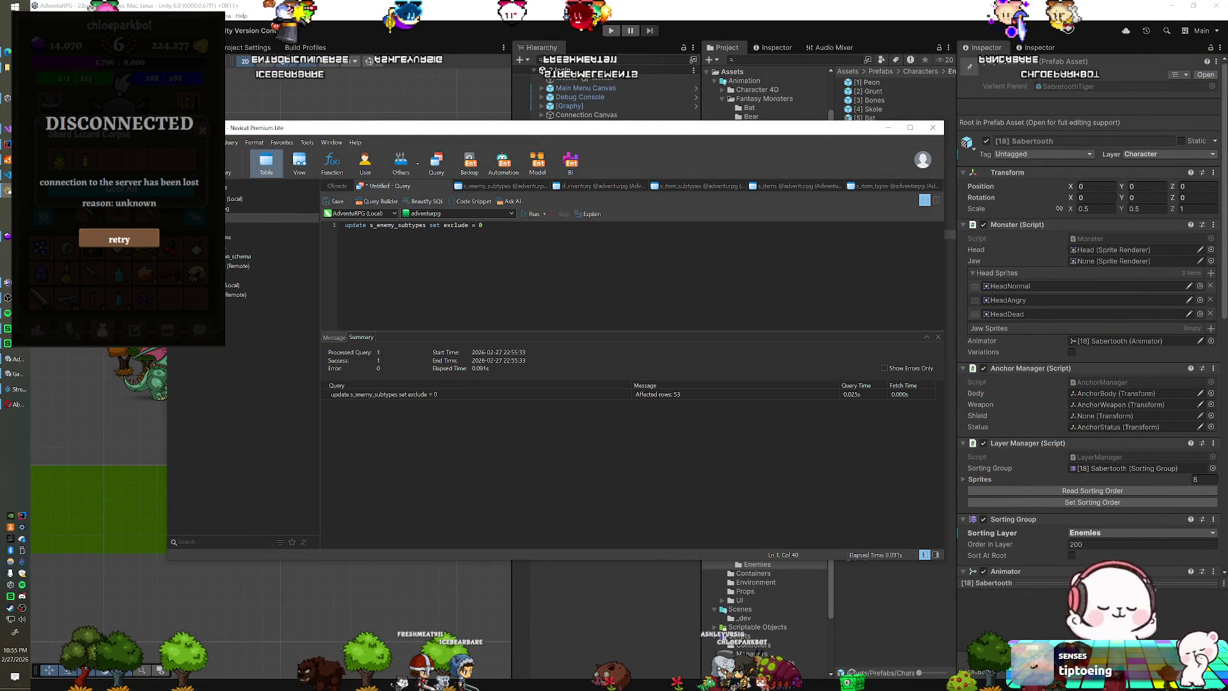
Step: Glance at the game server log, return to Unity's Enemies prefabs, then switch to VS Code
key(alt+Tab)
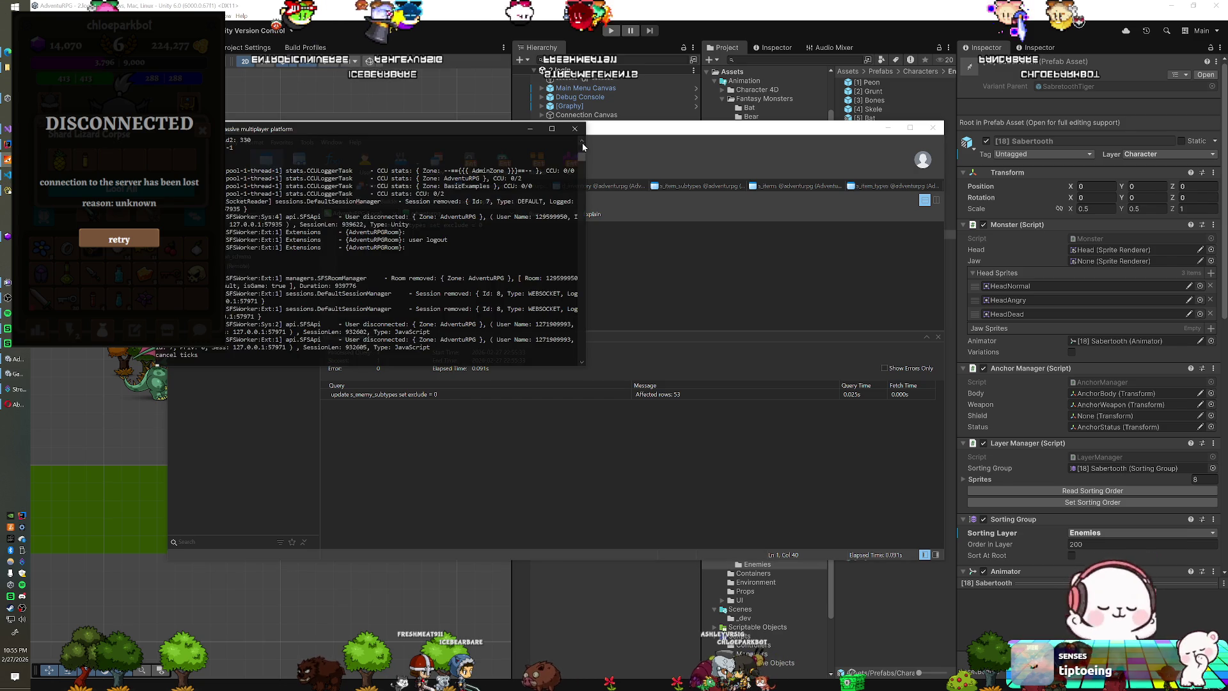
key(alt+Tab)
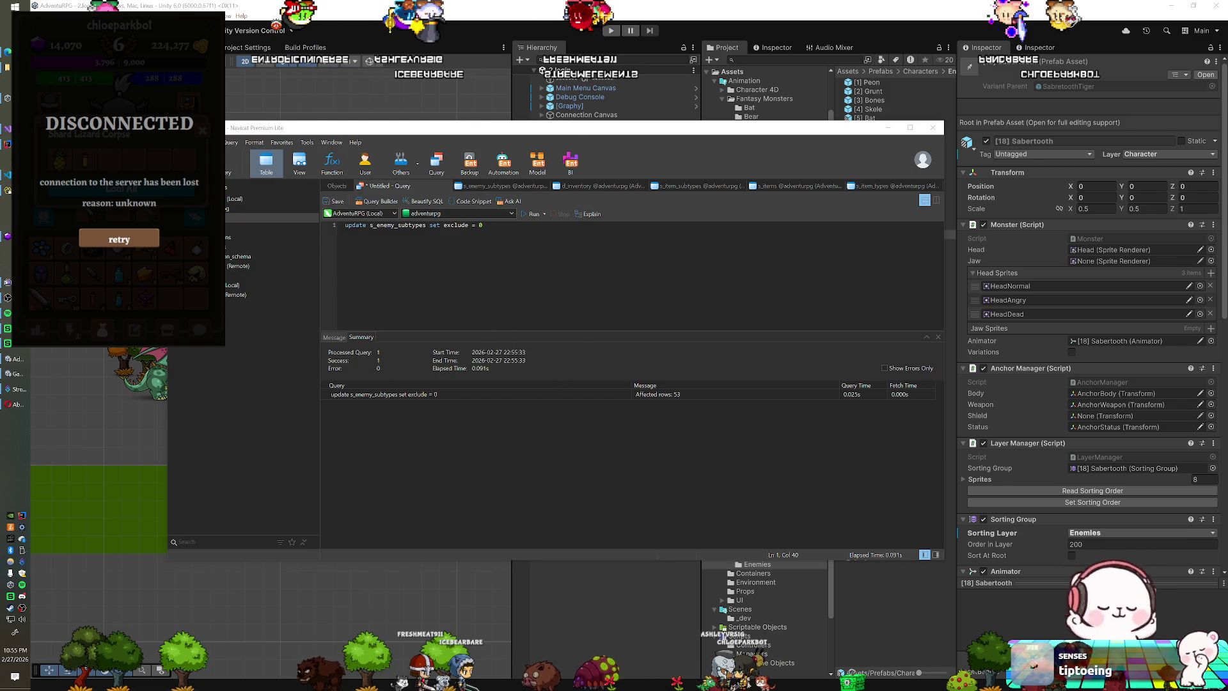
key(alt+Tab)
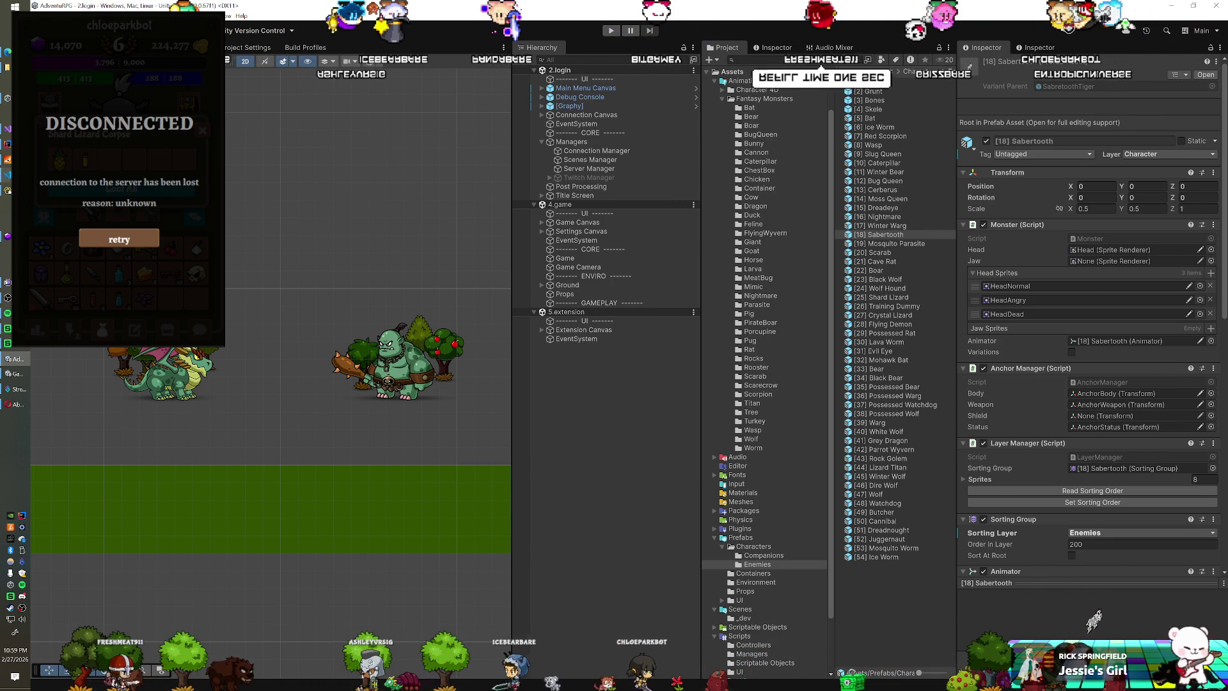
key(alt+Tab)
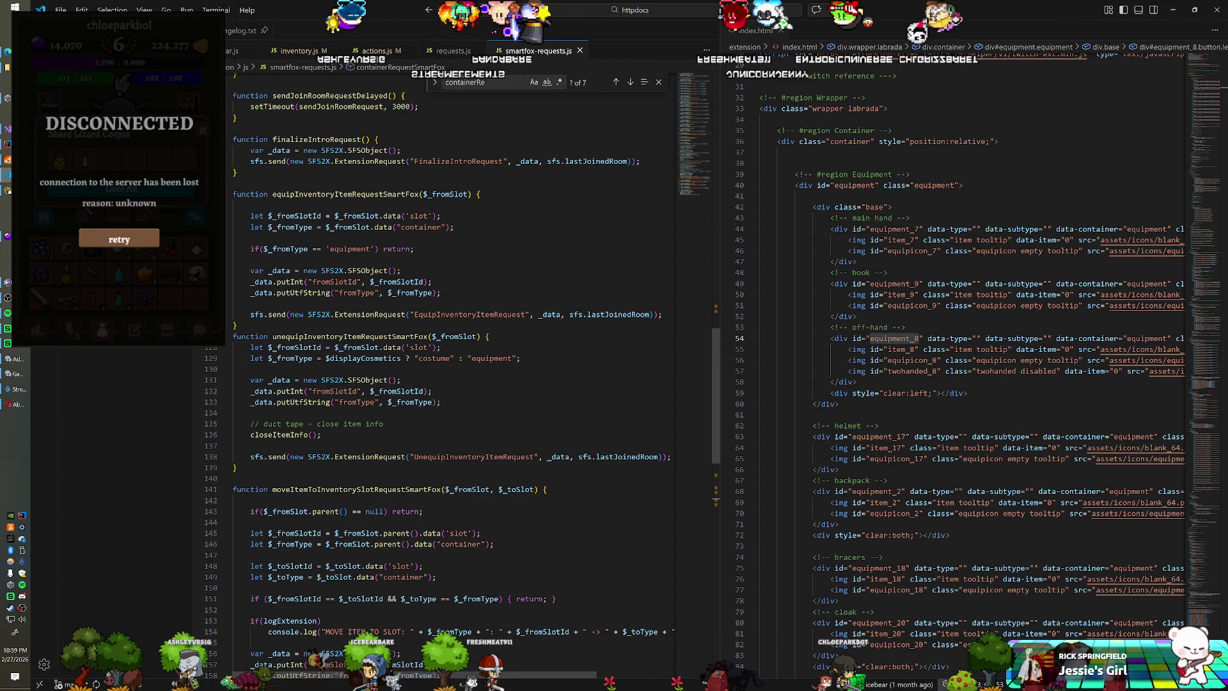
Step: Follow containerRequest from actions.js and requests.js to containerRequestSmartFox, then go back to Unity
click(378, 51)
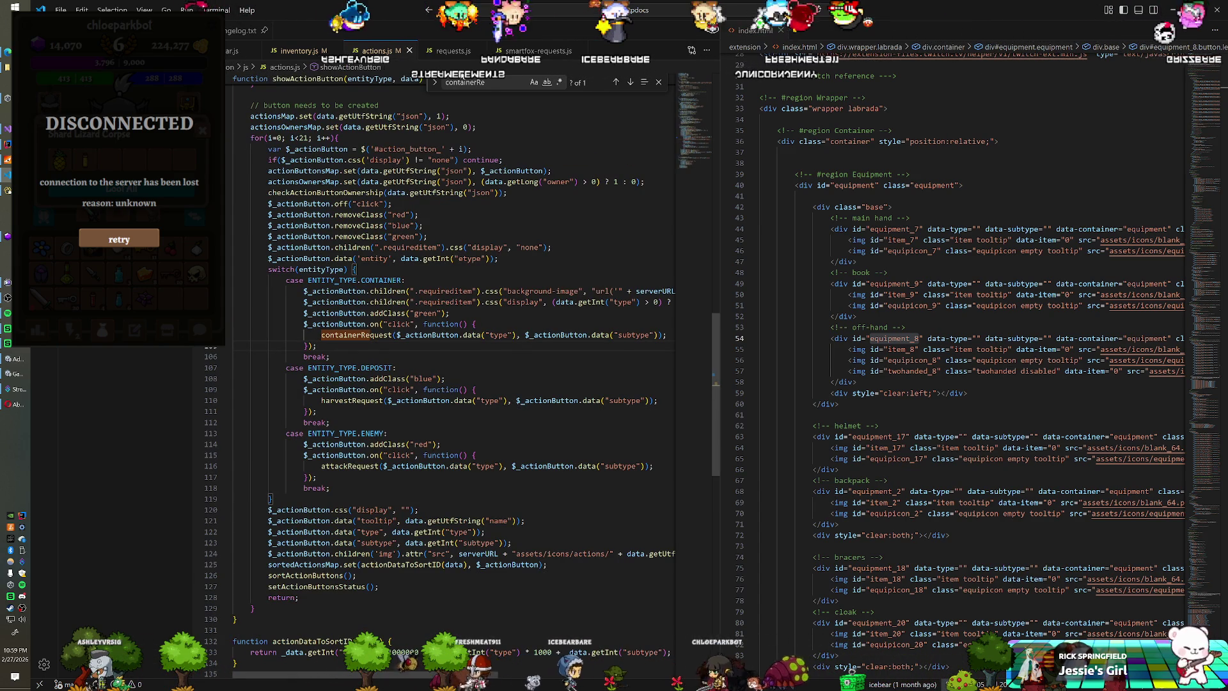
click(460, 53)
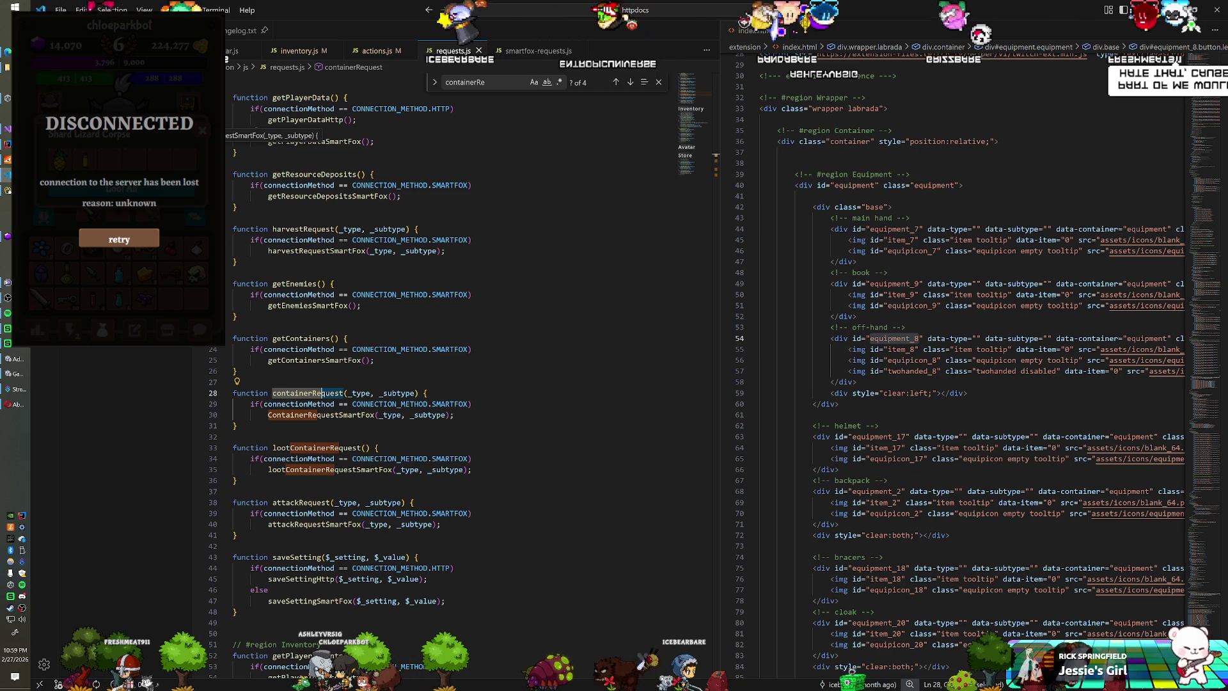
ctrl+click(320, 414)
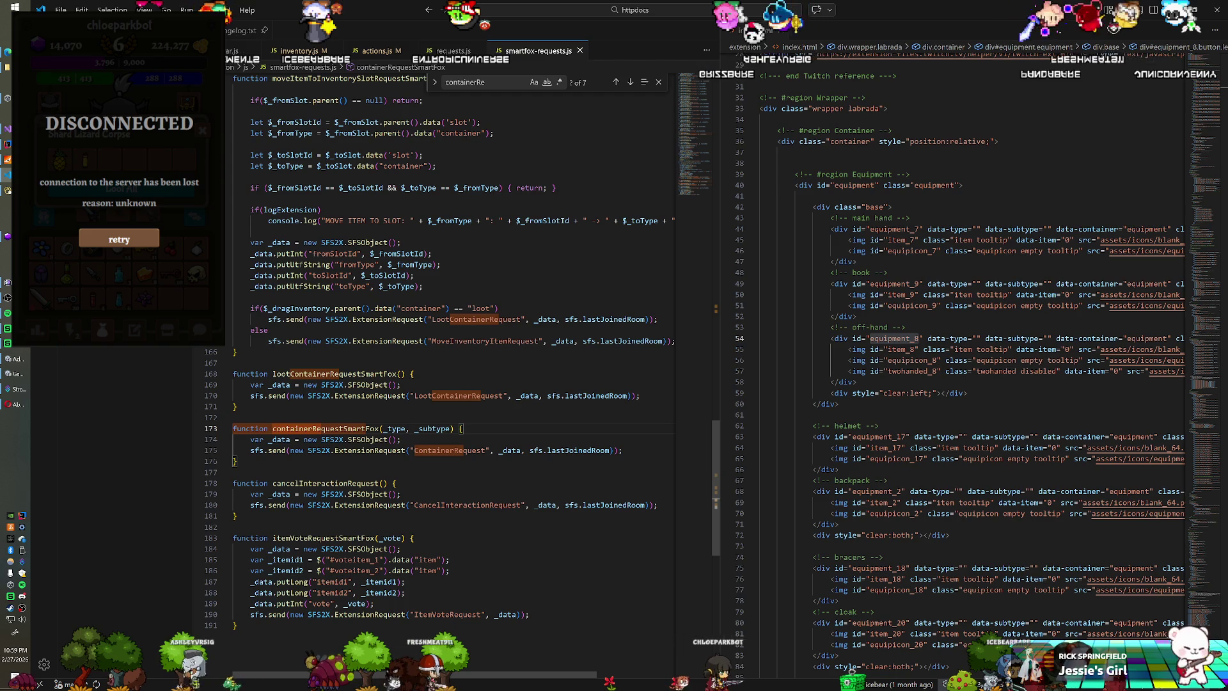
key(alt+Tab)
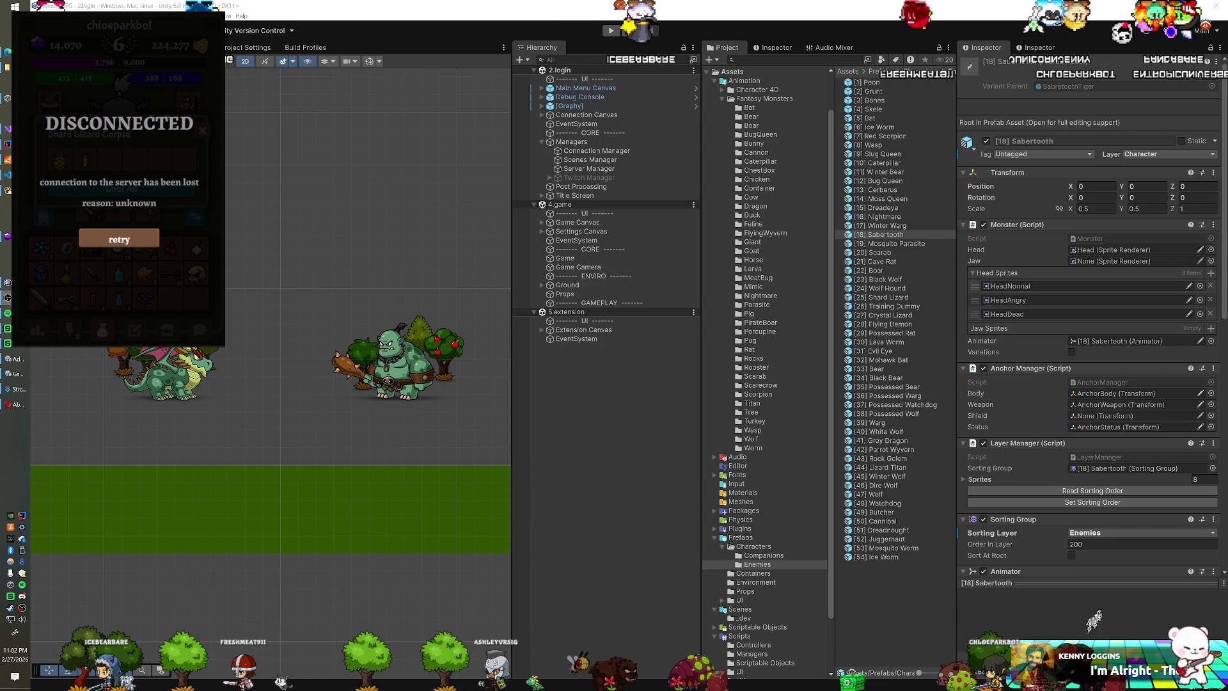
Step: Retry the server connection from the Game view's DISCONNECTED overlay, then scroll the Project tree
click(122, 239)
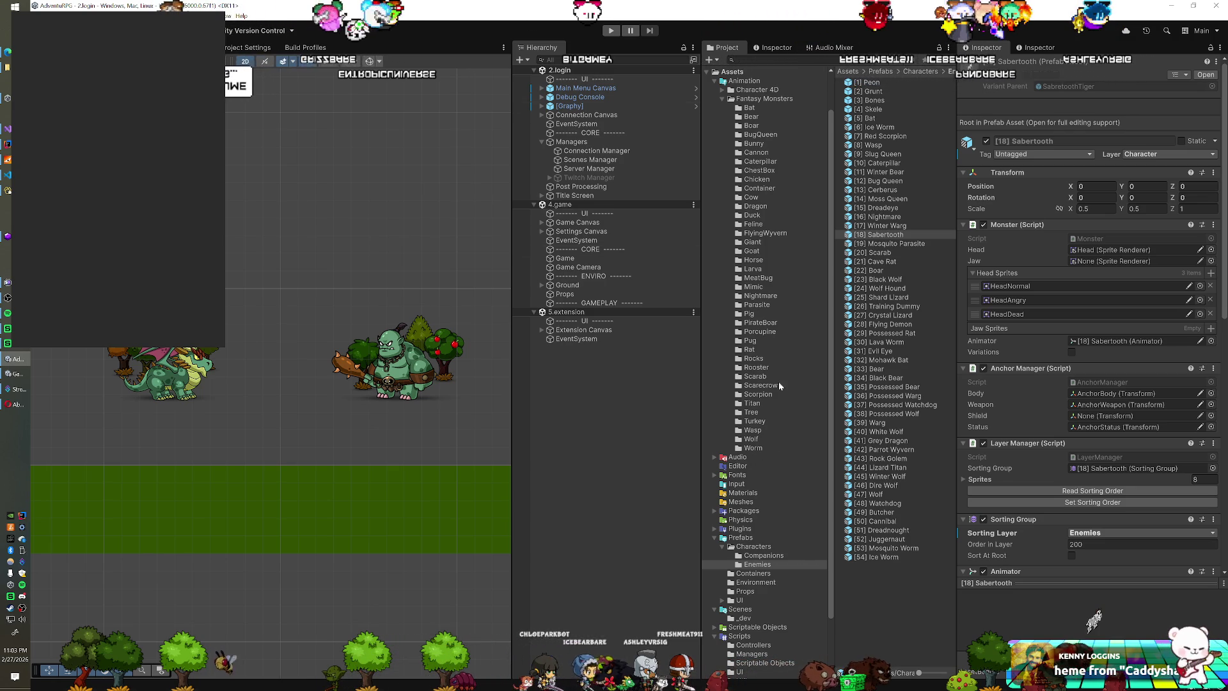
scroll(738, 513, down, 3)
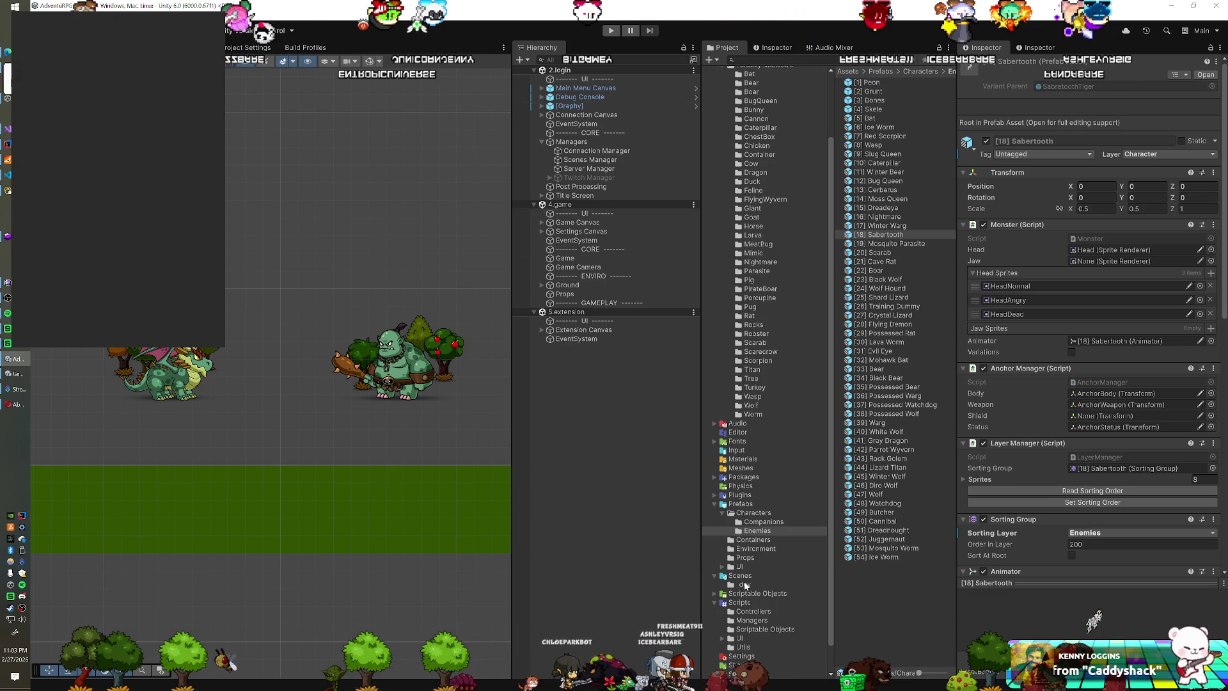
Step: Open the Scenes/_dev/icons scene and make [21] Cave Rat active
click(741, 578)
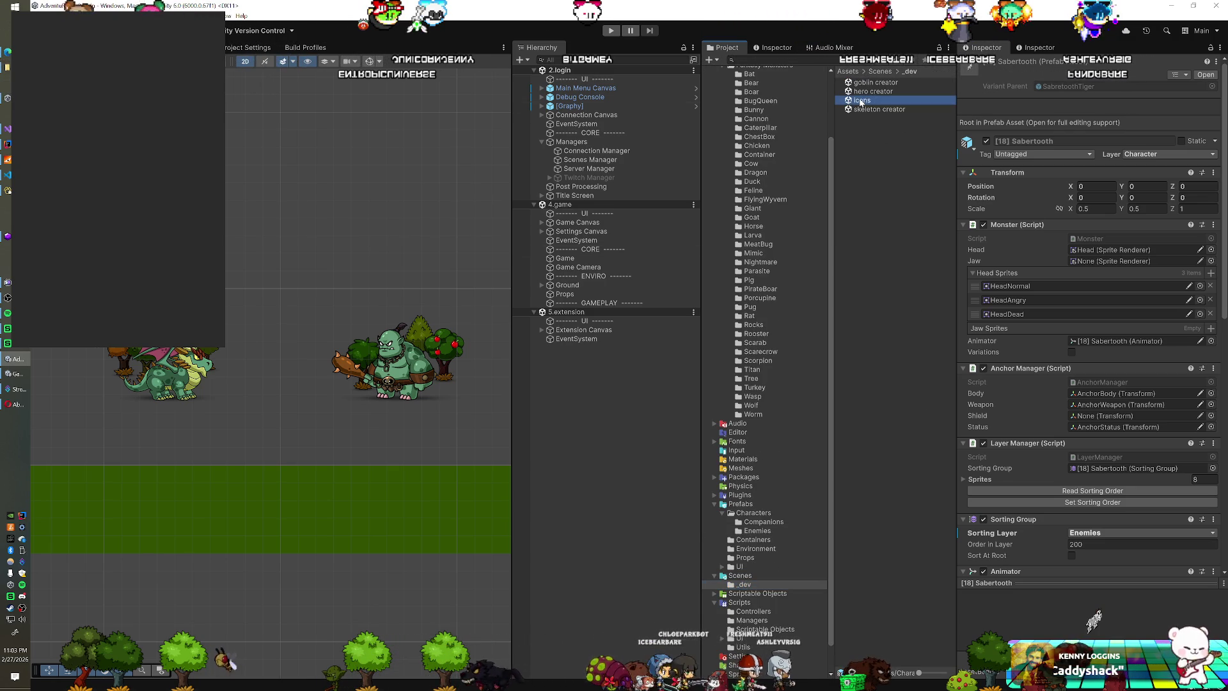
double_click(860, 101)
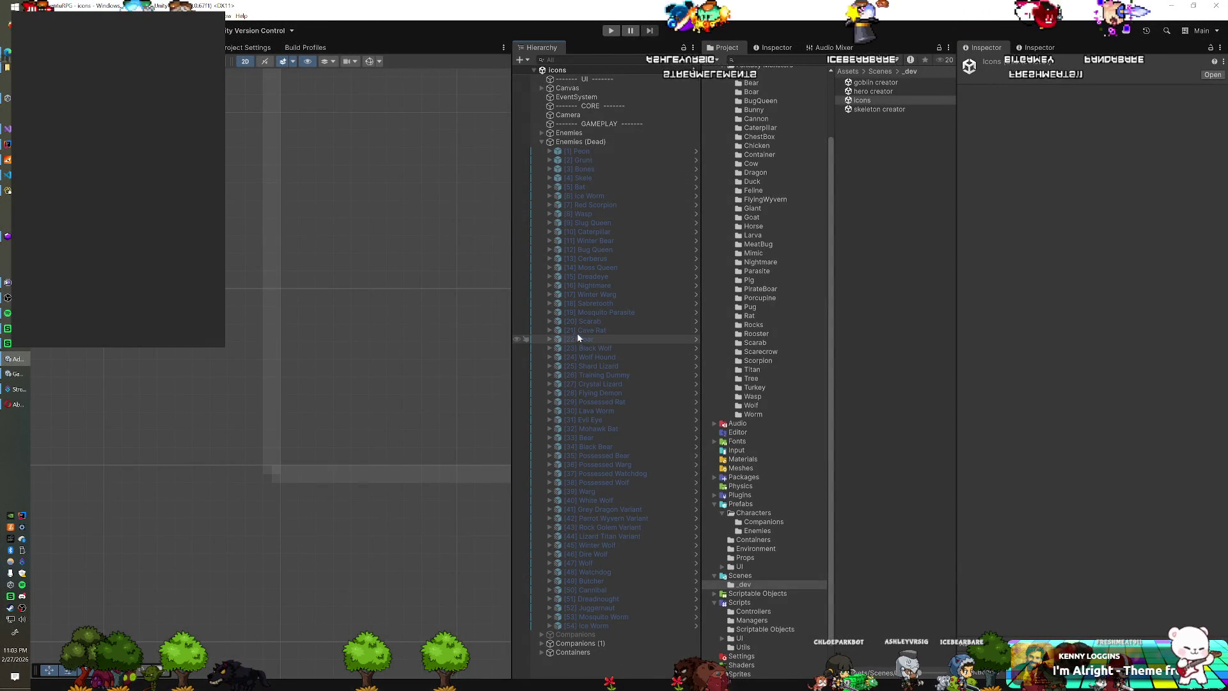
click(589, 330)
click(986, 65)
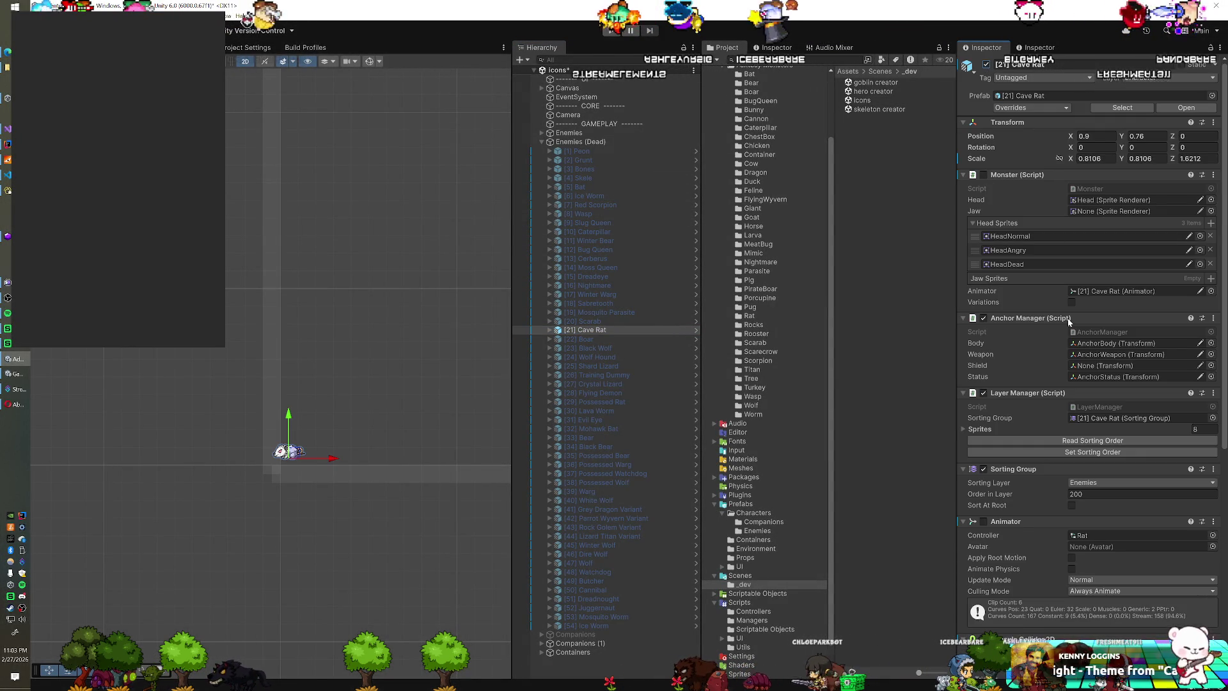
Step: Duplicate the Rat controller as Rat (Dead), assign it to Cave Rat, and enter play mode
click(1087, 535)
click(859, 101)
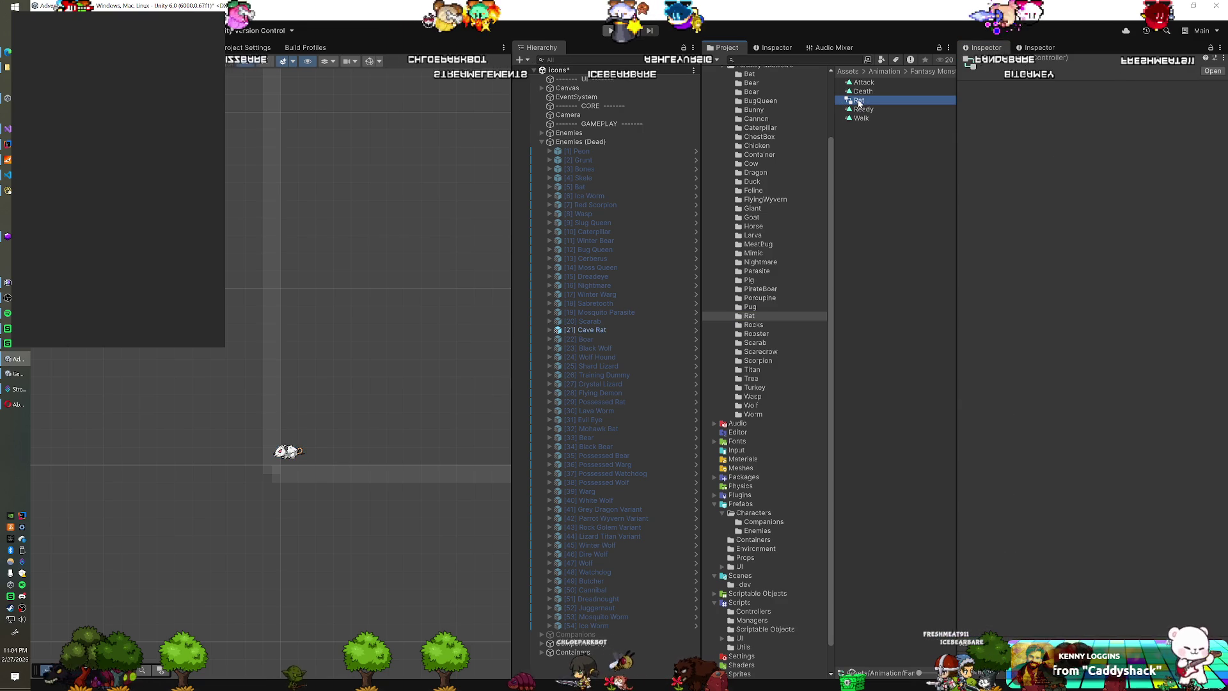
key(ctrl+d)
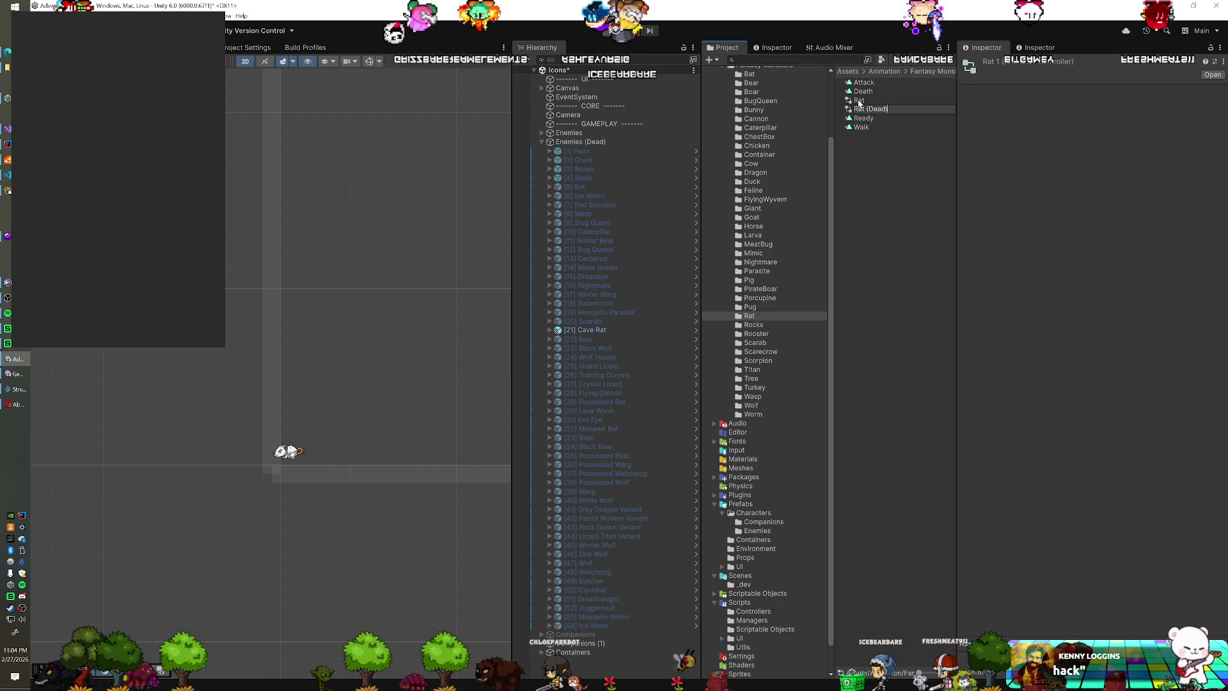
text(Rat (Dead))
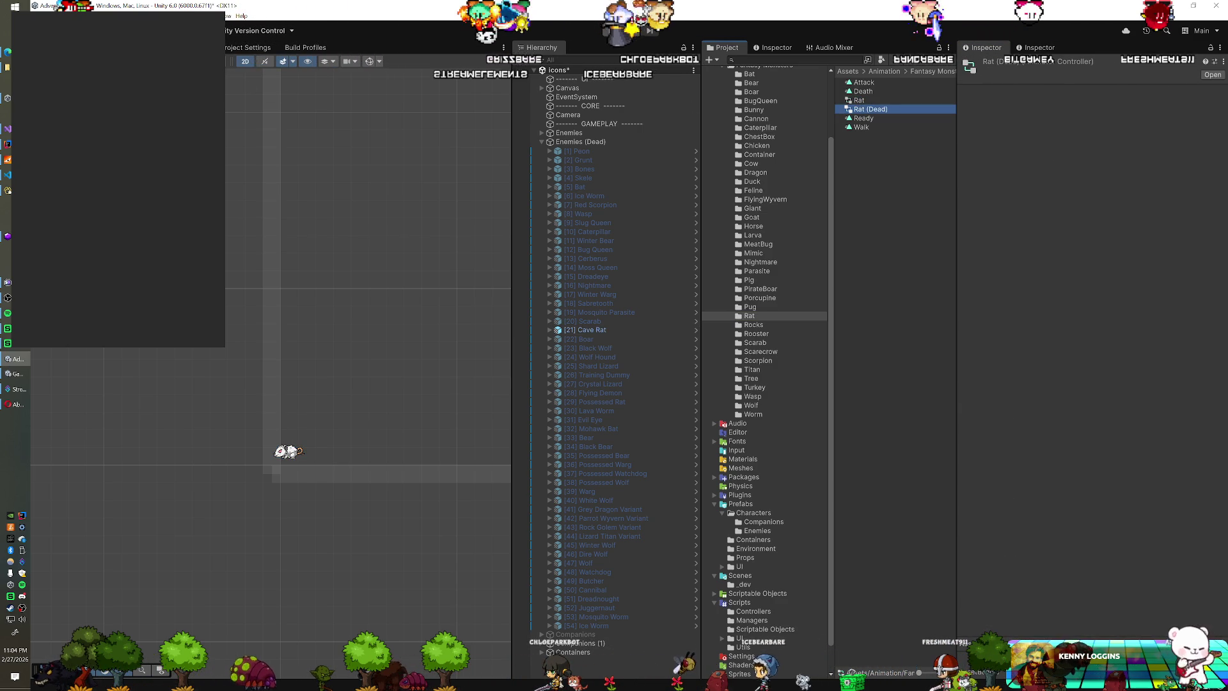
key(Return)
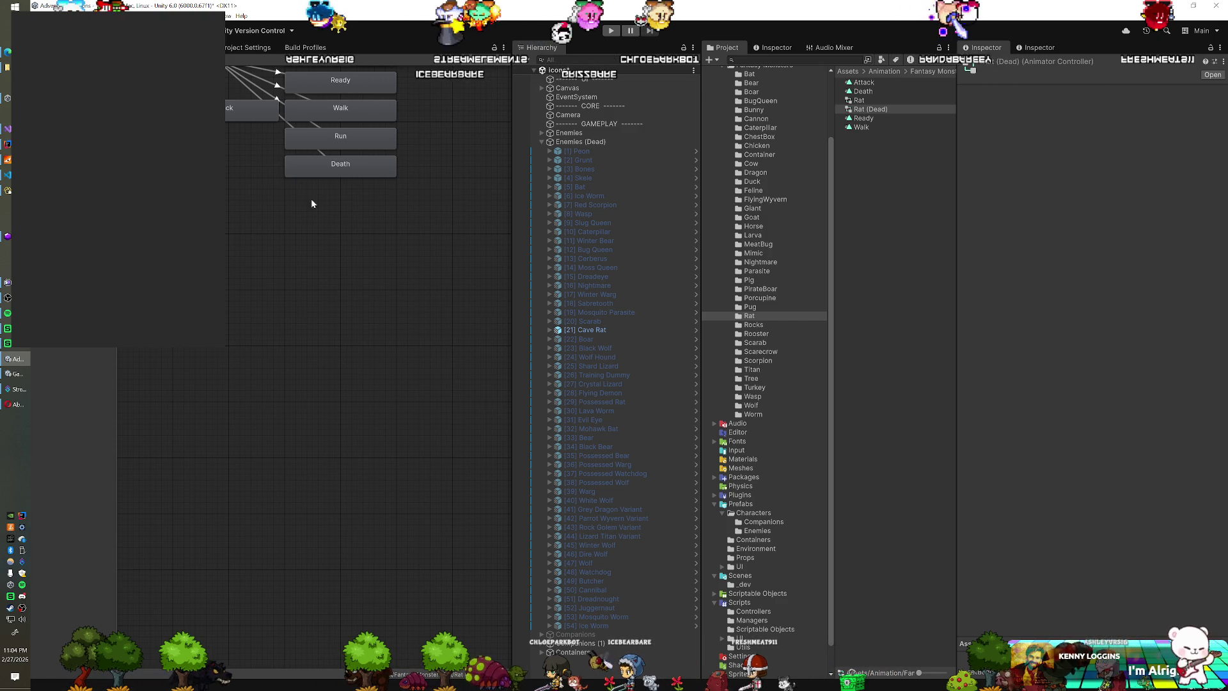
click(583, 329)
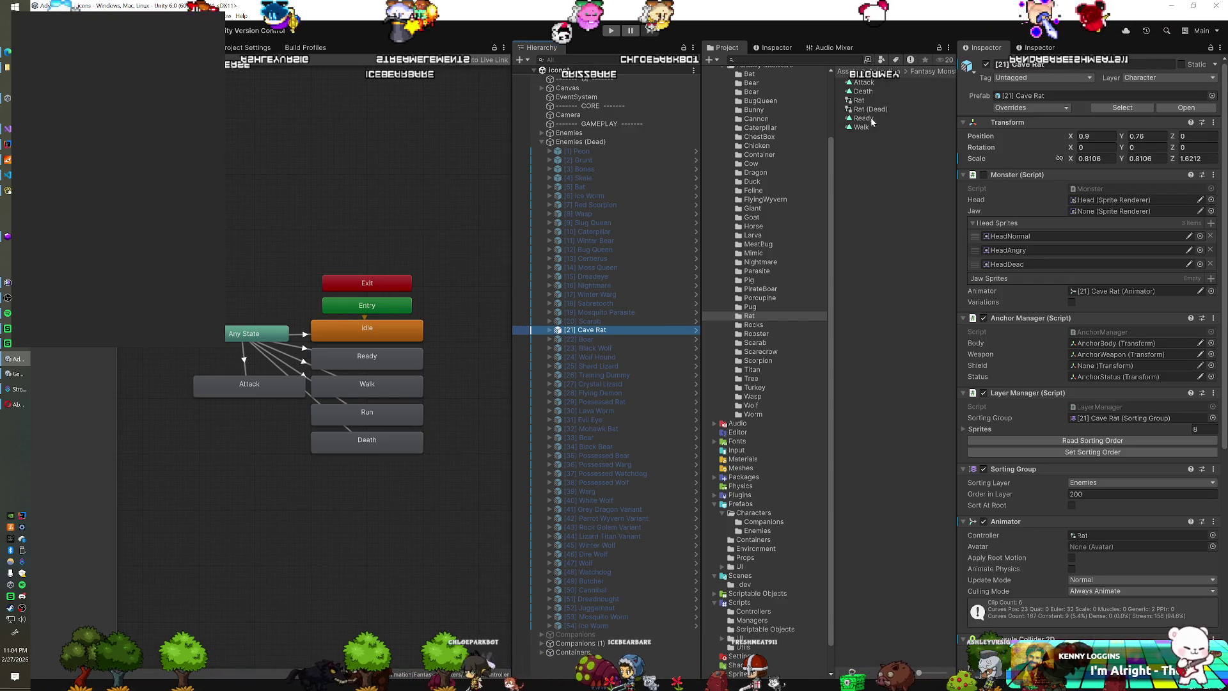
mouse_move(874, 110)
mouse_down()
mouse_move(1023, 384)
mouse_move(1085, 536)
mouse_up()
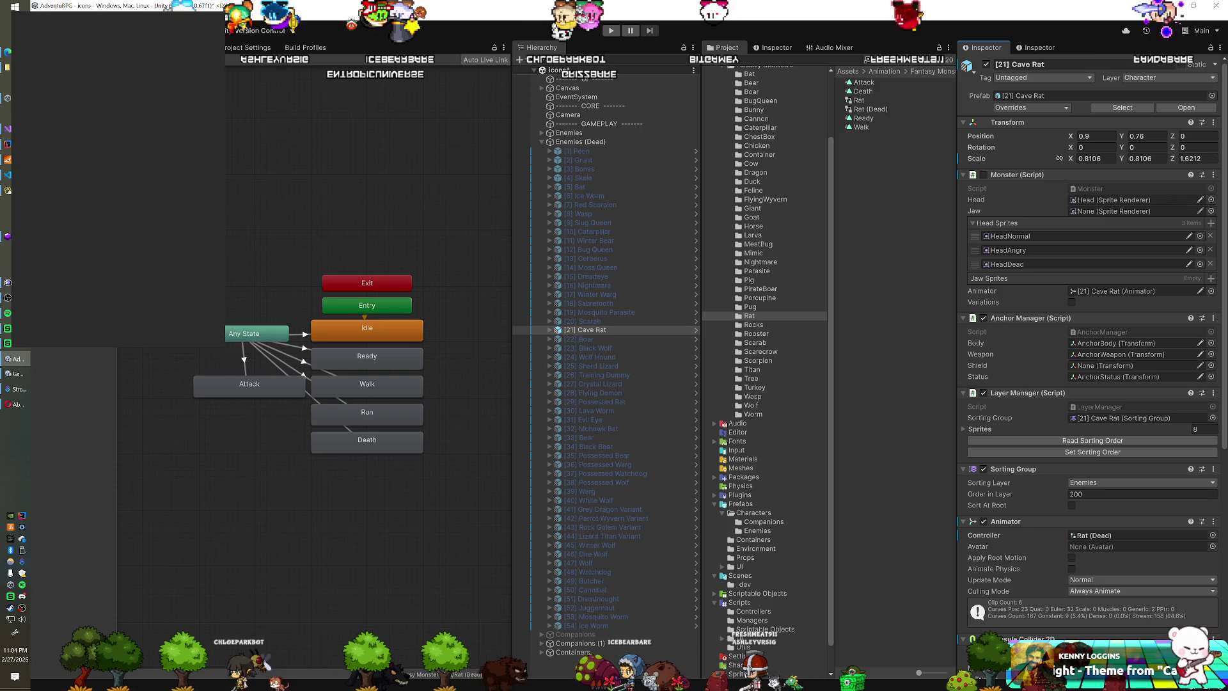
click(611, 30)
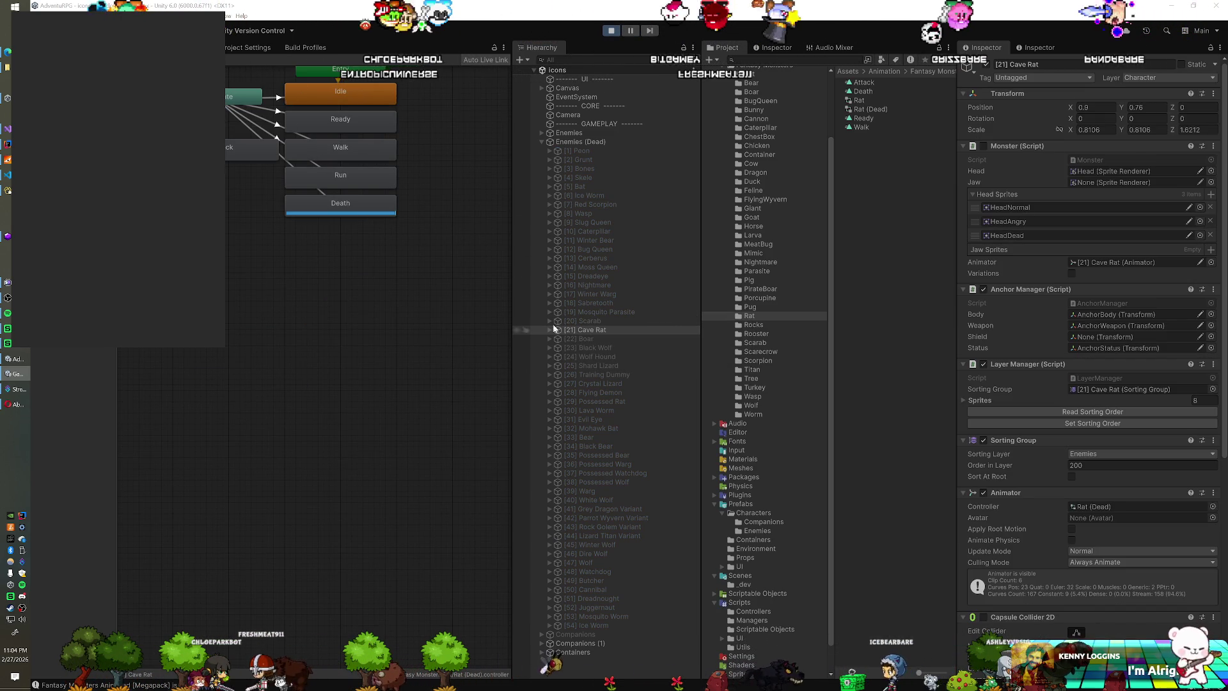
click(590, 330)
Step: Move the Cave Rat left in play mode and keep its transform (-1.09, 0.83) after stopping
key(ctrl+1)
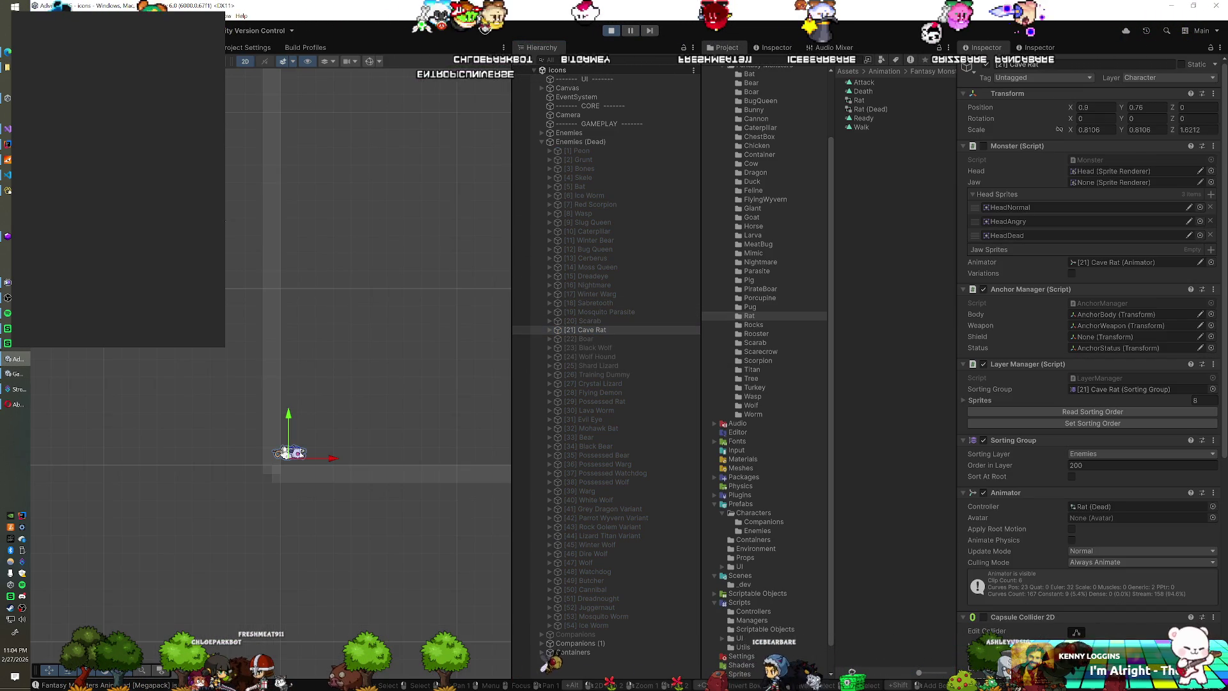
drag(298, 454, 280, 453)
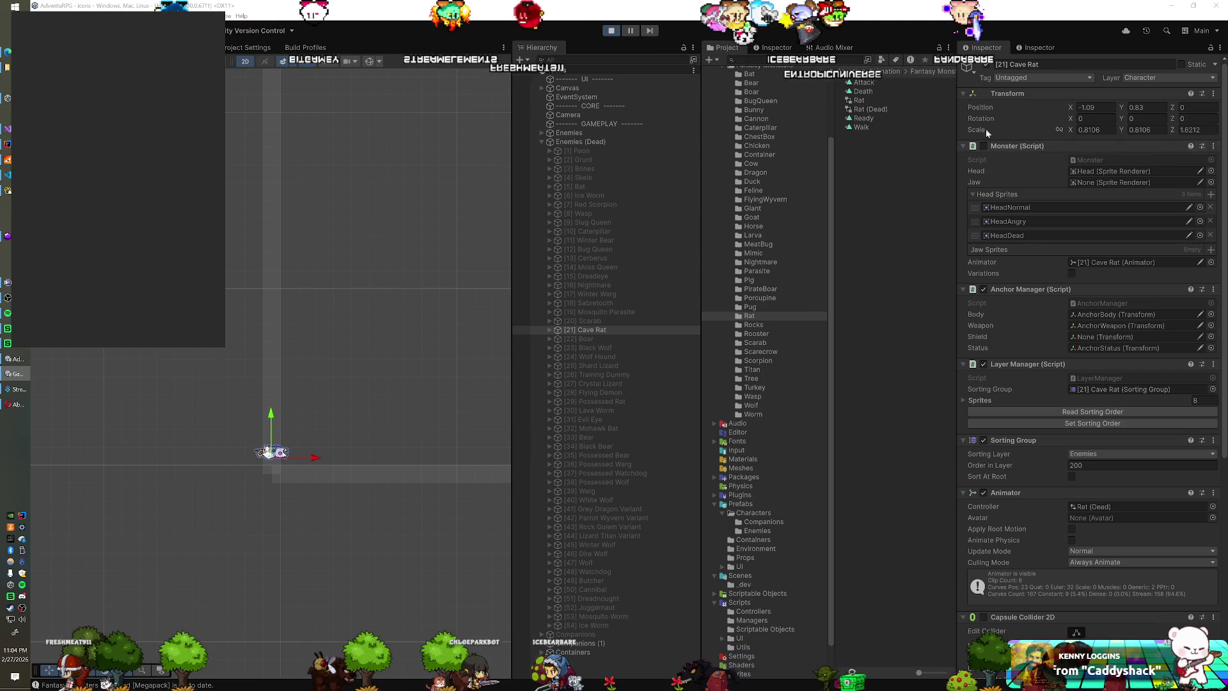
right_click(1004, 99)
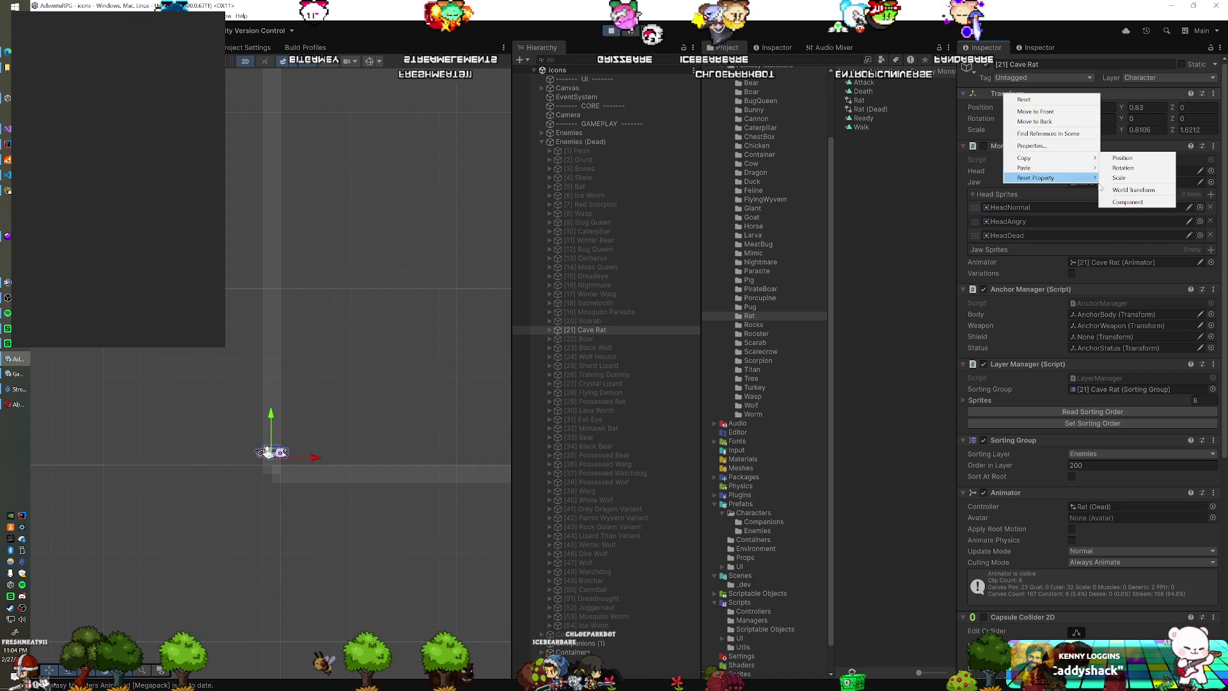
mouse_move(1082, 162)
click(1131, 202)
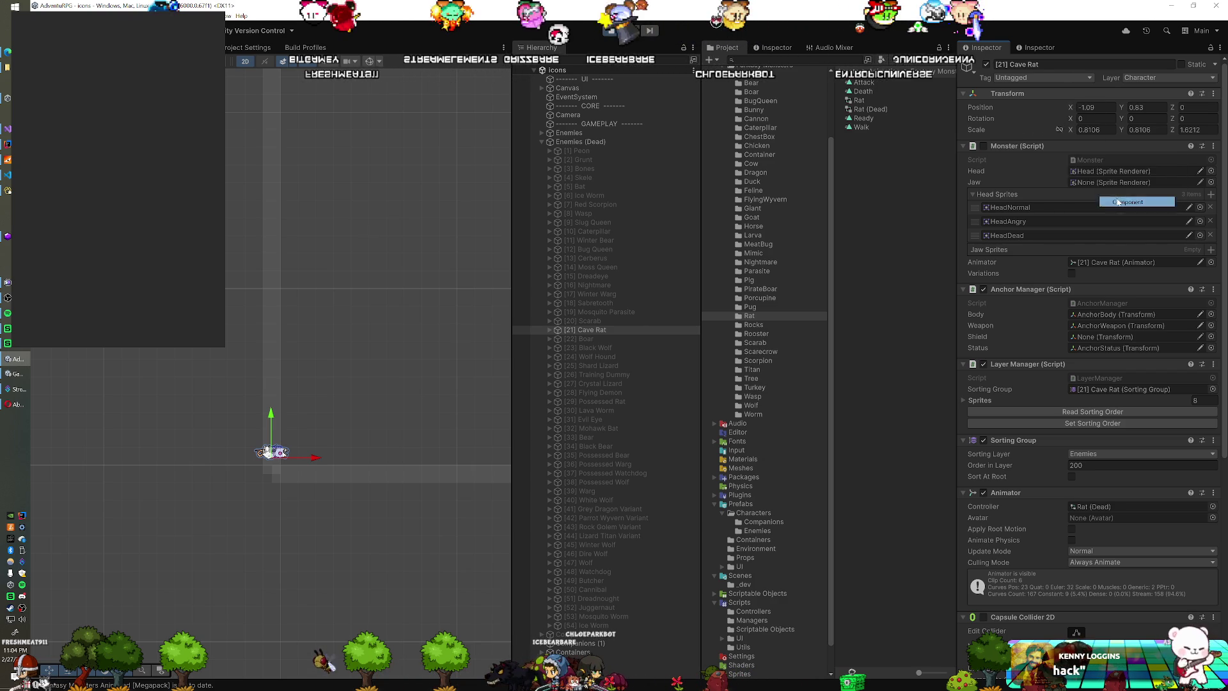
click(610, 31)
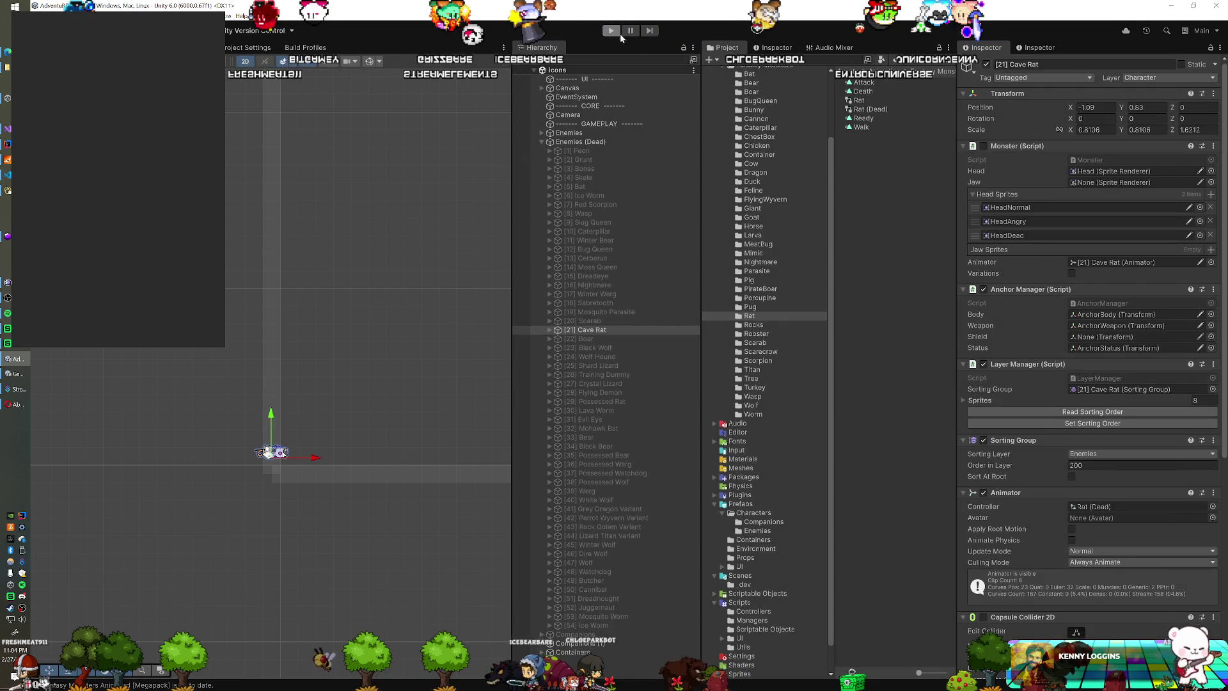
right_click(1010, 122)
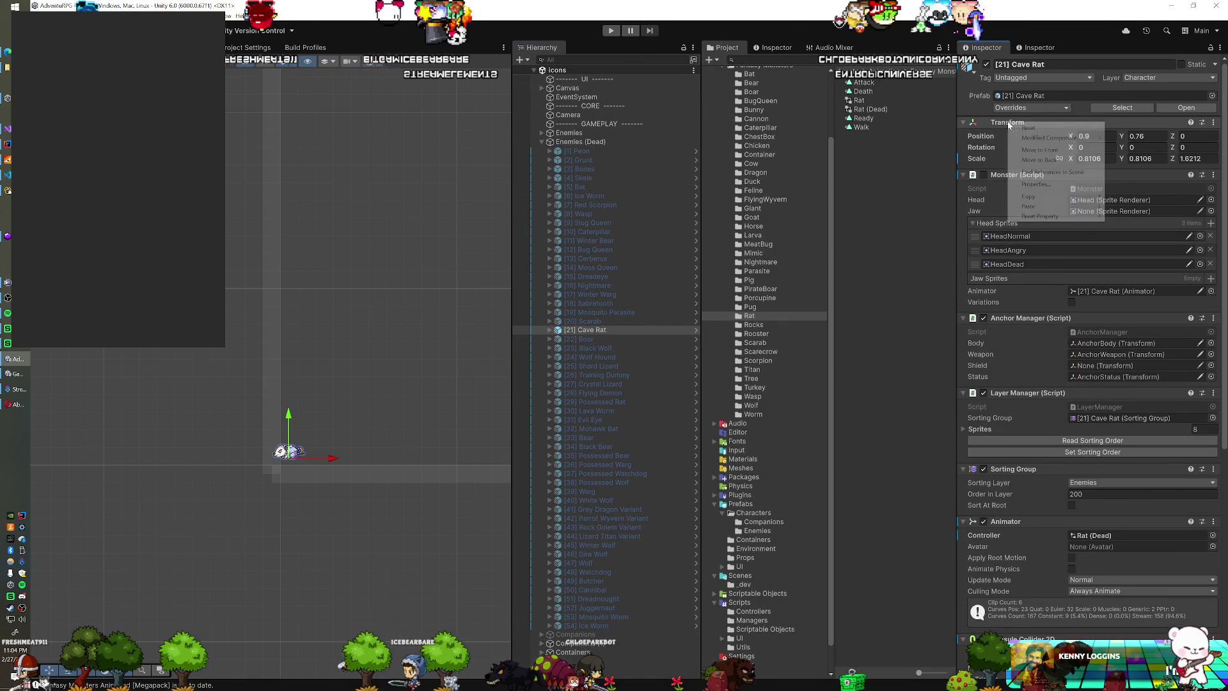
mouse_move(1055, 206)
click(1135, 260)
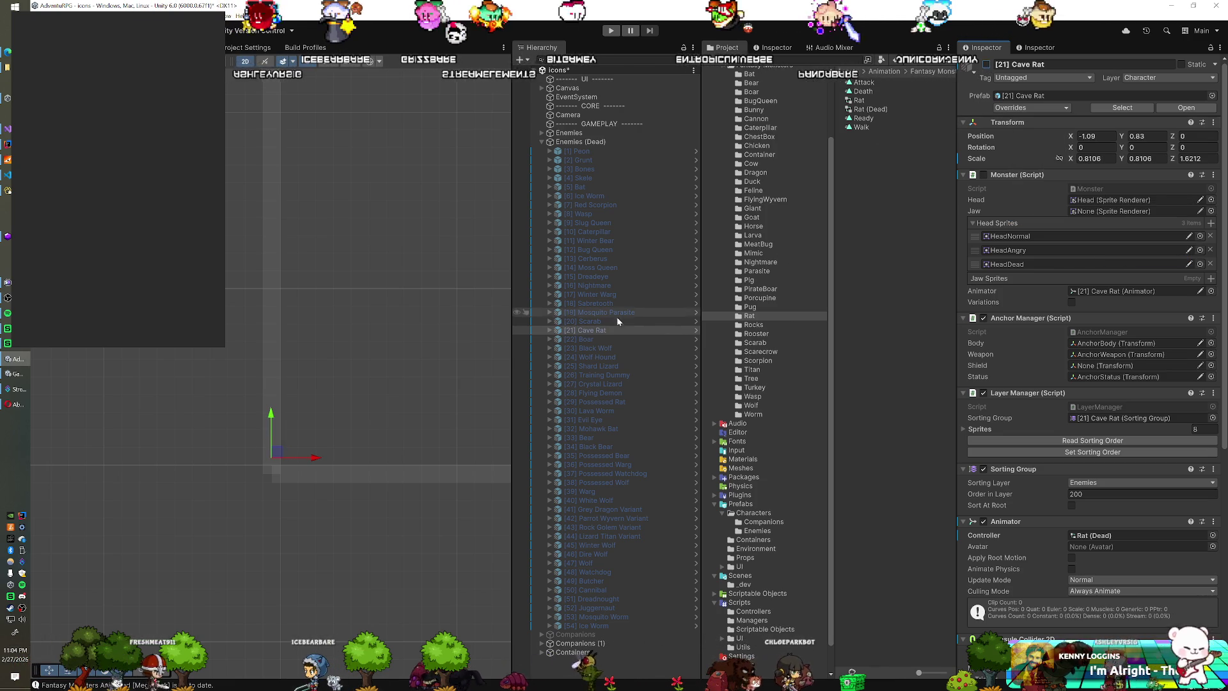
click(598, 339)
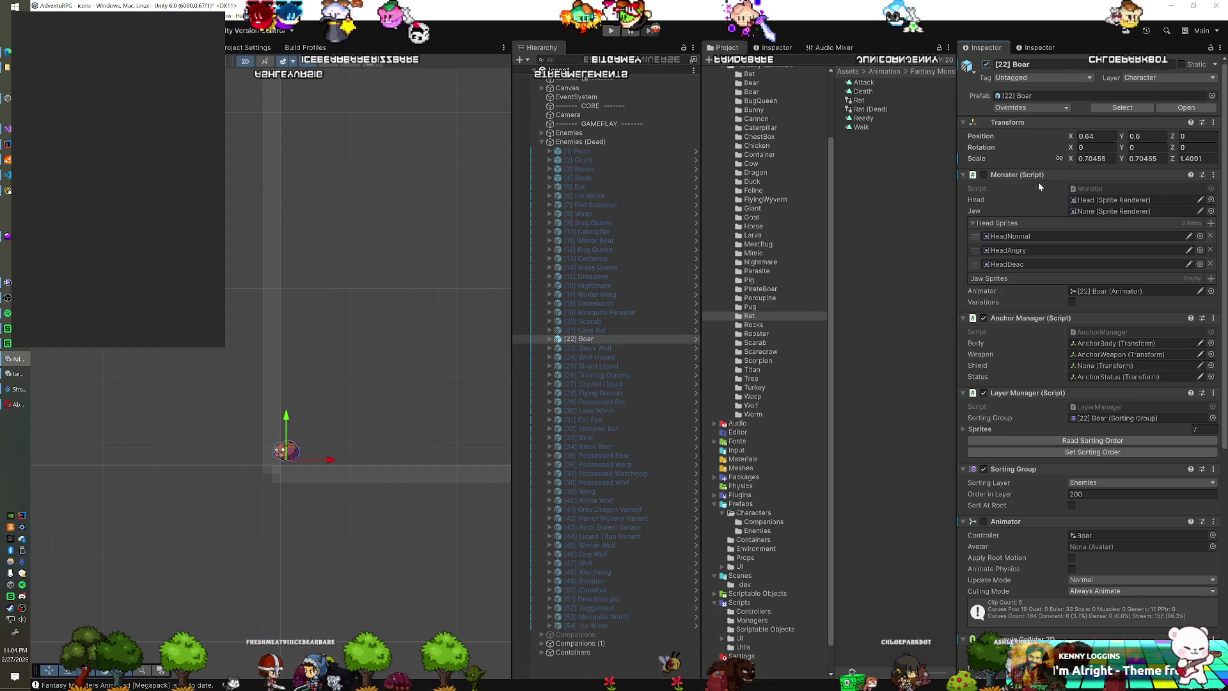
Step: Duplicate the Boar animator controller as Boar (Dead)
click(1081, 535)
click(862, 92)
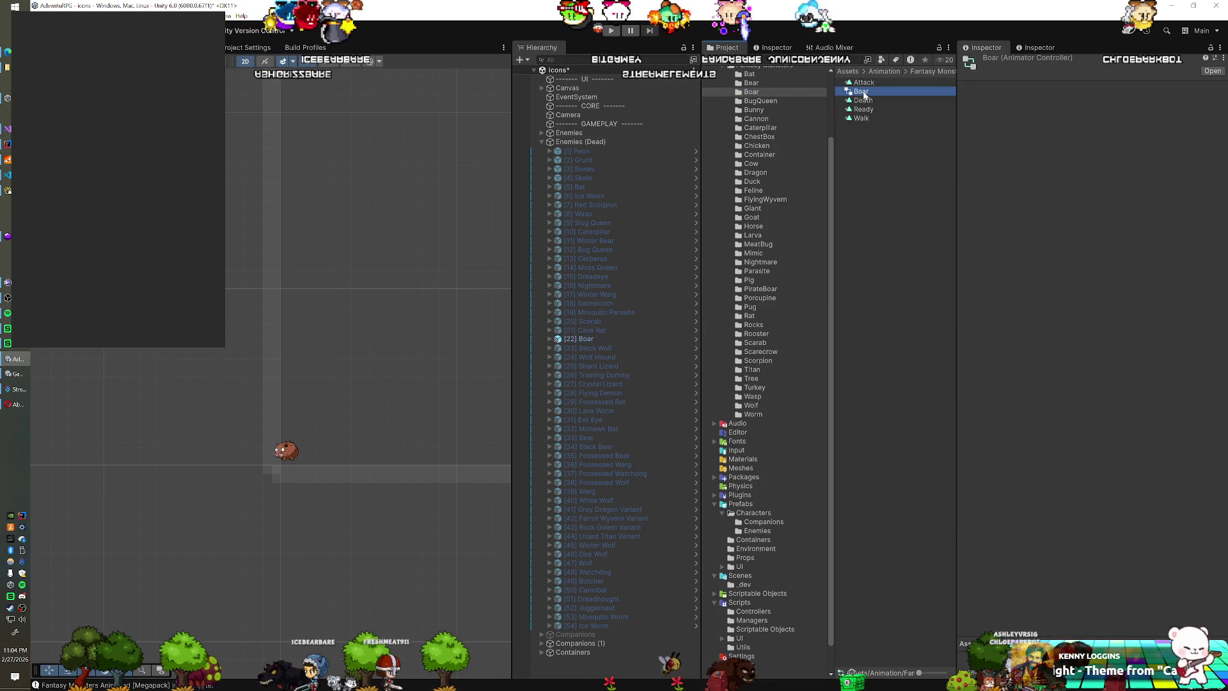
key(ctrl+d)
text(Boar (Dead))
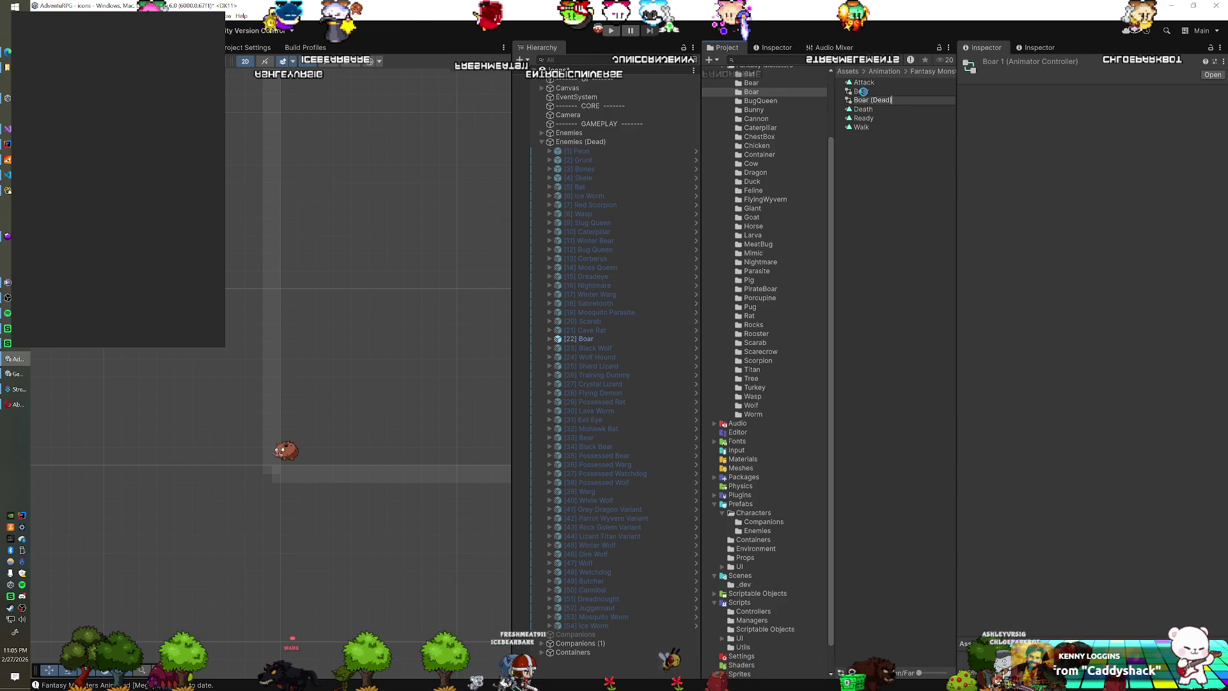
double_click(872, 101)
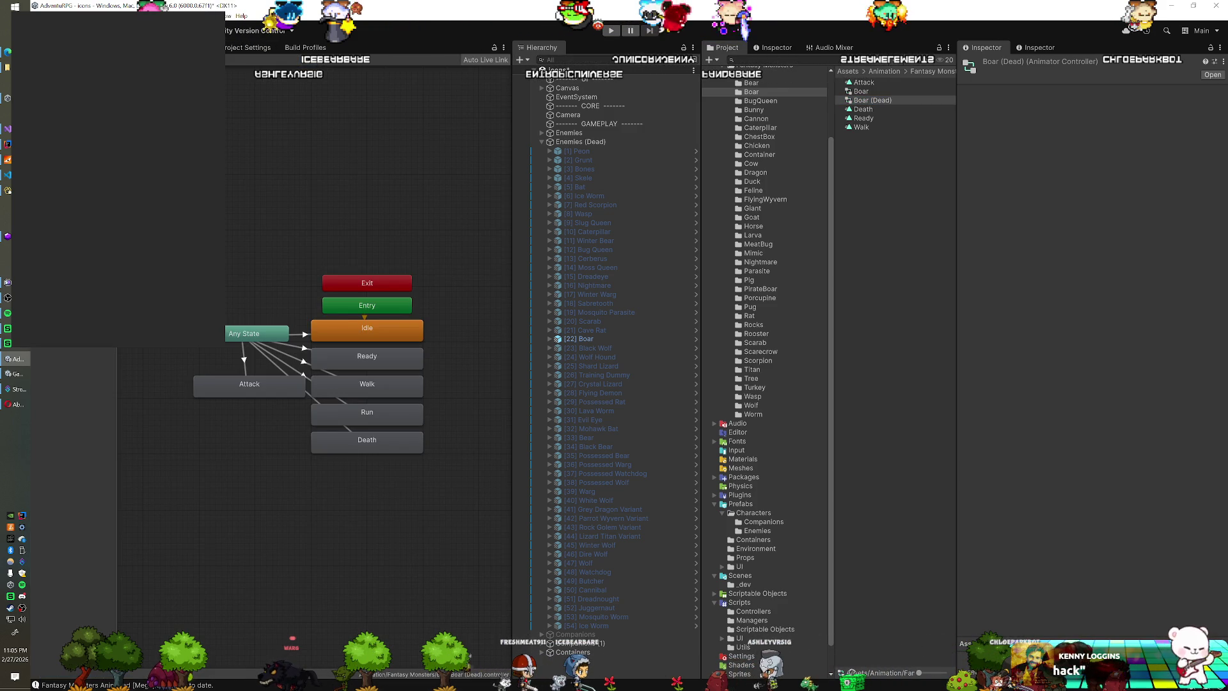
Step: Assign Boar (Dead) to the [22] Boar, enable its Animator, and enter play mode
key(ctrl+1)
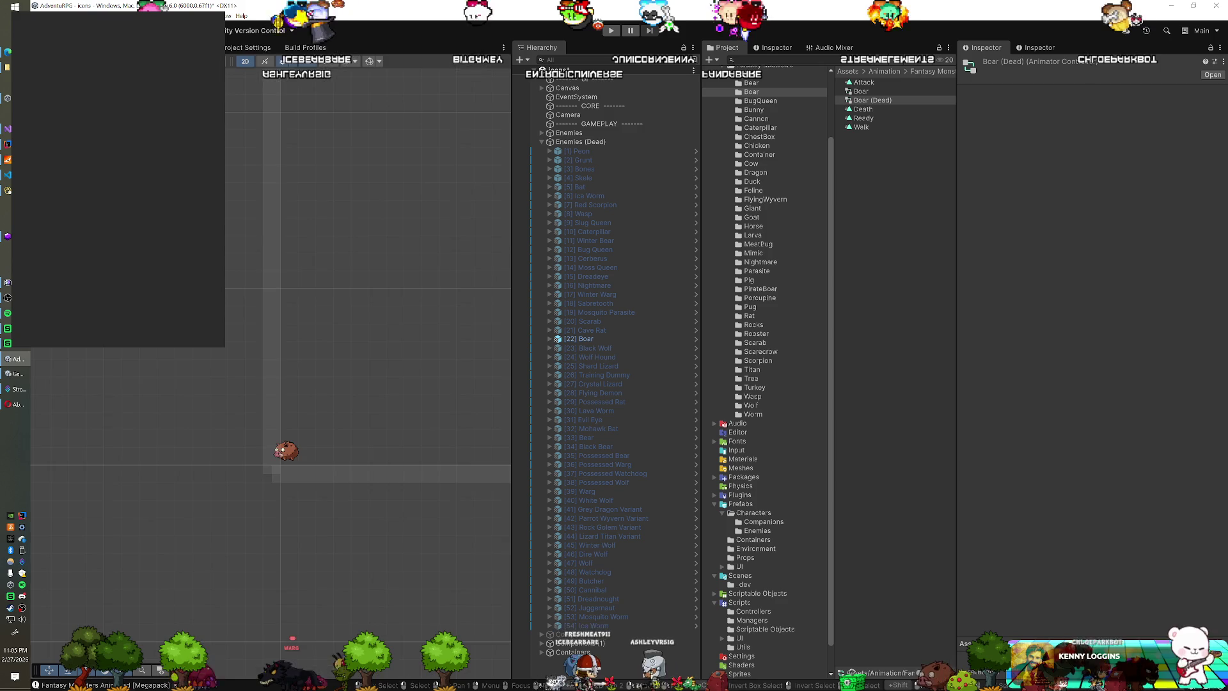
click(604, 337)
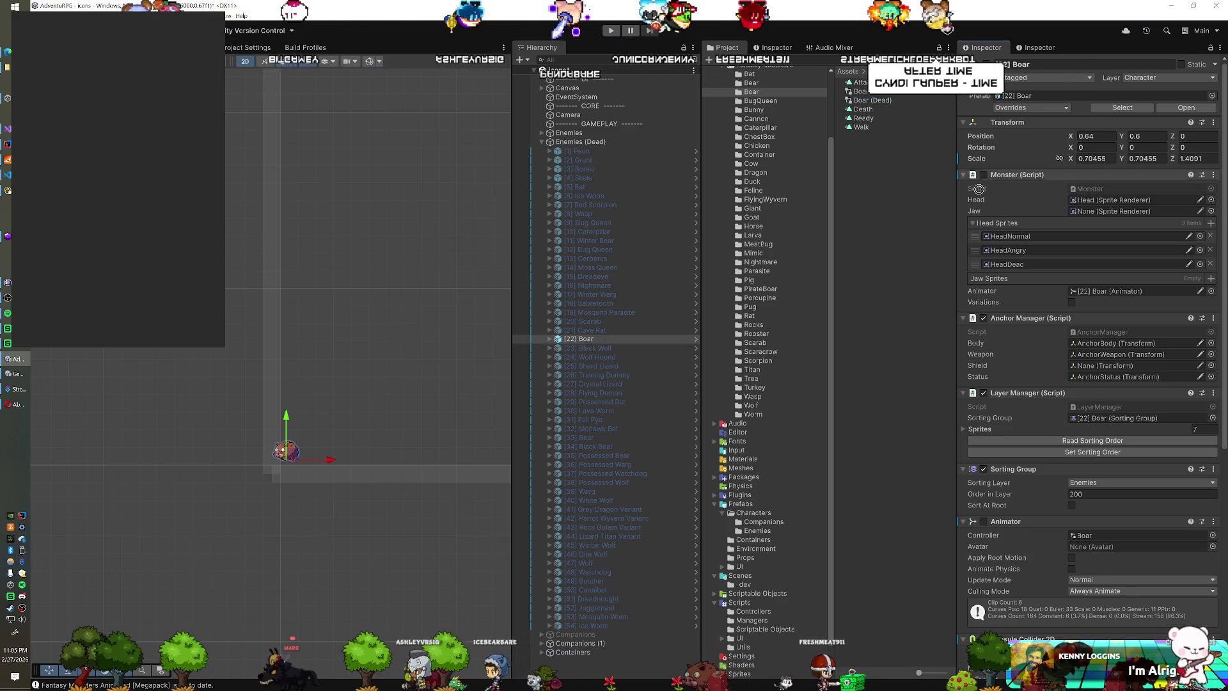
drag(1089, 480, 1101, 536)
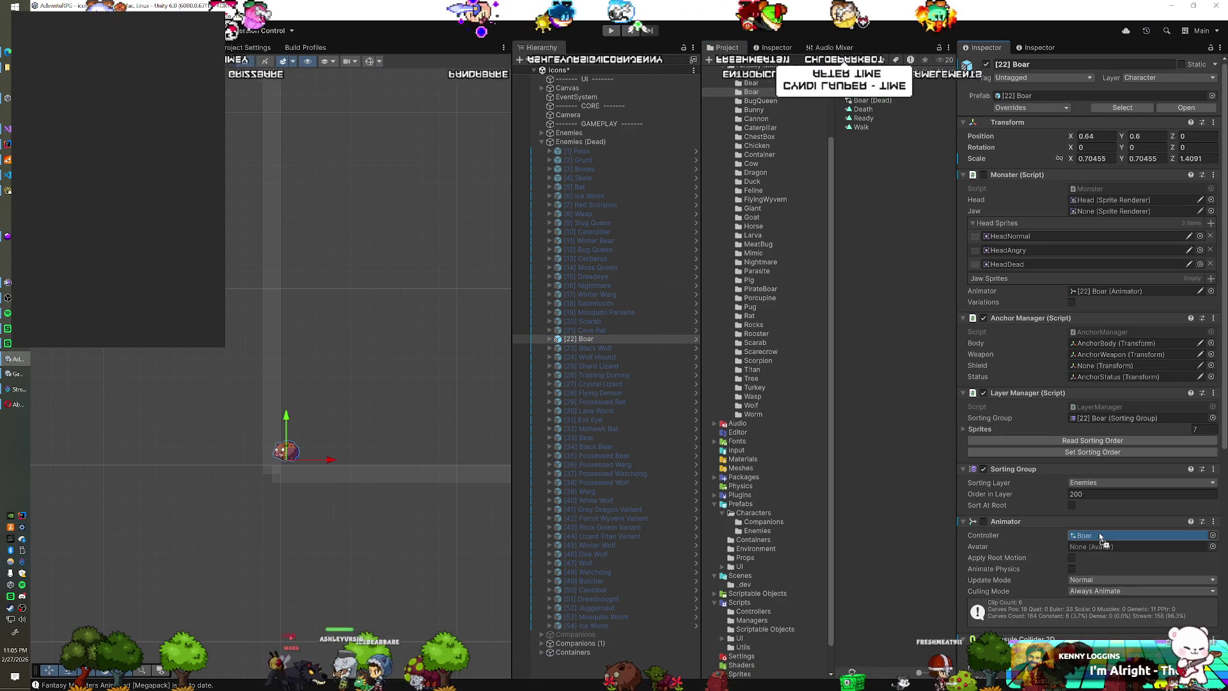
click(983, 521)
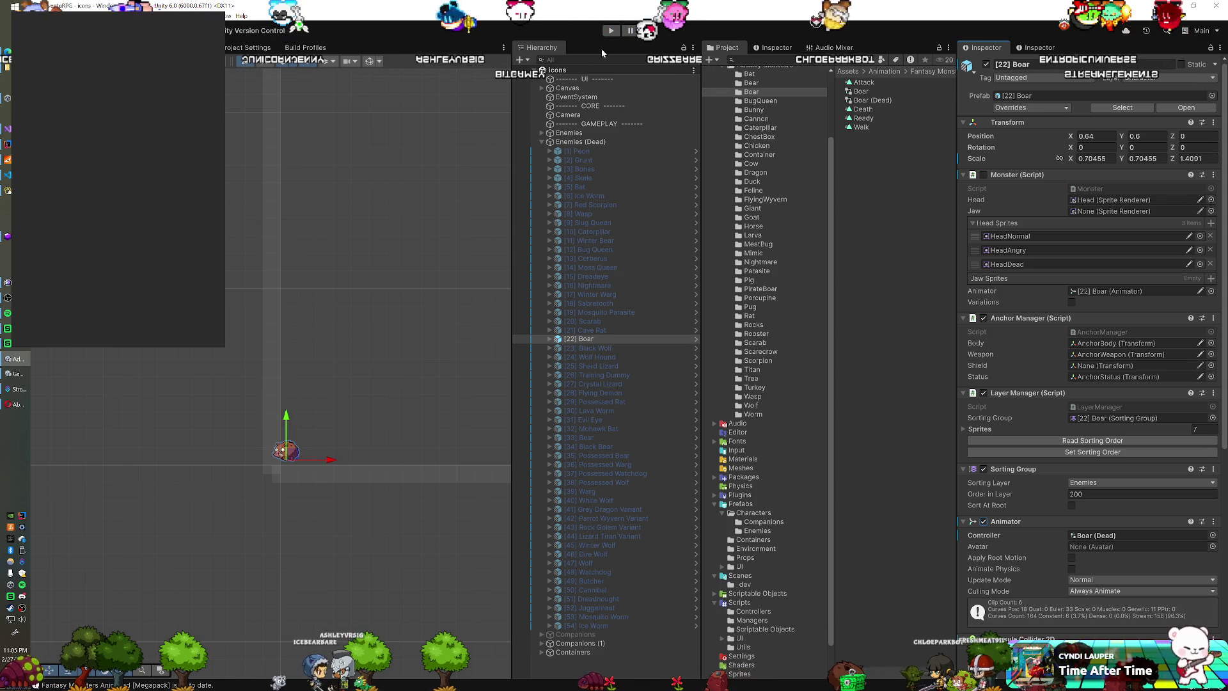
click(611, 32)
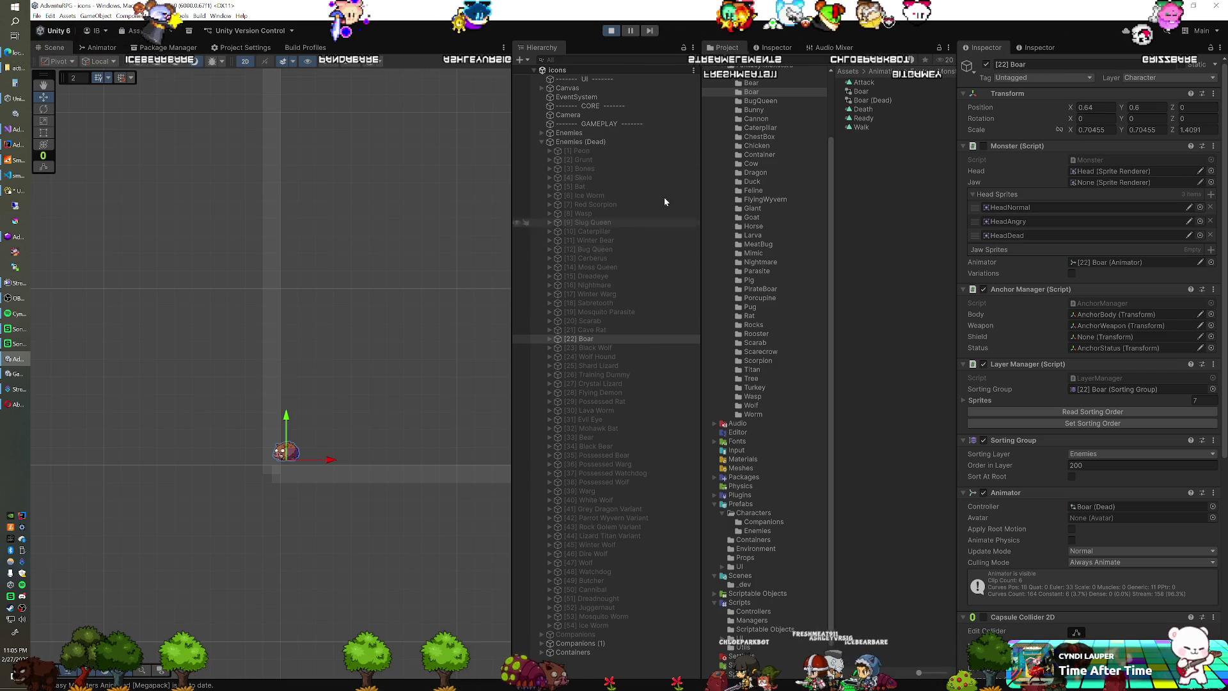
Step: Nudge the dead Boar and keep its position 0.552, 0.729 and scale 0.6156 after play mode
key(f)
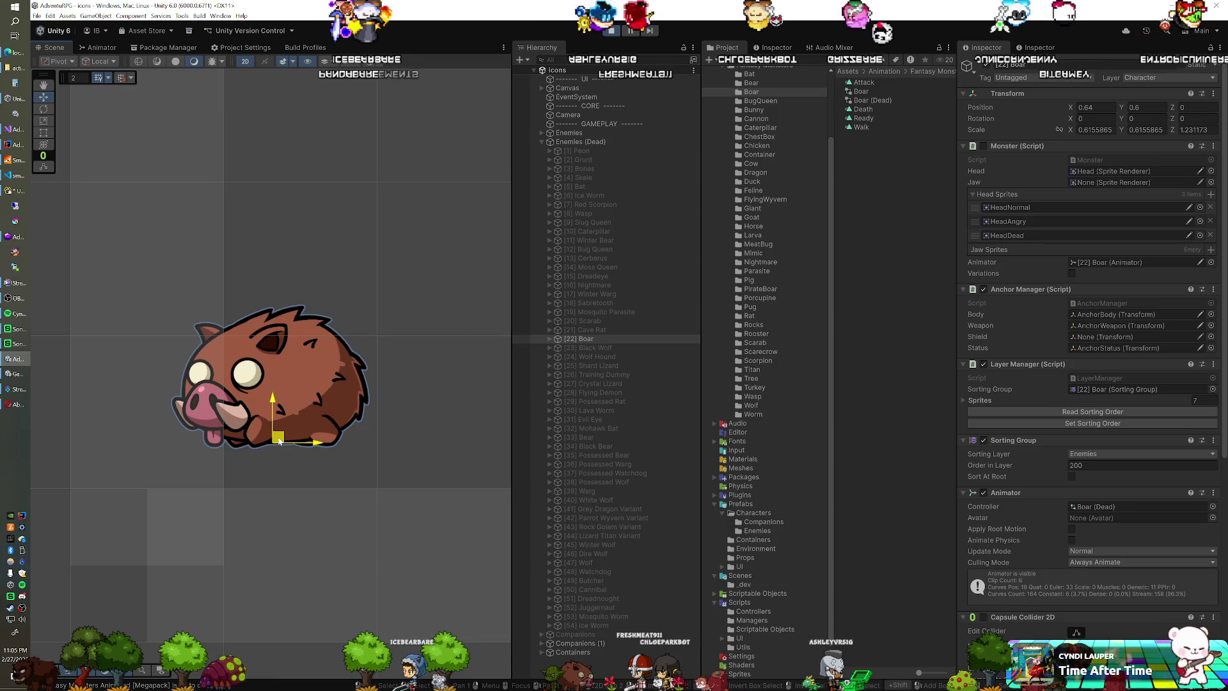
drag(277, 433, 272, 432)
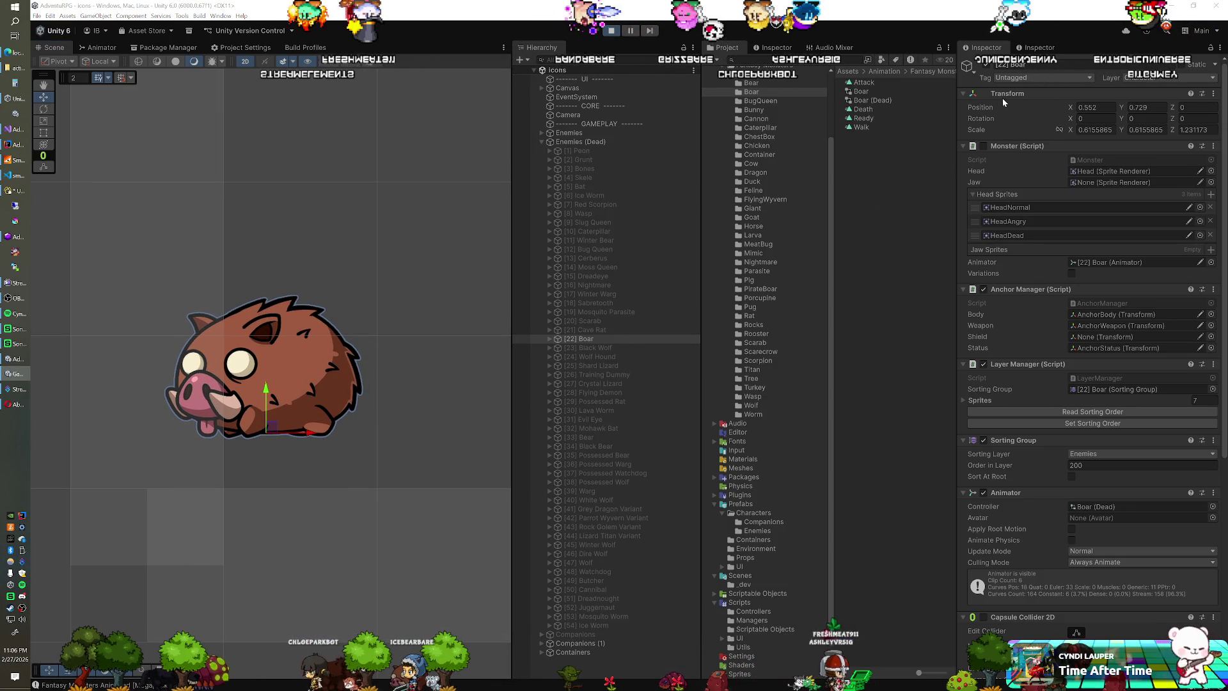
right_click(1003, 94)
mouse_move(1085, 160)
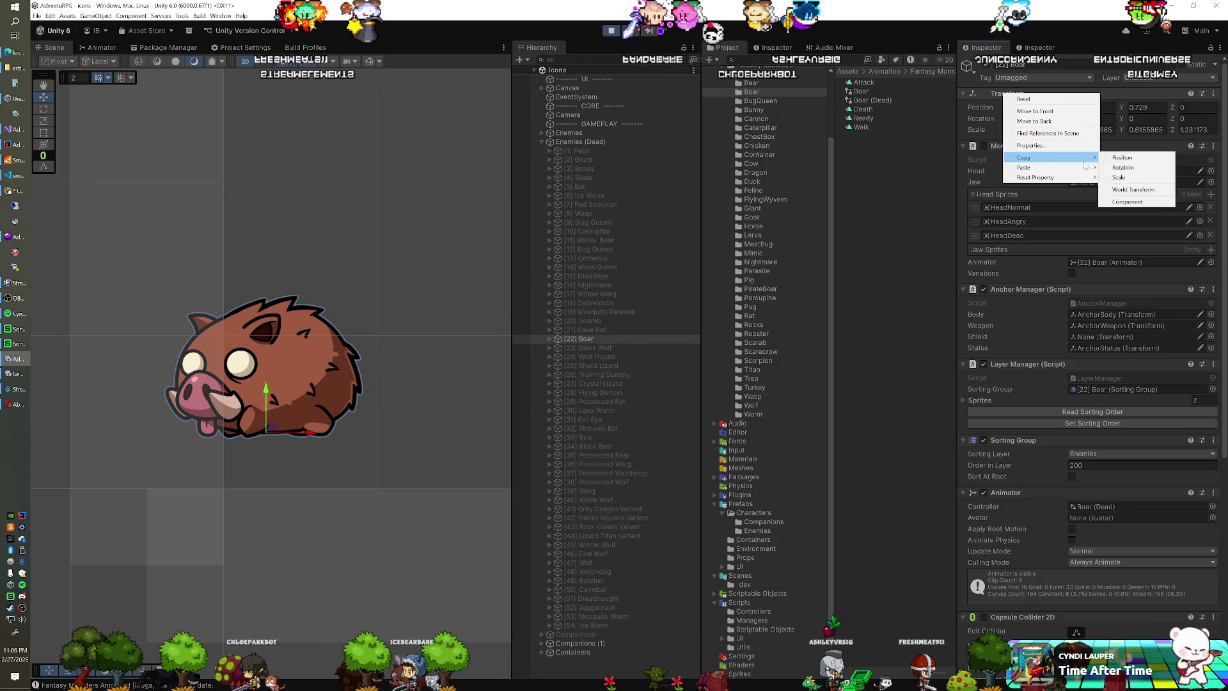
click(1127, 202)
click(612, 31)
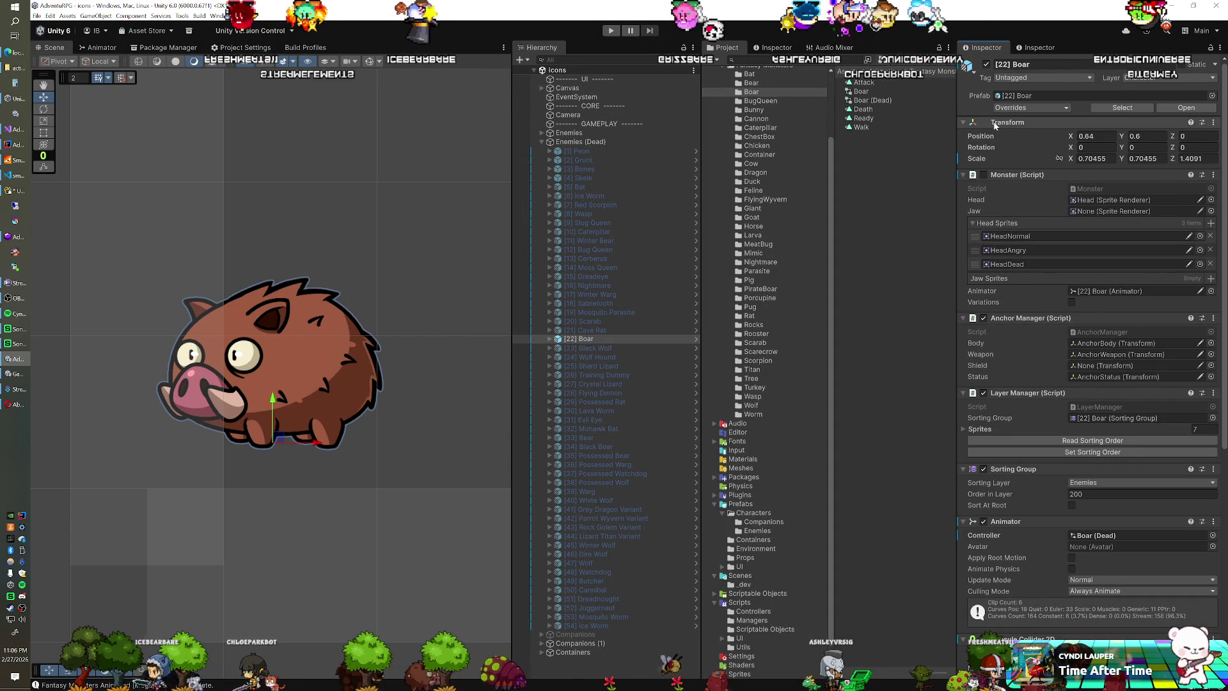
right_click(995, 123)
mouse_move(1029, 207)
click(1124, 261)
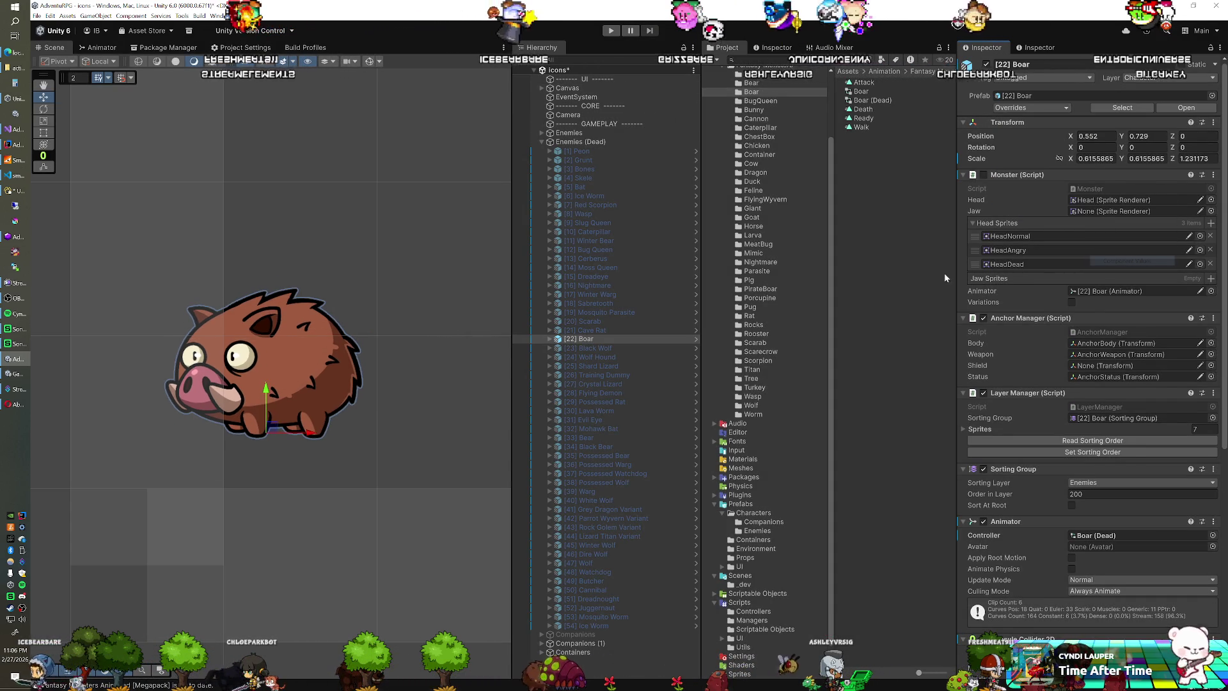
Step: Deactivate the Boar and activate [23] Black Wolf
click(984, 64)
click(598, 346)
click(985, 64)
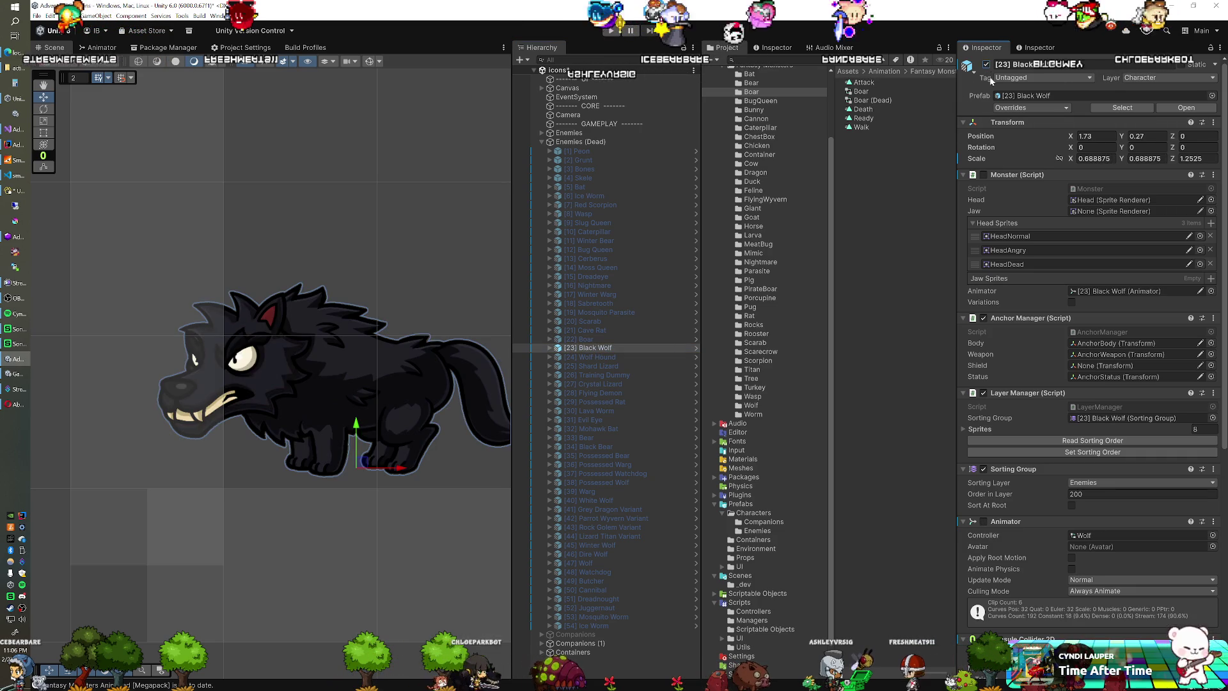
Step: Assign the Wolf (Dead) controller to the Black Wolf, then copy the Winter Warg's world transform
click(1093, 535)
drag(871, 127, 1092, 535)
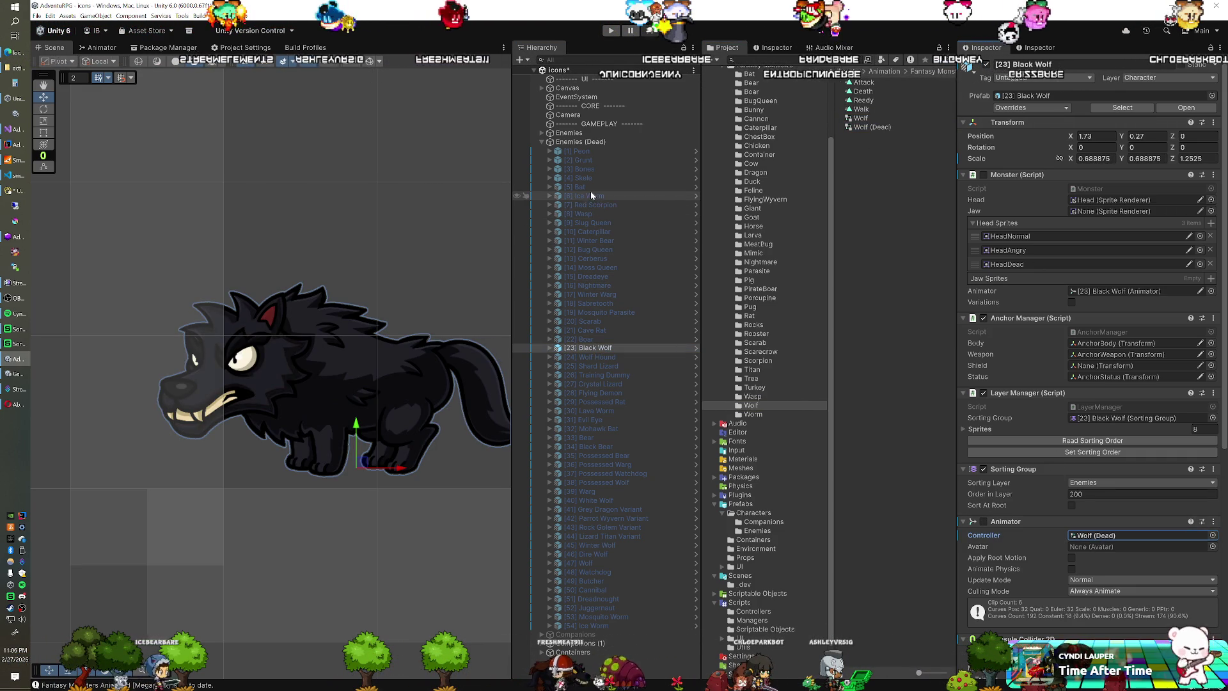
click(599, 294)
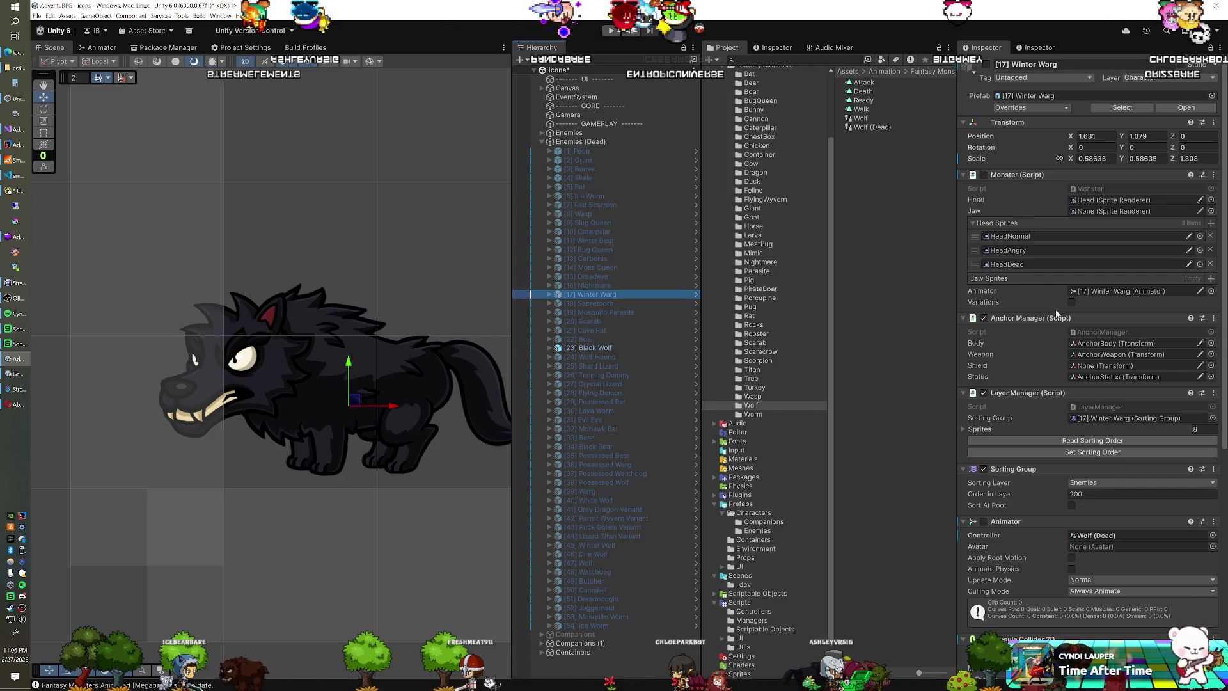
right_click(1017, 122)
mouse_move(1030, 197)
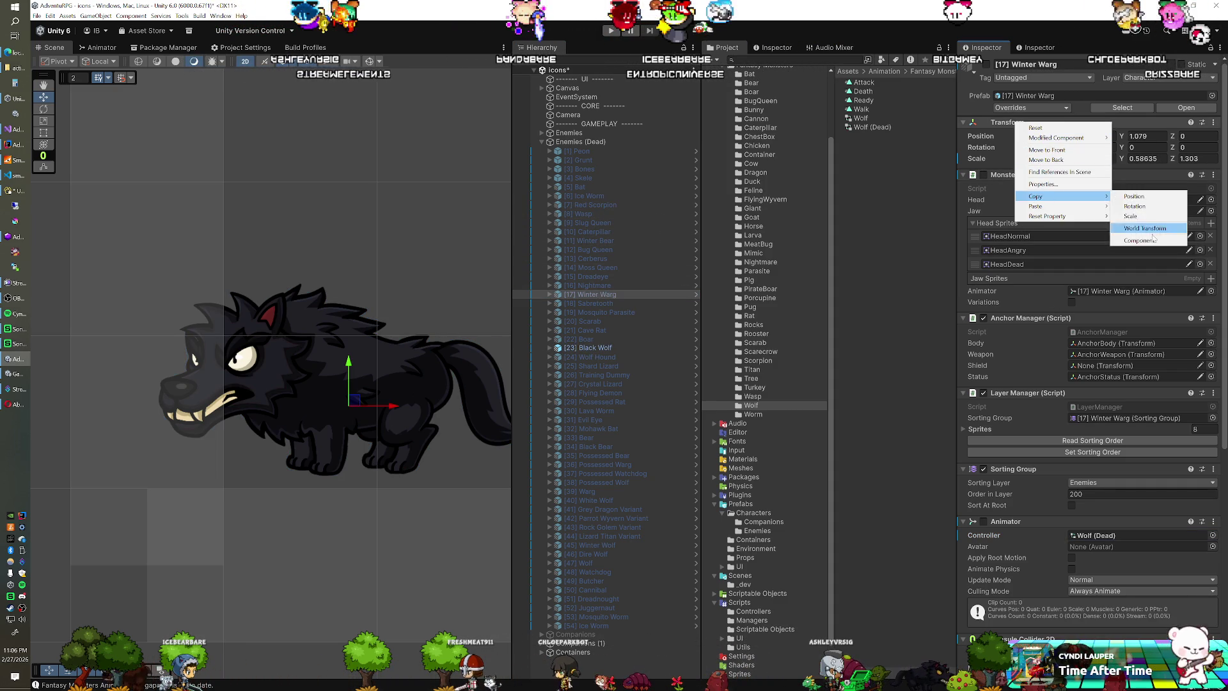
click(1142, 231)
Step: Paste the Winter Warg's transform onto the Black Wolf and start play mode
click(588, 347)
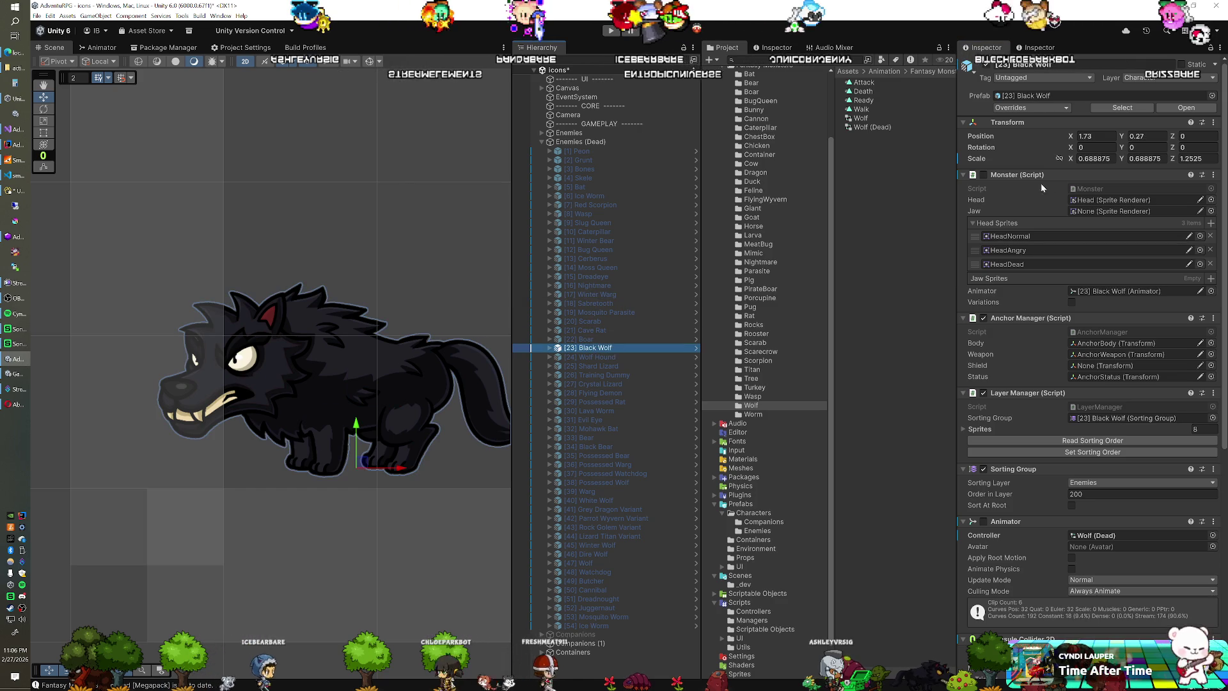
right_click(1017, 123)
mouse_move(1036, 207)
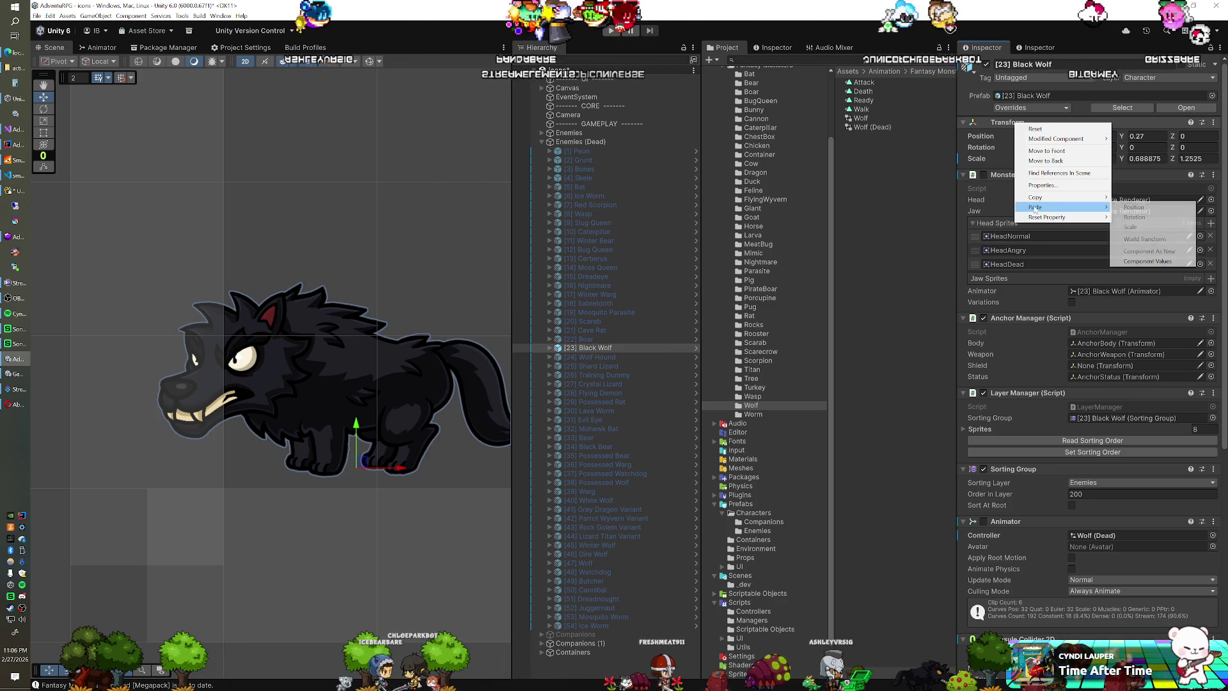
click(1130, 259)
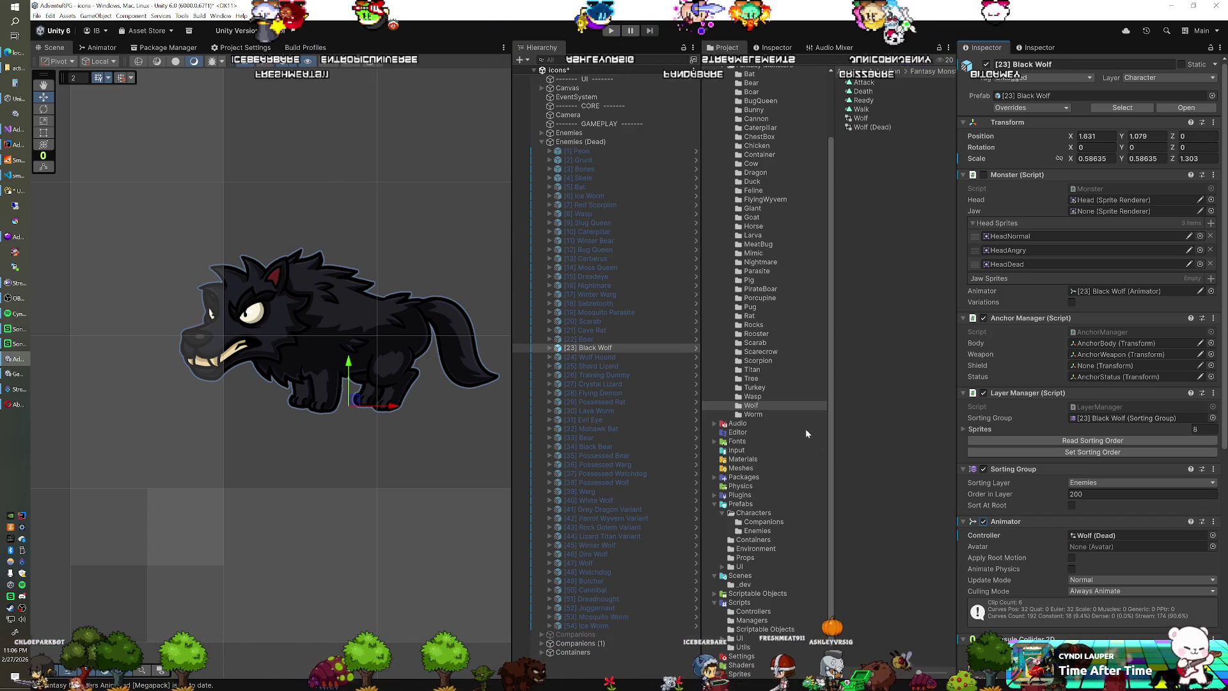
click(610, 35)
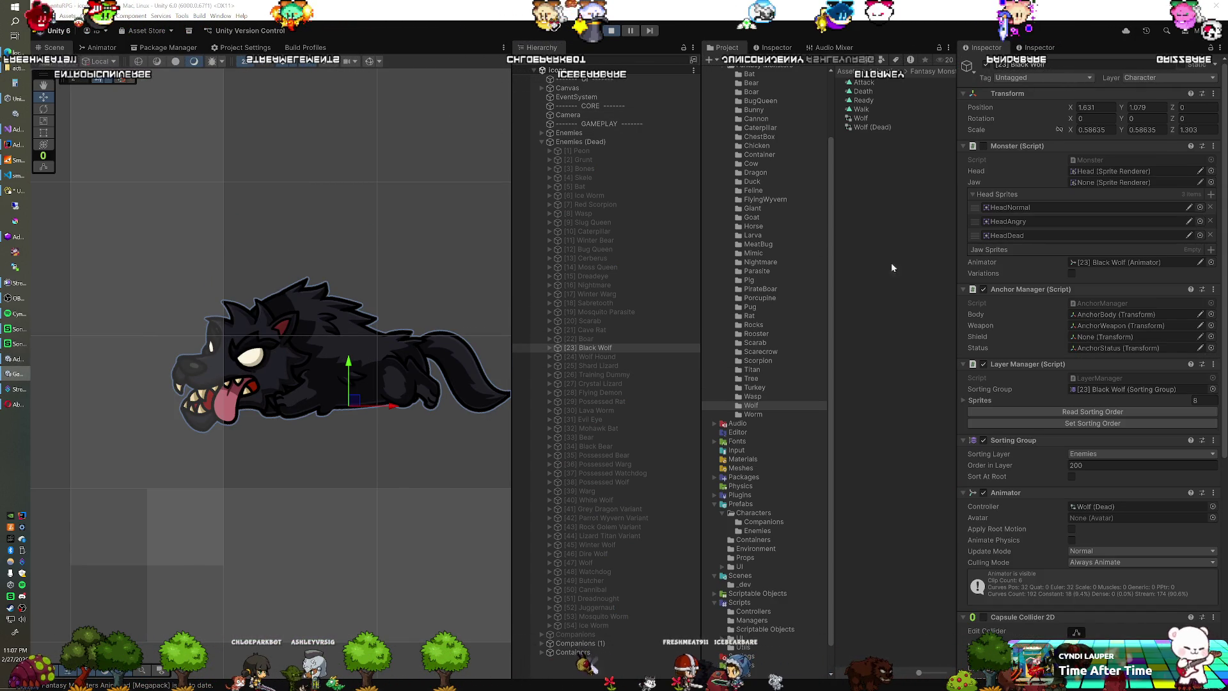
Step: Deactivate the Black Wolf after previewing its pose, then switch to File Explorer
click(986, 64)
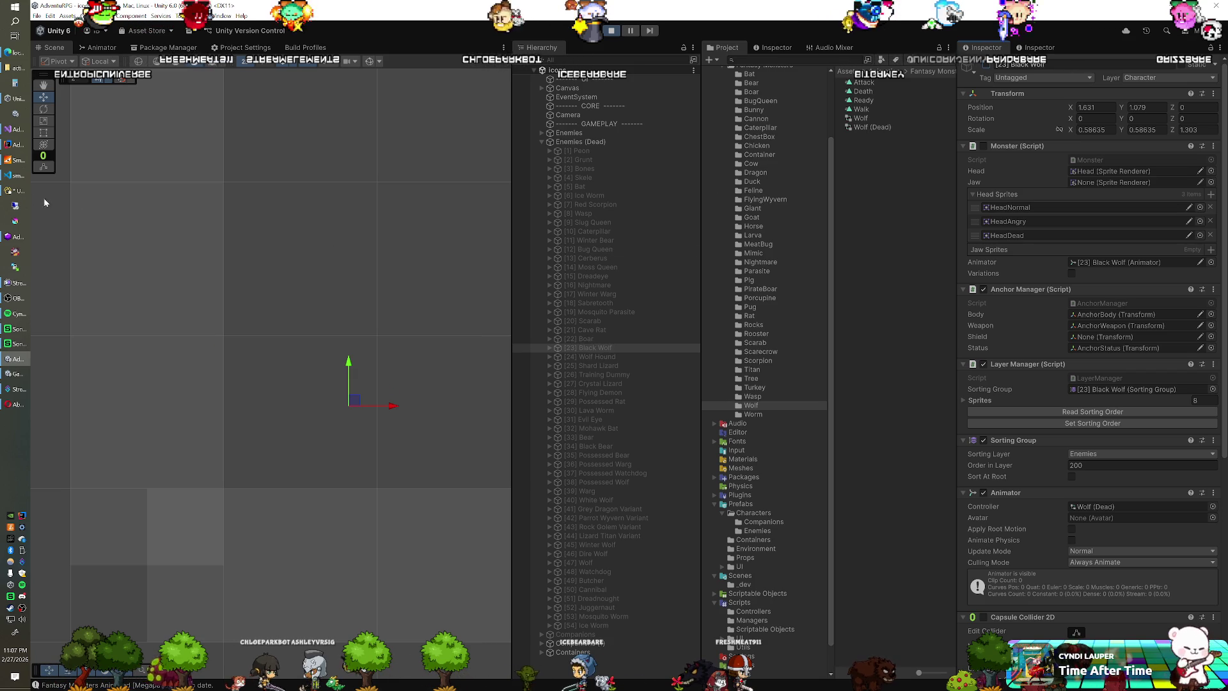
click(16, 68)
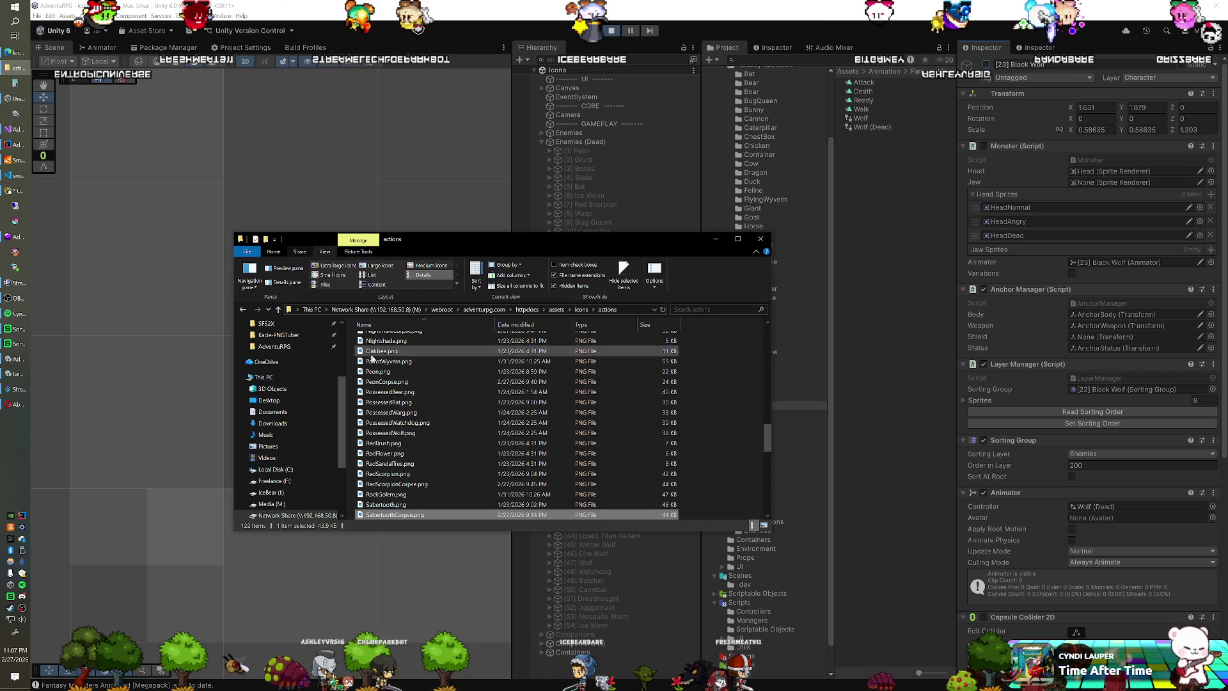
Step: Delete MohawkBatCorpse.png from the AdventuRPG project folder
scroll(281, 358, up, 2)
click(274, 369)
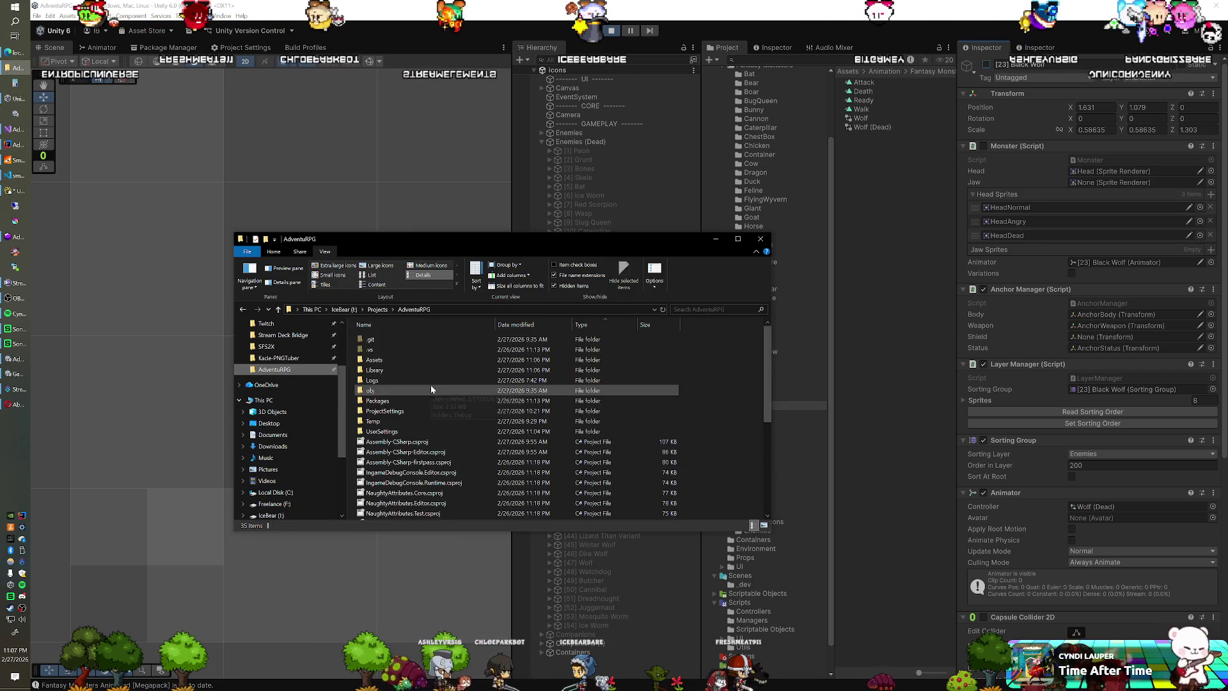
scroll(431, 389, down, 6)
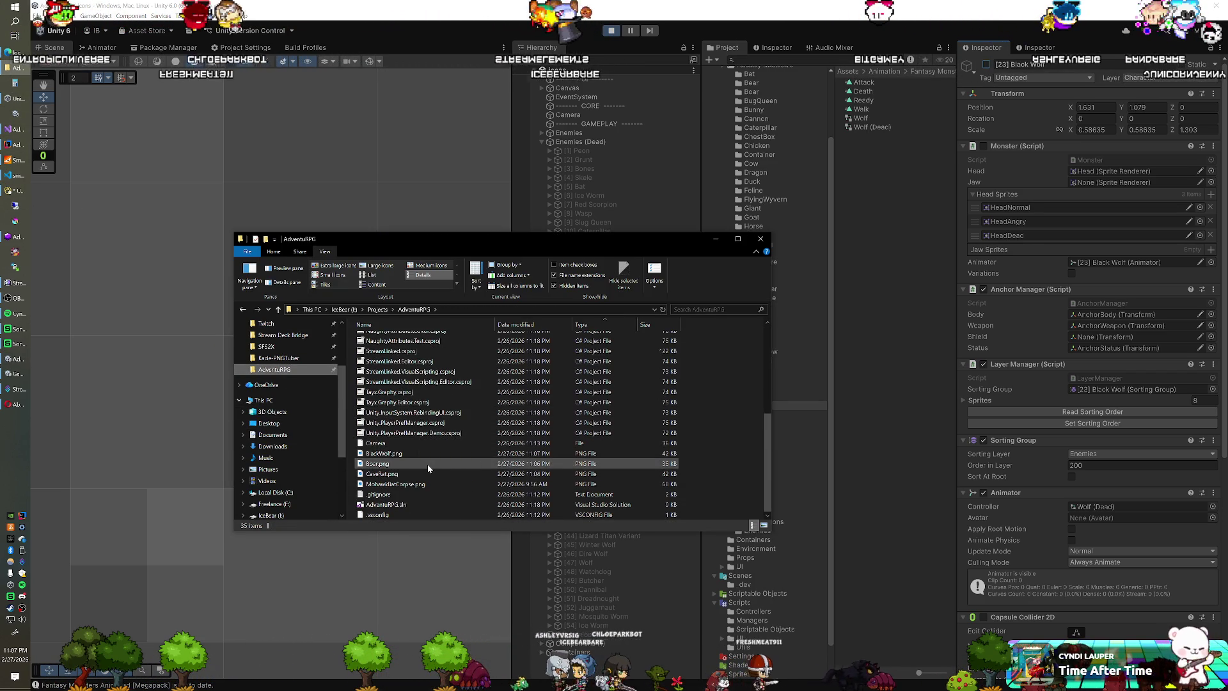
click(415, 484)
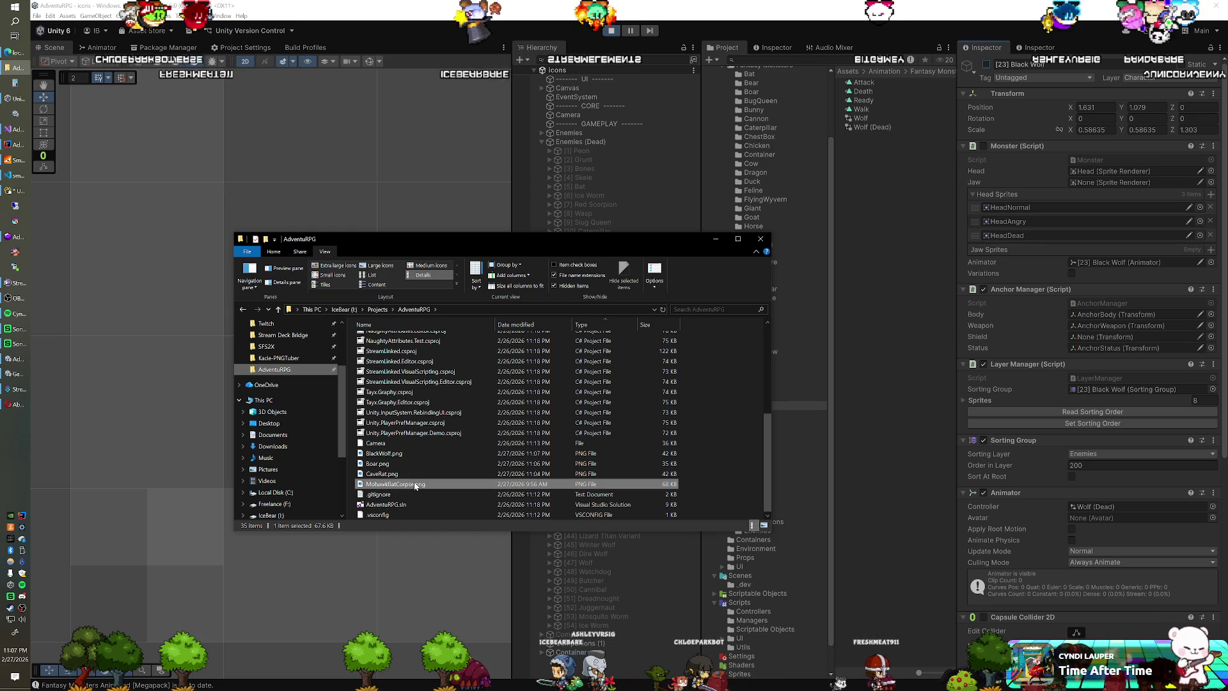
key(Delete)
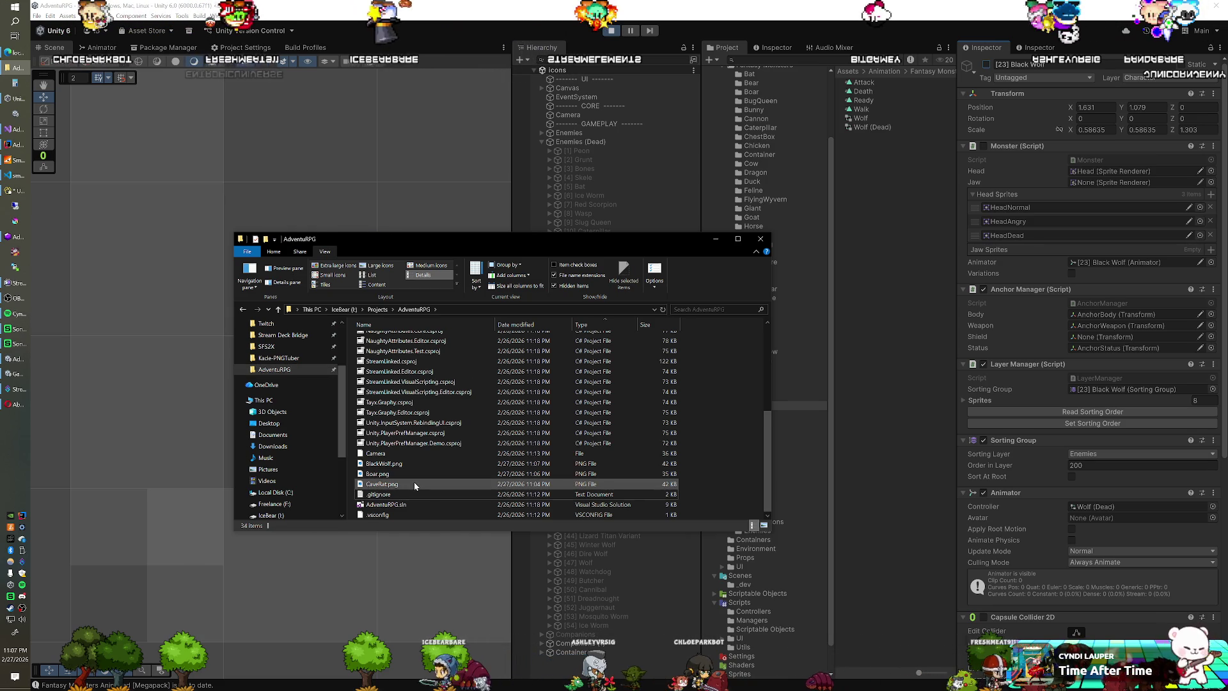
Step: Back in Unity, select the [23] Black Wolf and then the [24] Wolf Hound
click(554, 27)
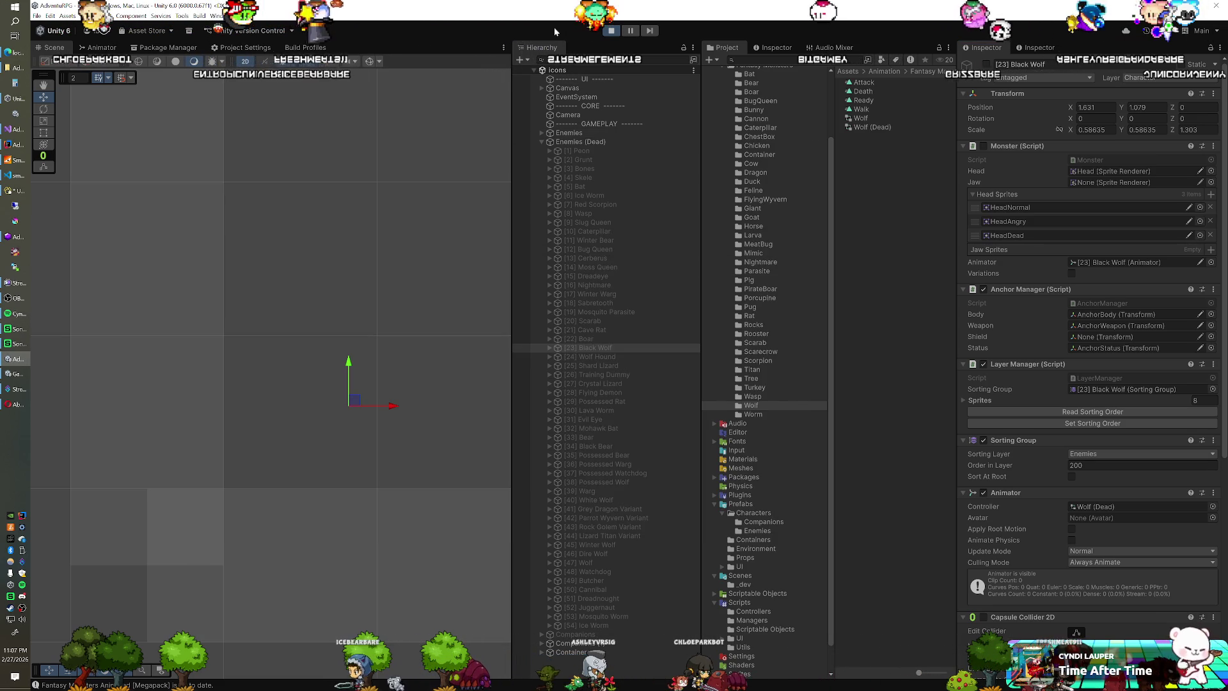
click(591, 347)
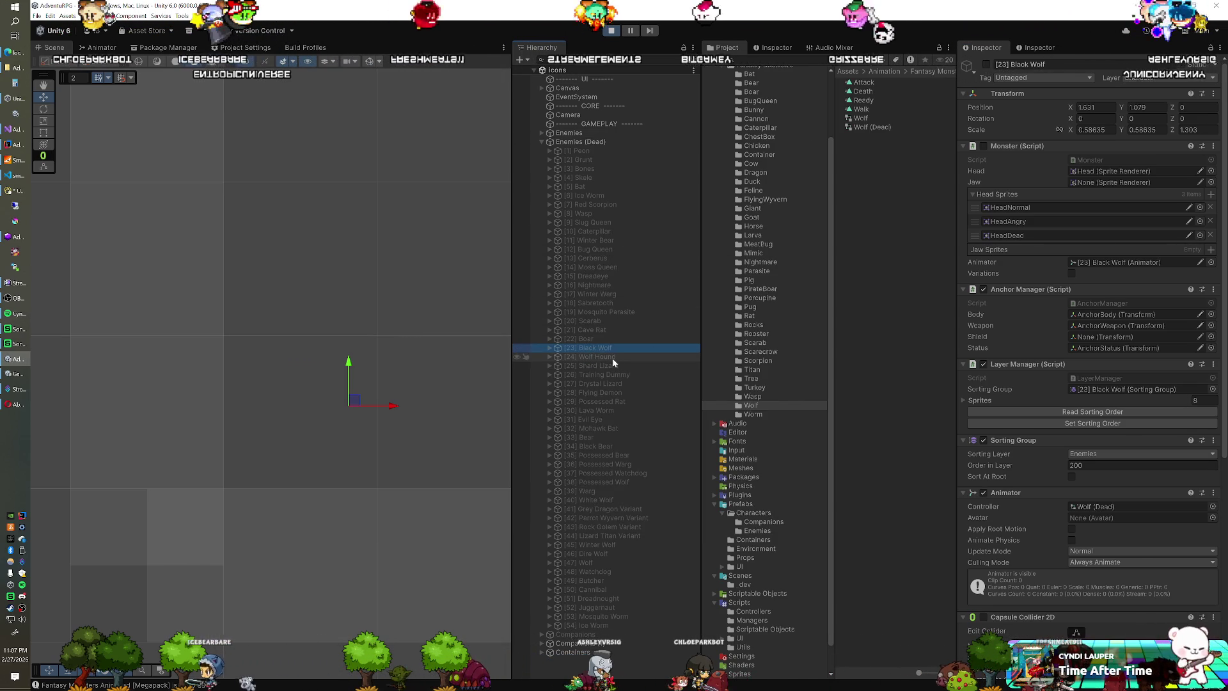
click(612, 358)
Step: Paste the copied position and scale onto the Wolf Hound and set its animator, then exit play mode
click(987, 64)
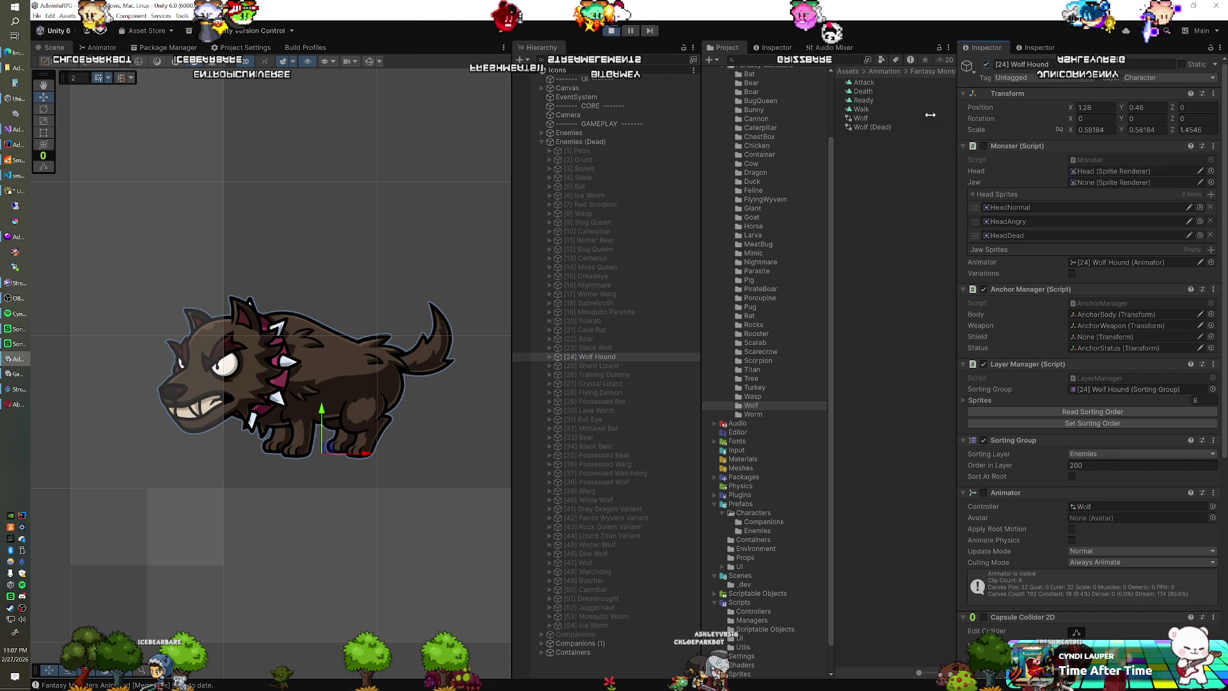
right_click(1004, 97)
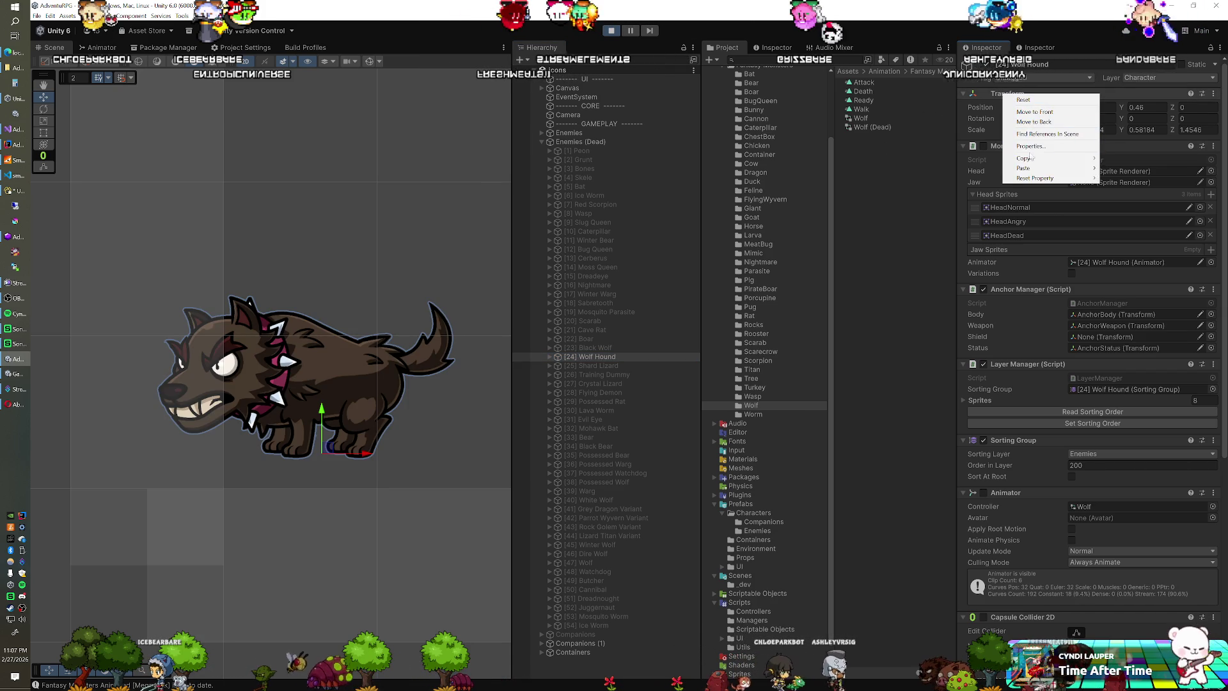
mouse_move(1062, 164)
click(1136, 222)
click(1107, 505)
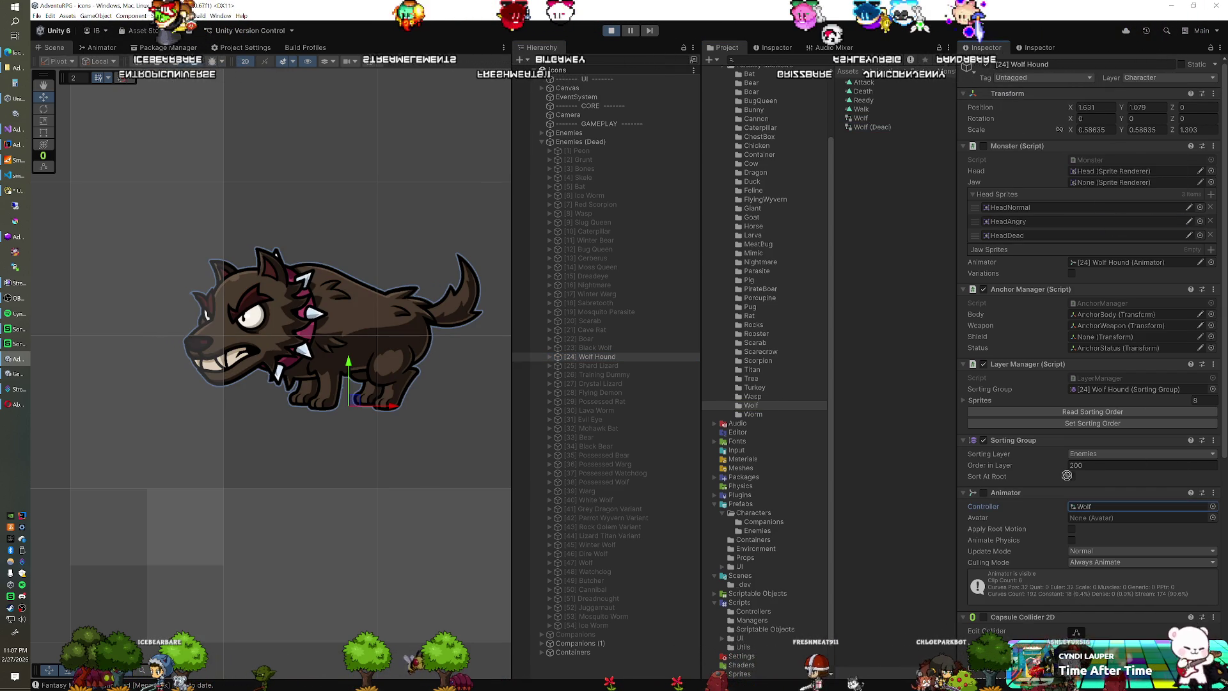
click(984, 493)
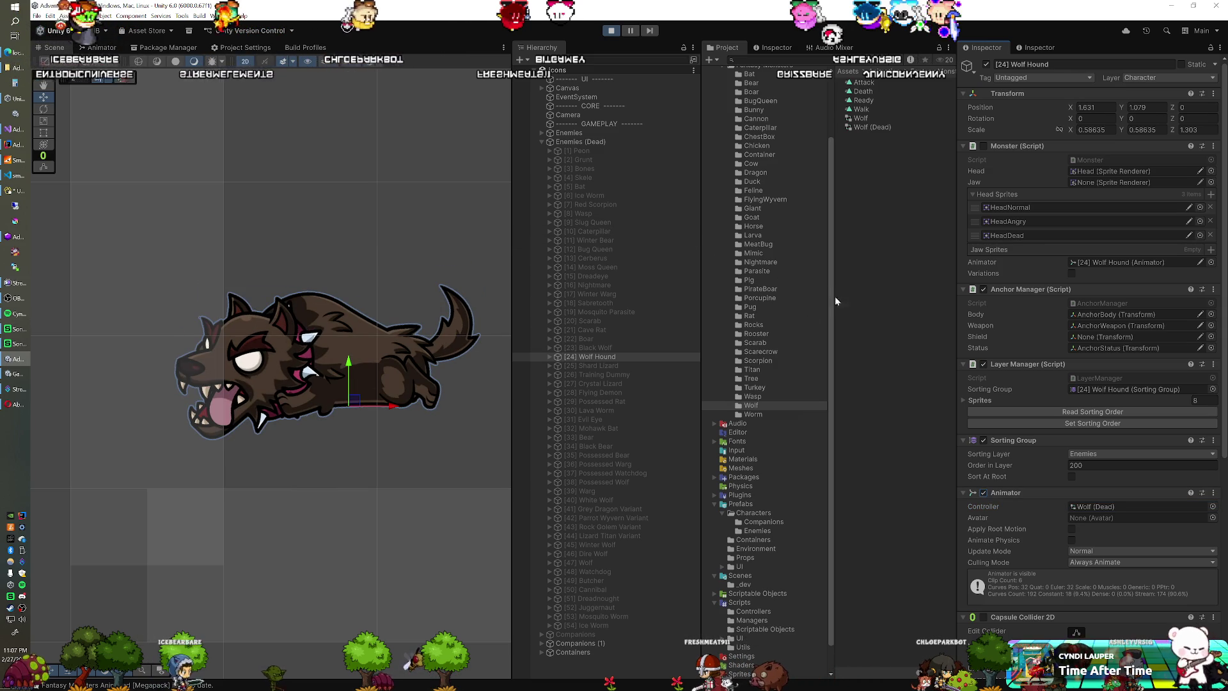
key(ctrl+p)
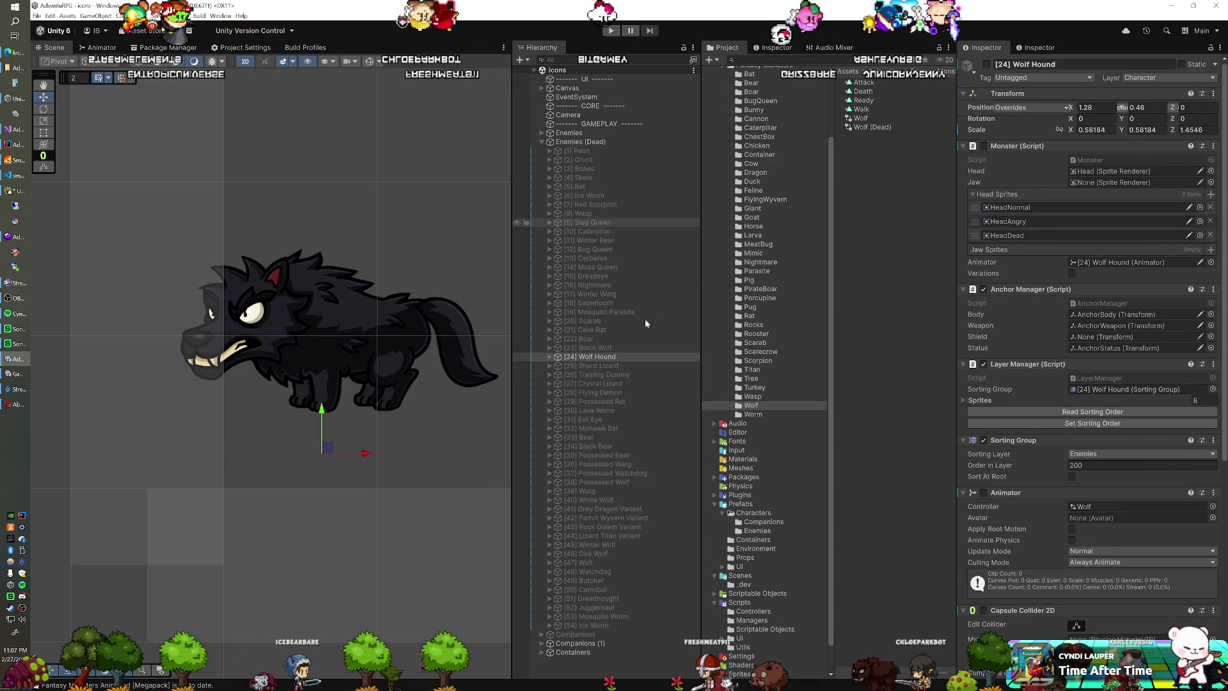
Step: Hide the Black Wolf, show the Wolf Hound with Wolf (Dead) and the pasted transform, then play
click(604, 349)
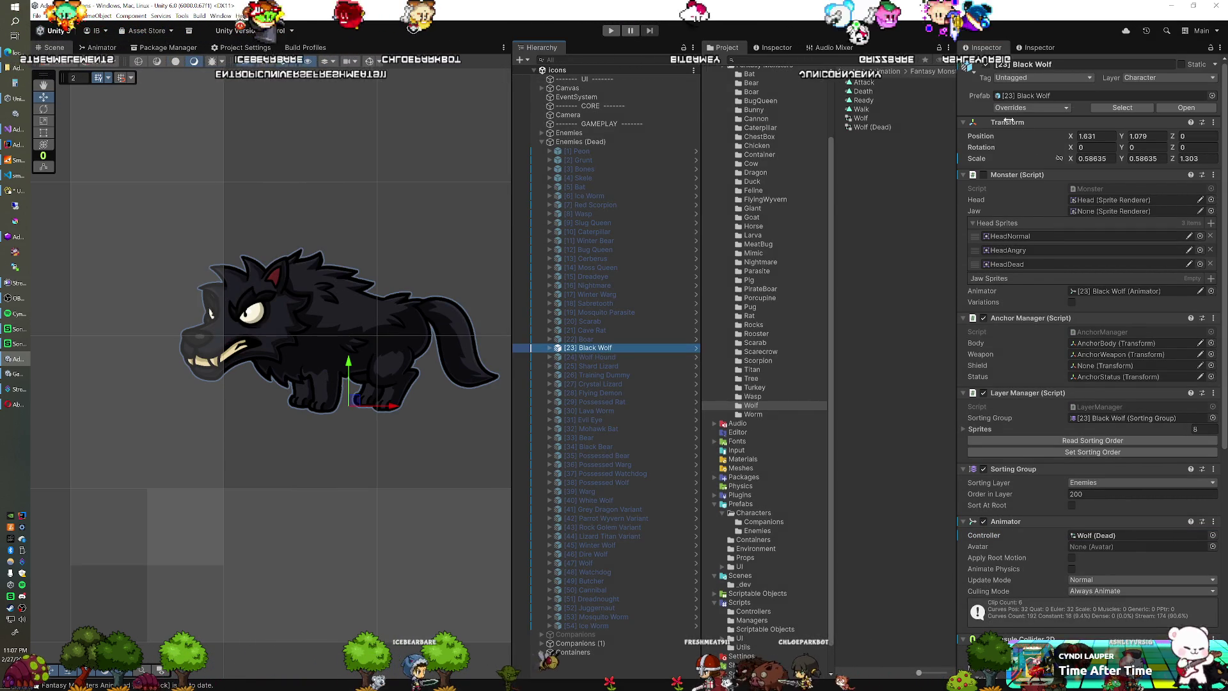
click(988, 65)
click(579, 357)
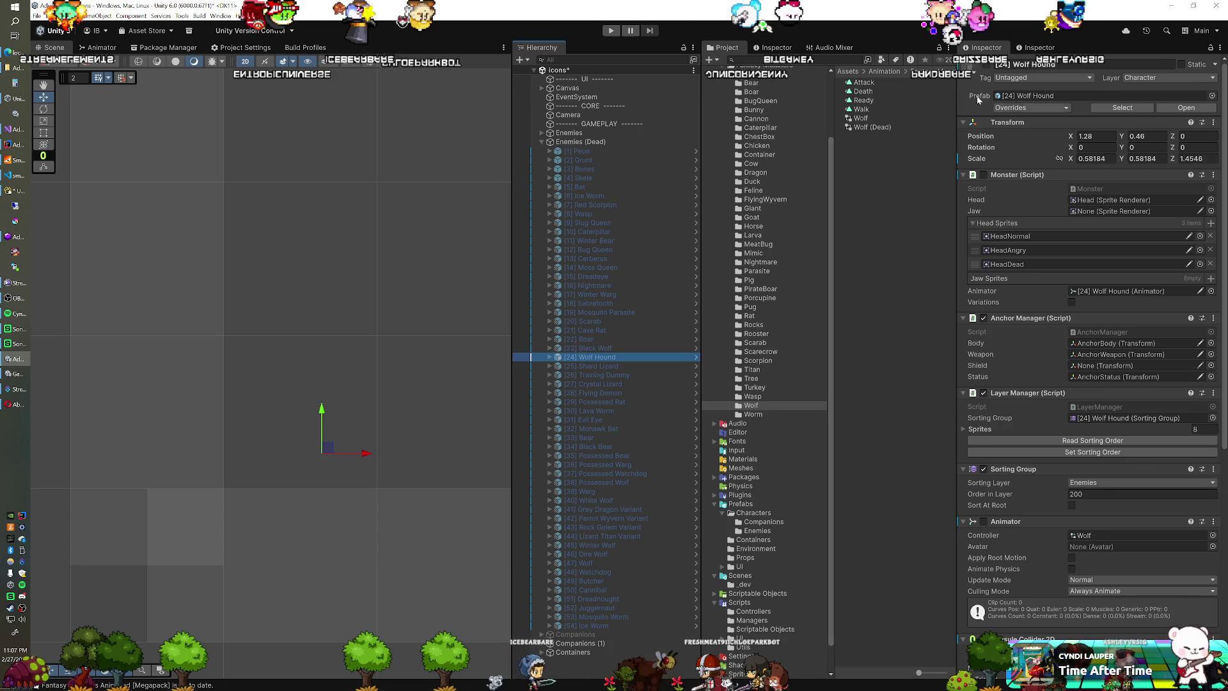
click(986, 64)
click(983, 521)
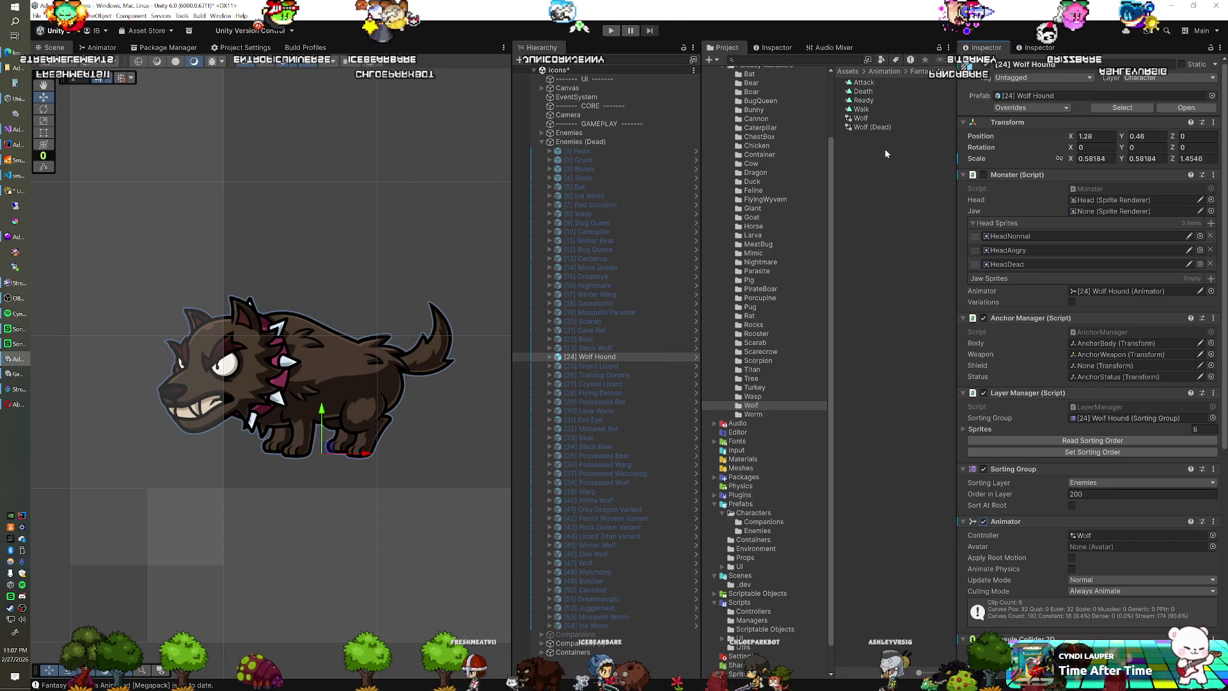
right_click(1010, 124)
mouse_move(1043, 205)
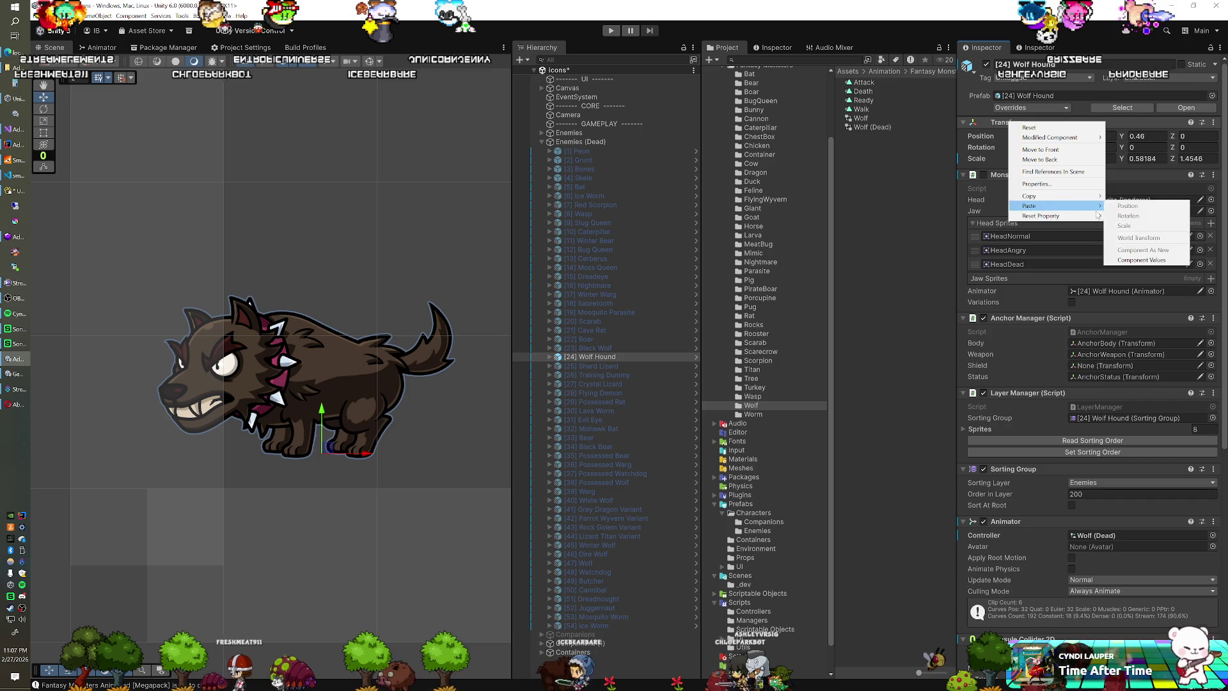
click(1132, 260)
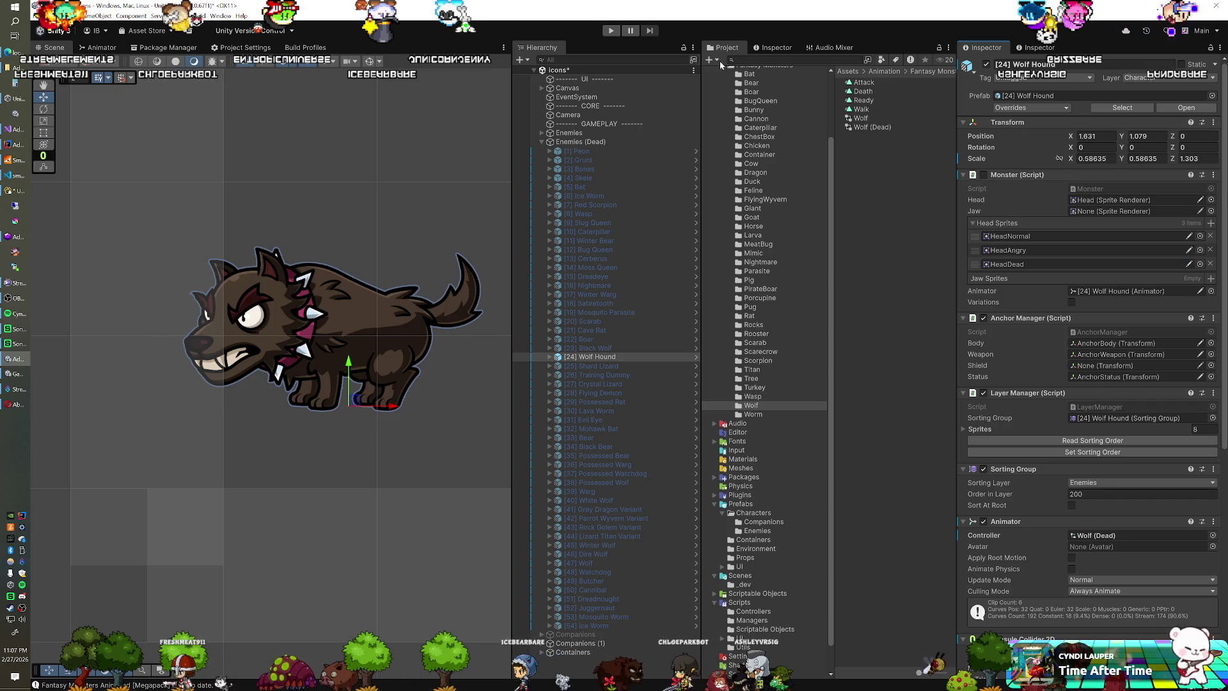
click(611, 30)
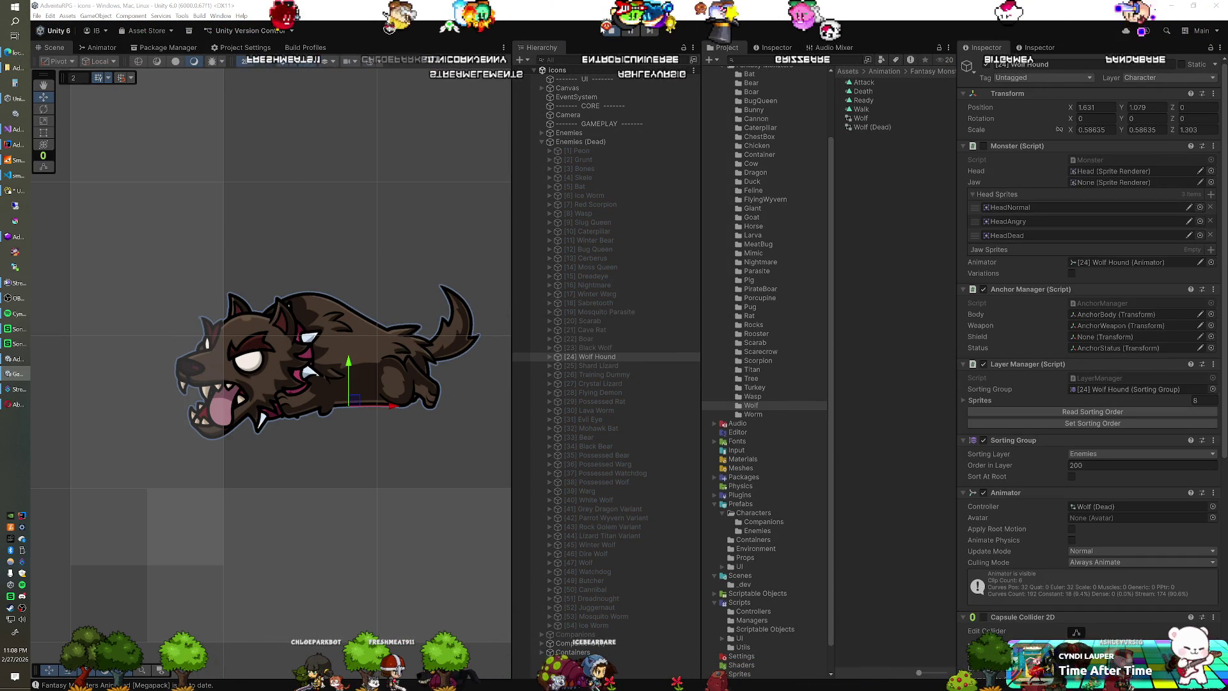
Step: Nudge the Wolf Hound slightly left during play and copy its transform
drag(391, 407, 379, 408)
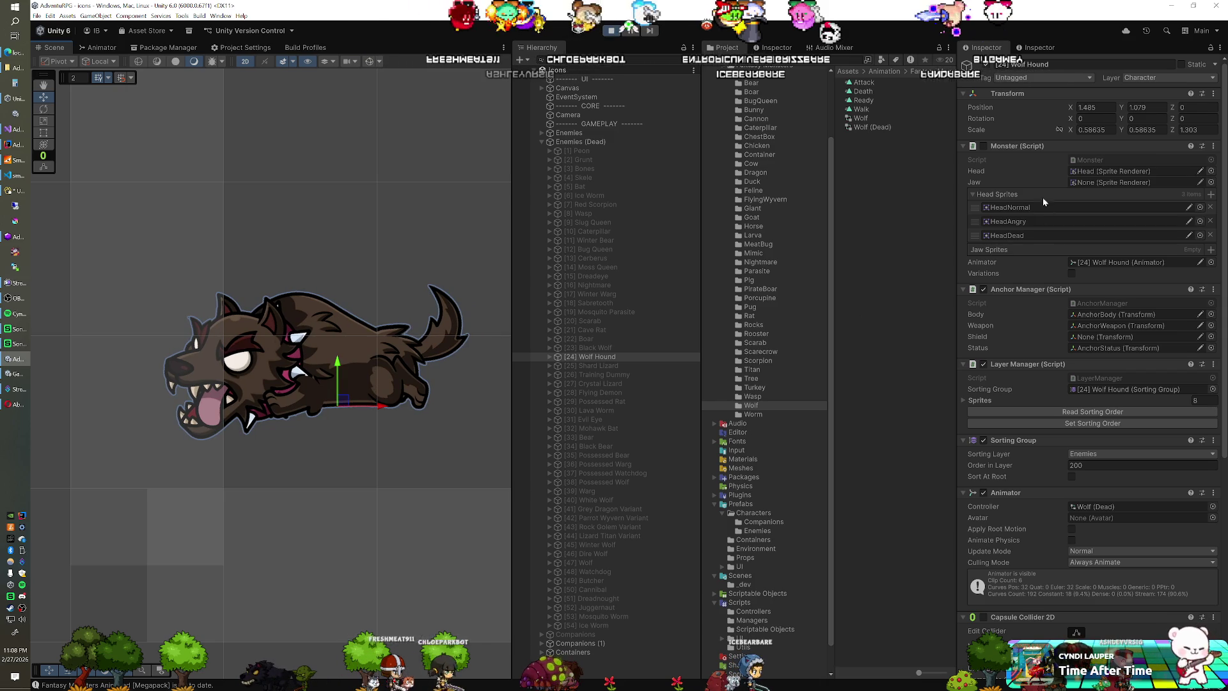
right_click(1011, 96)
mouse_move(1055, 165)
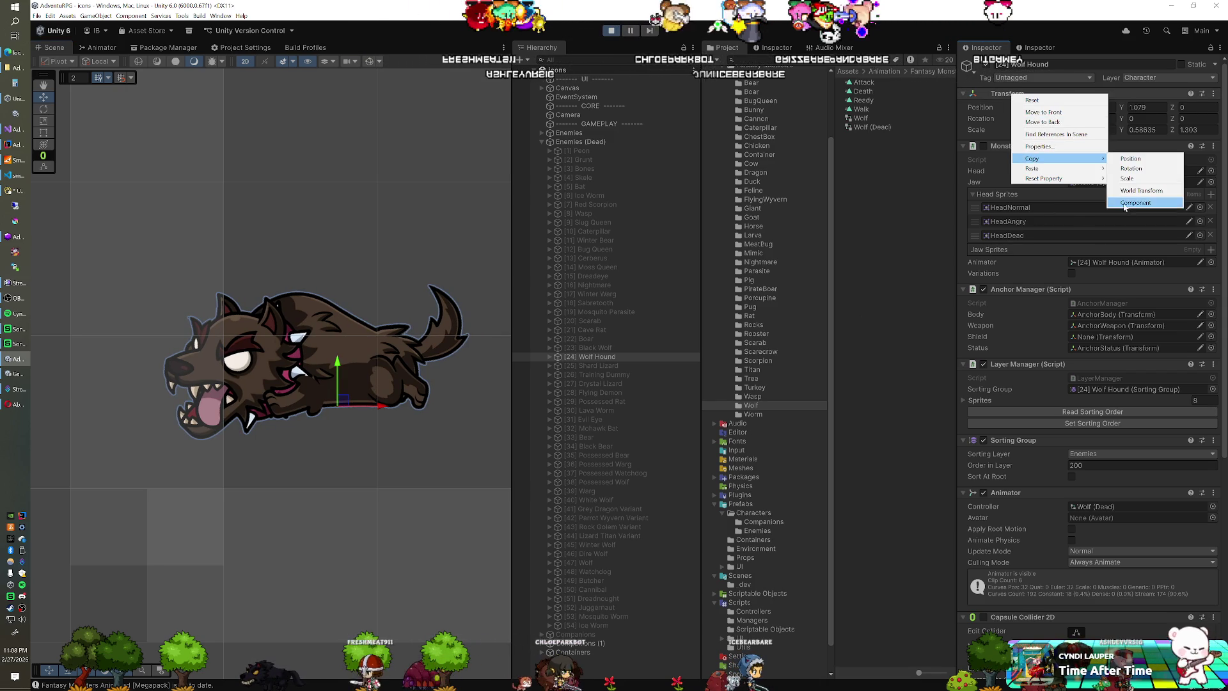
click(1145, 195)
Step: Exit play, paste the transform (1.485, 1.079) onto the Wolf Hound, and save the Icons scene
click(612, 31)
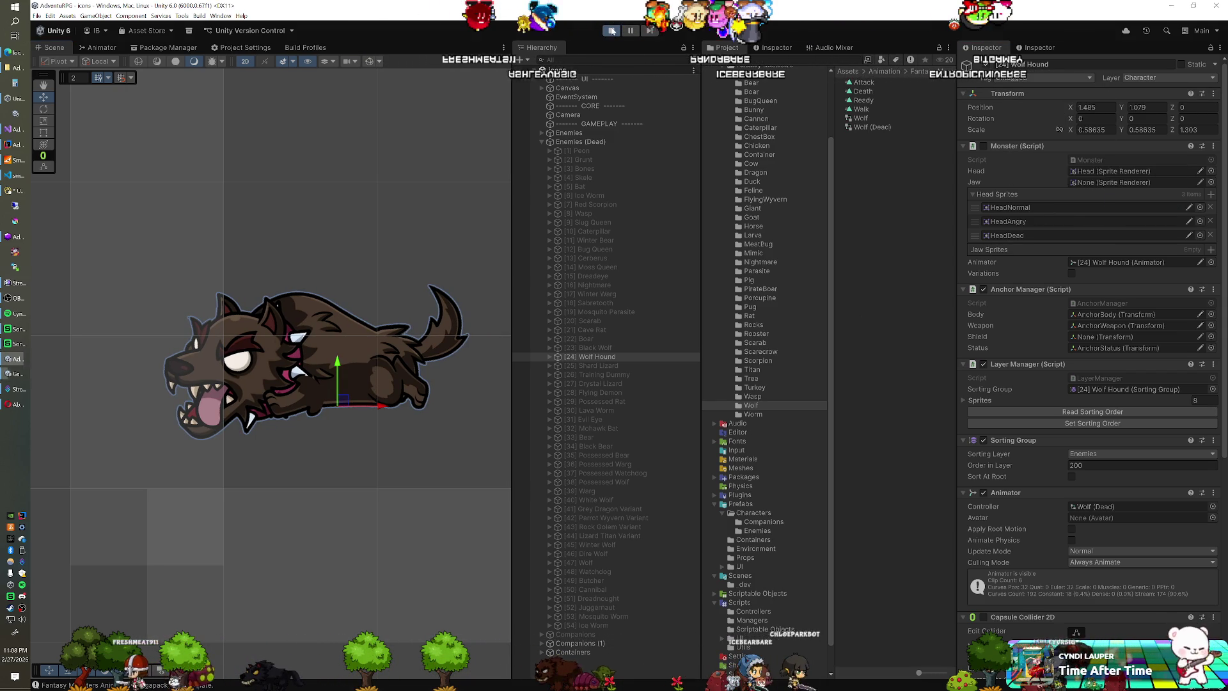
click(612, 31)
right_click(1006, 122)
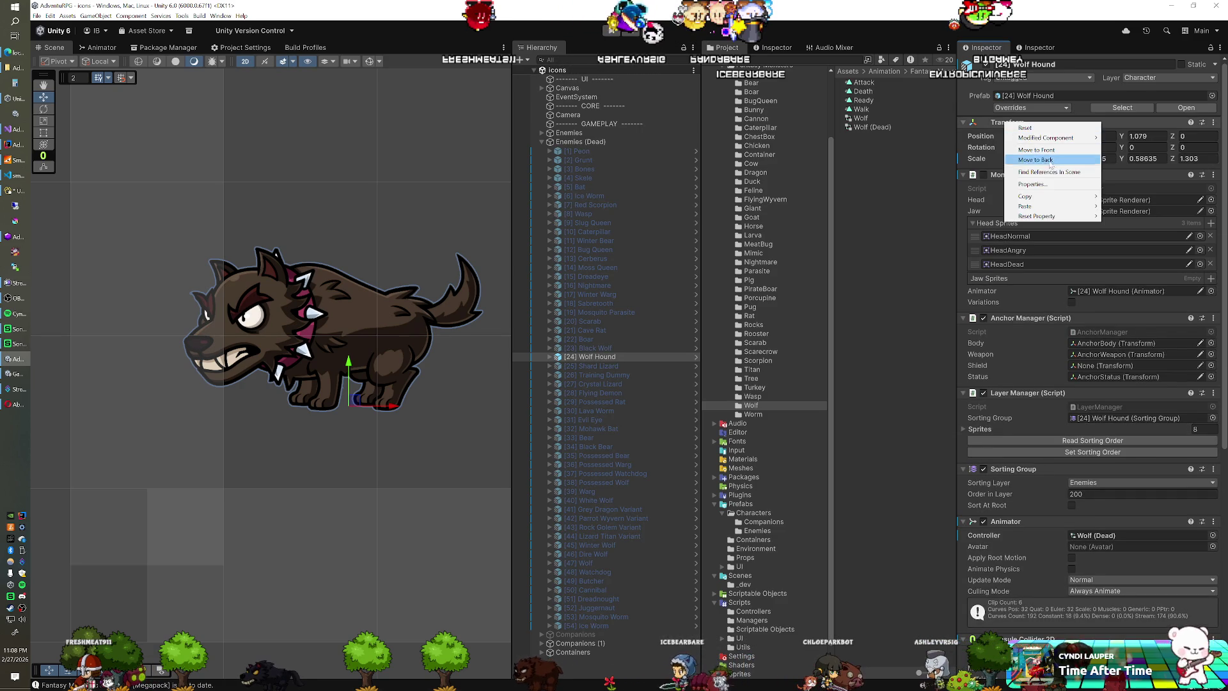
mouse_move(1055, 205)
click(1137, 259)
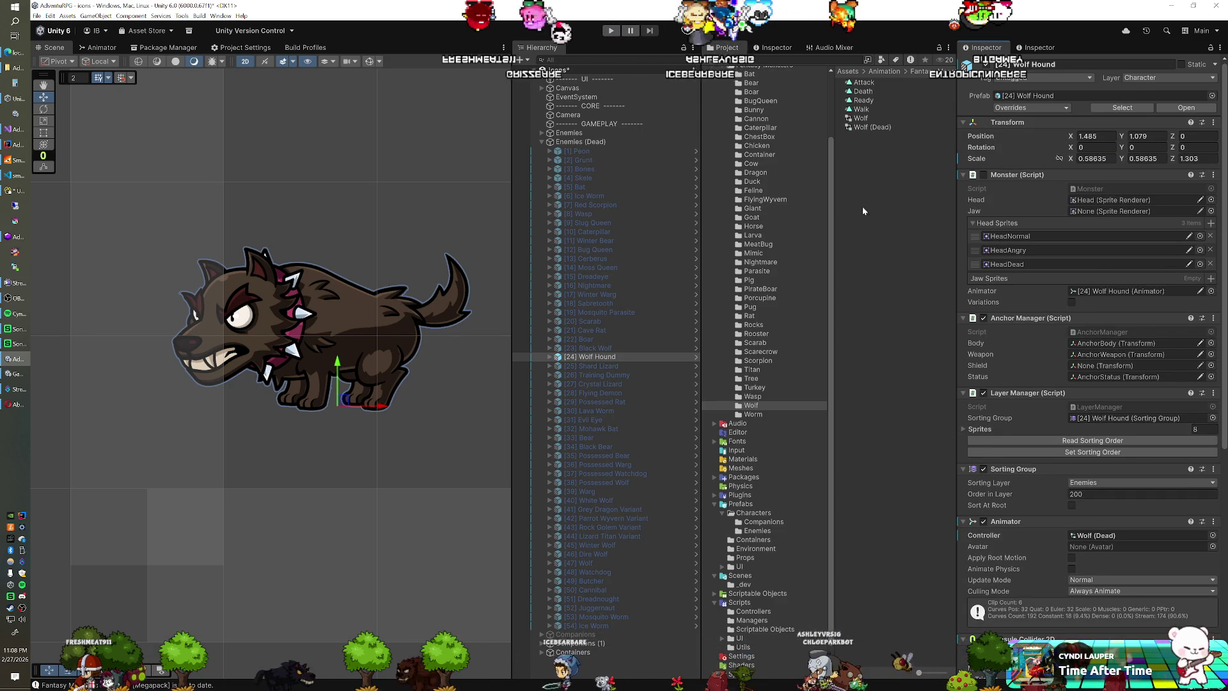
key(ctrl+s)
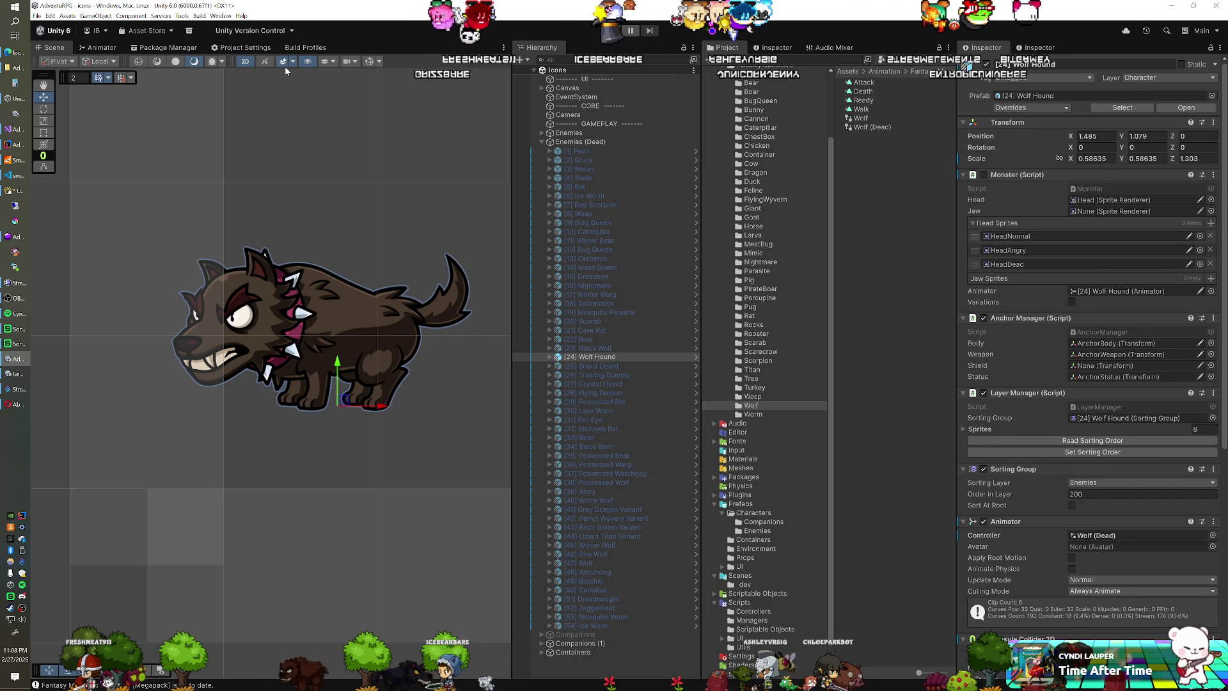
click(21, 67)
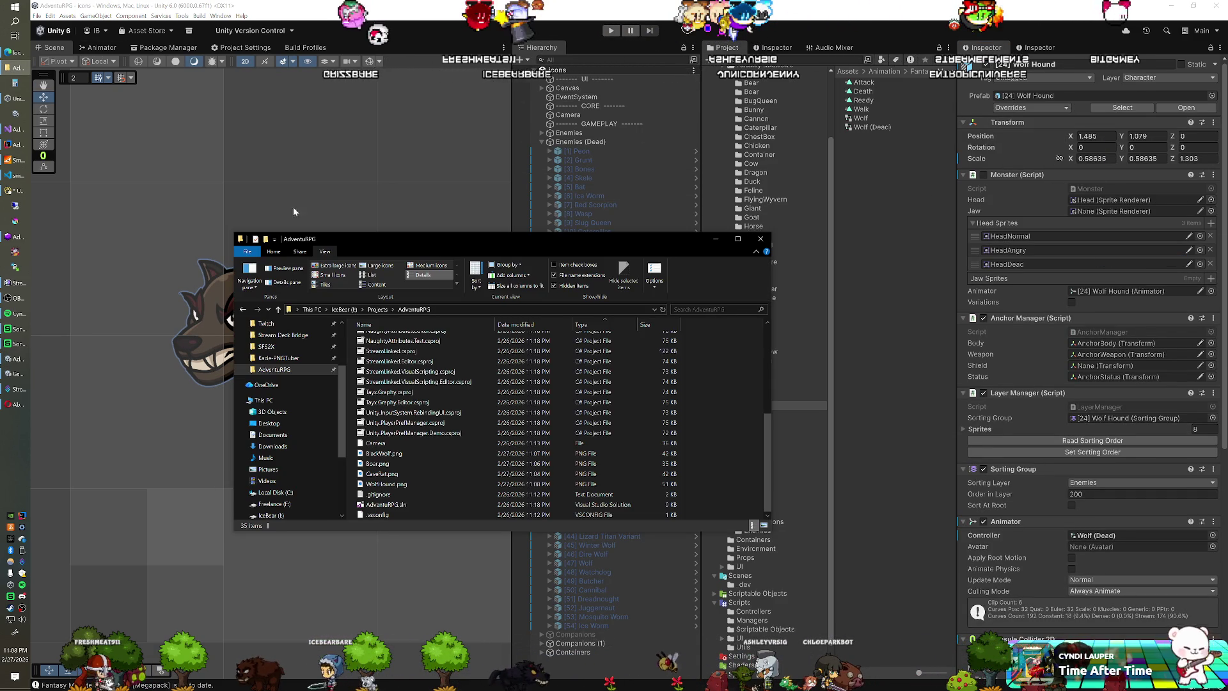
Step: Confirm WolfHound.png exists in the AdventuRPG folder, then hide the Wolf Hound in Unity
click(553, 32)
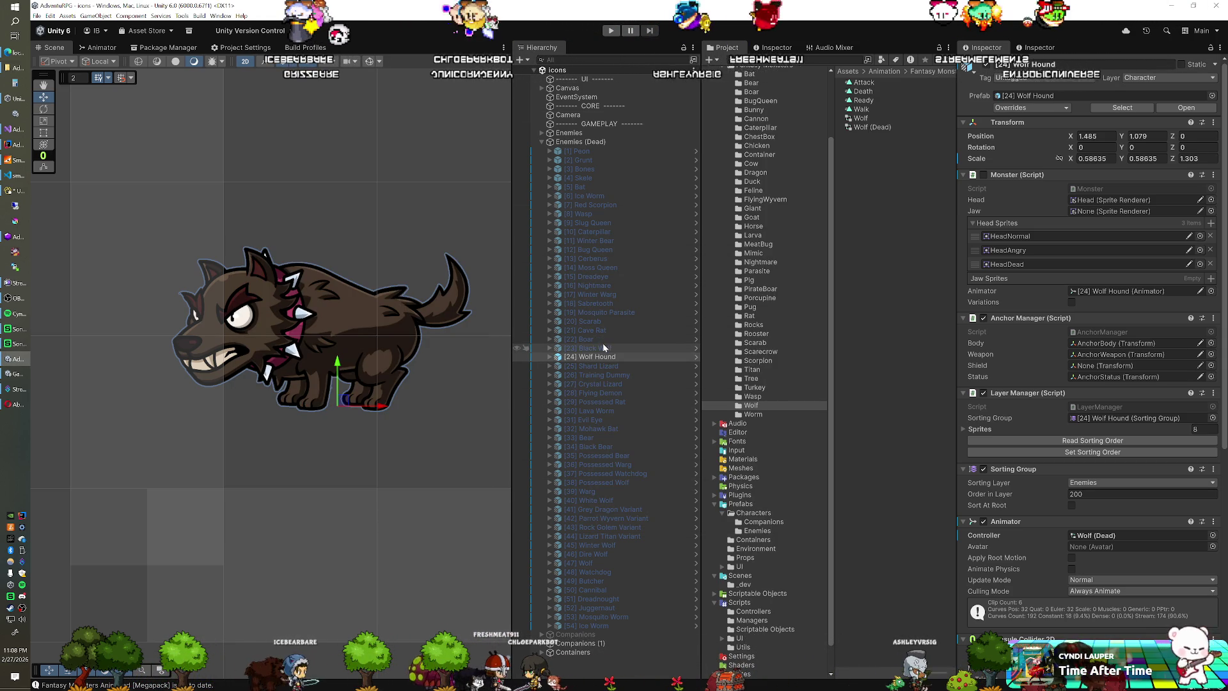
click(16, 68)
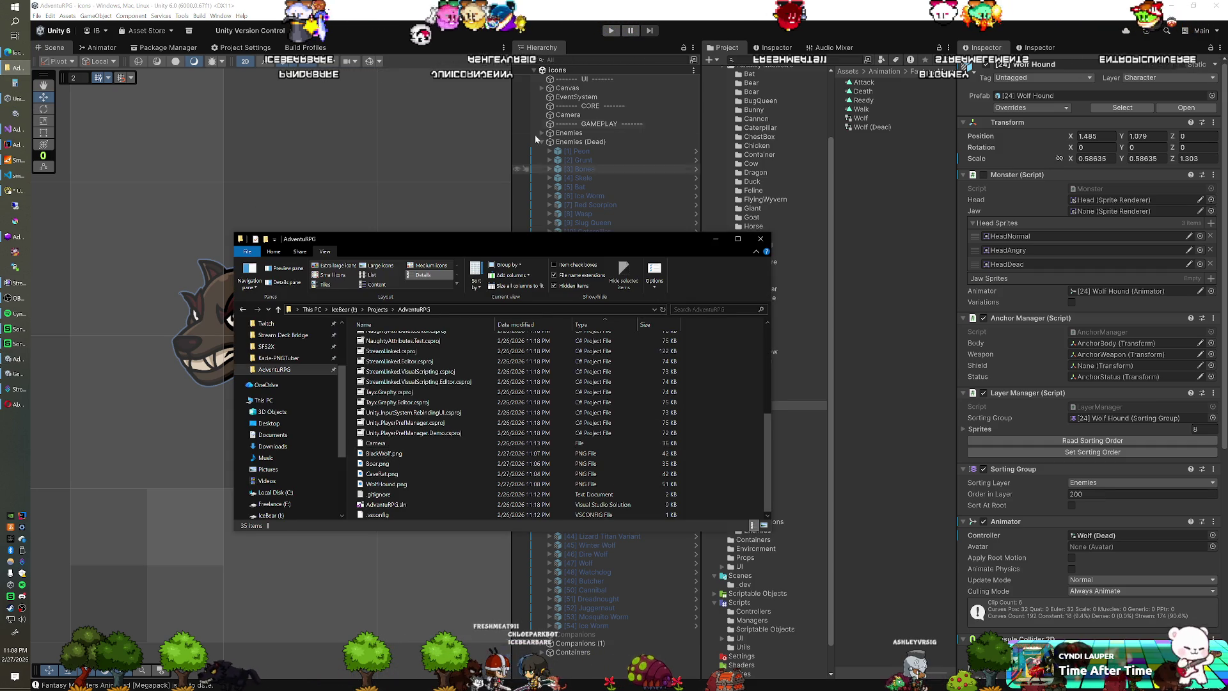
click(514, 14)
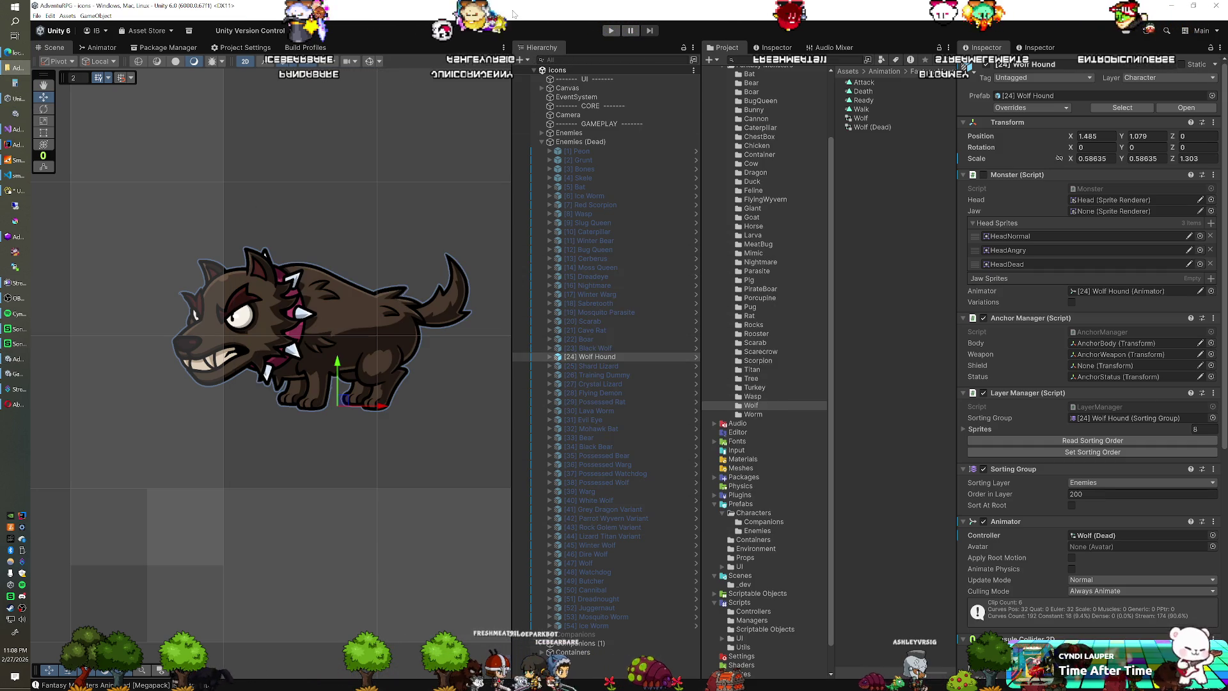
click(986, 65)
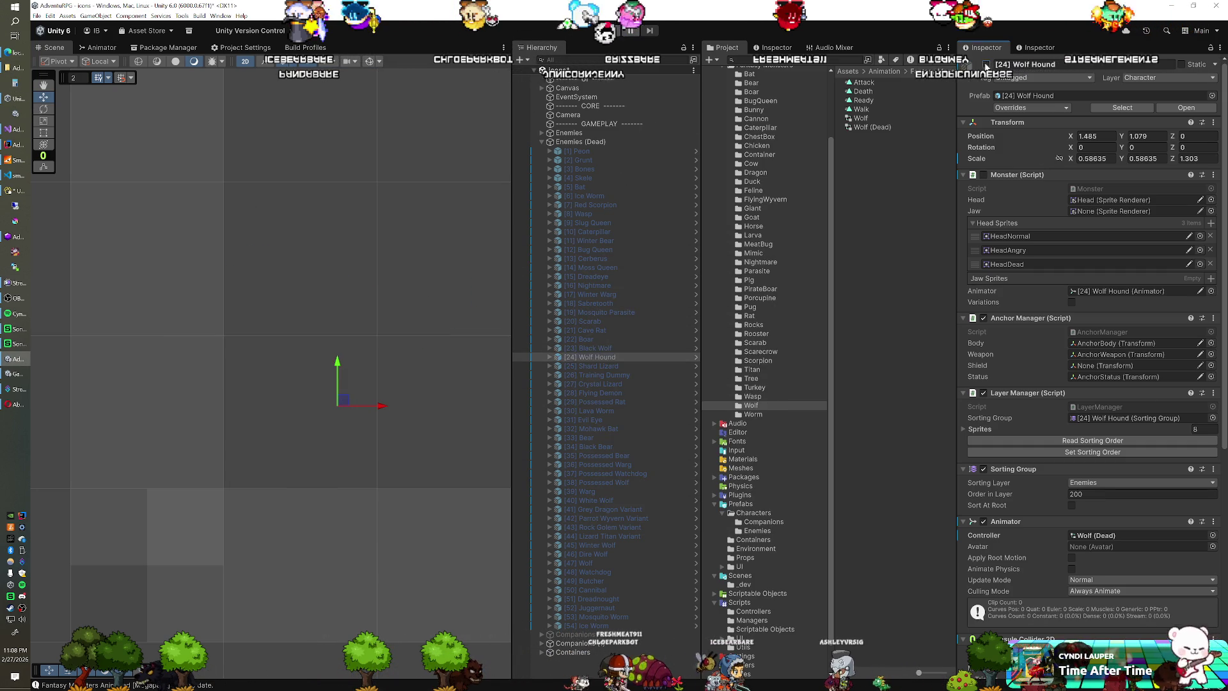
Step: Activate the [25] Shard Lizard, give it the Rat (Dead) controller, and preview in play mode
click(615, 365)
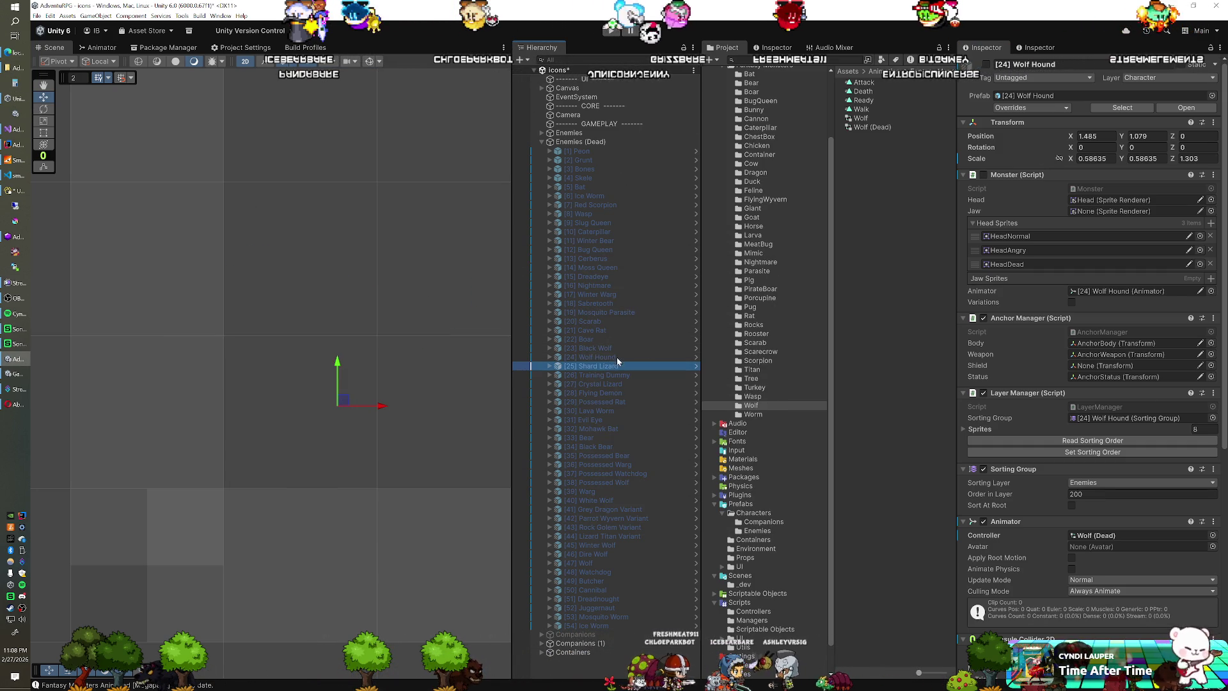
click(986, 64)
click(1086, 537)
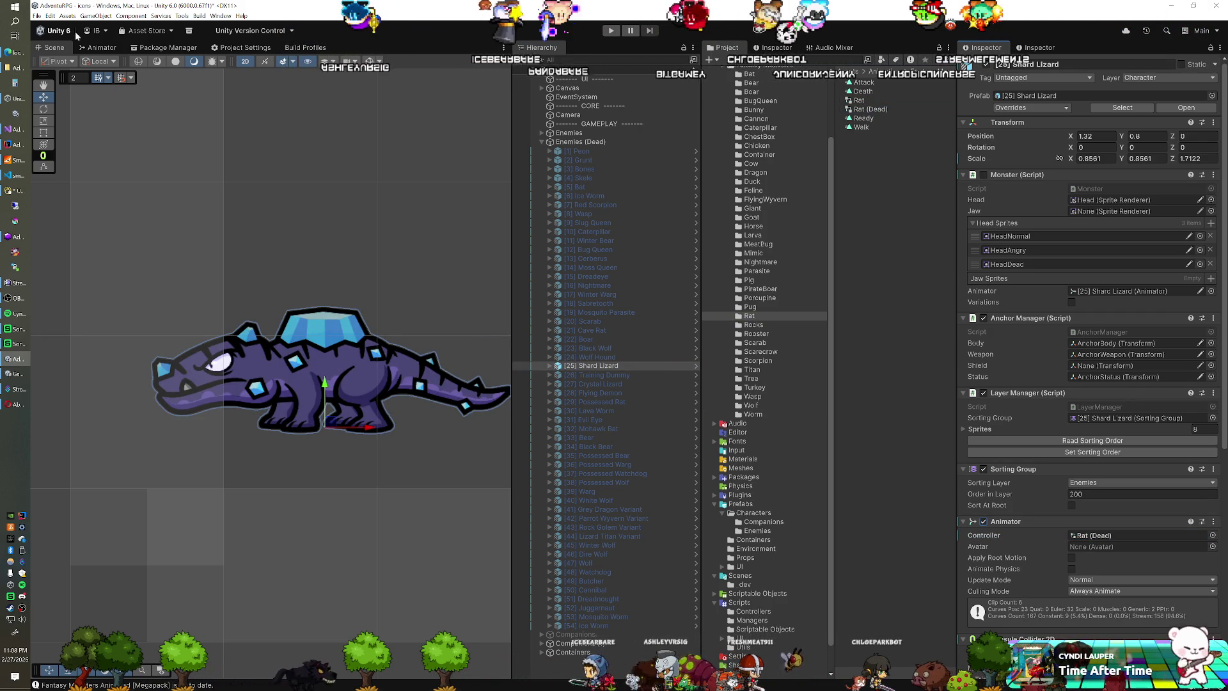
click(96, 47)
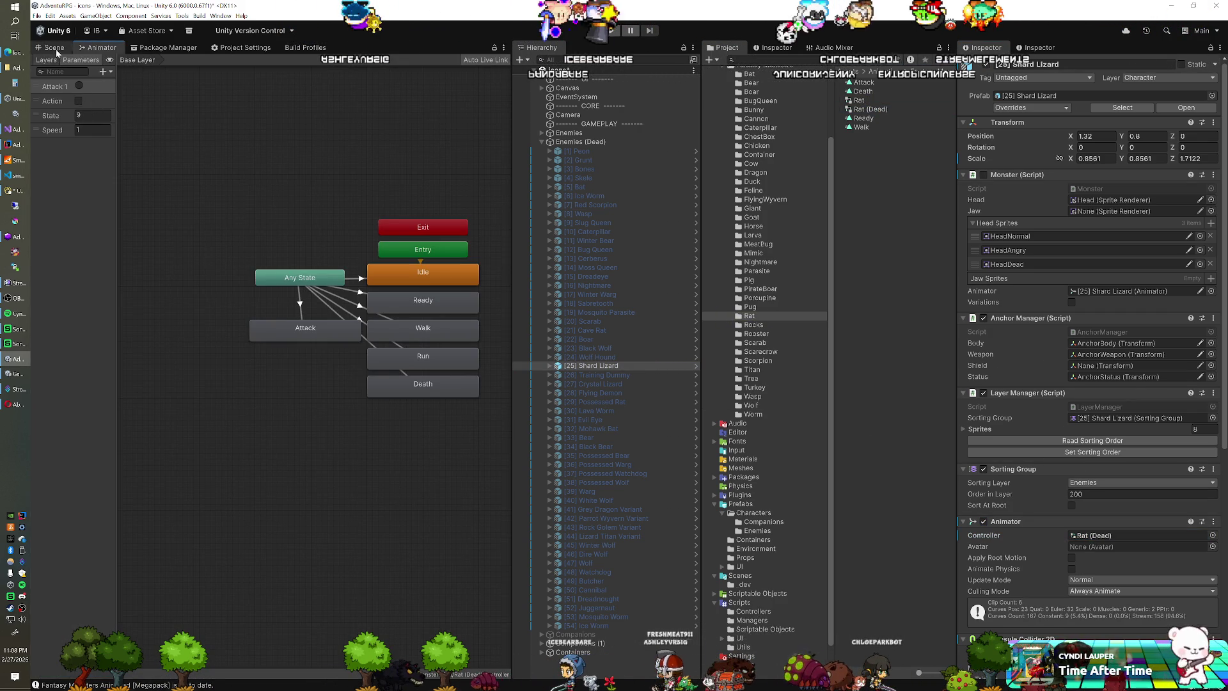
click(54, 48)
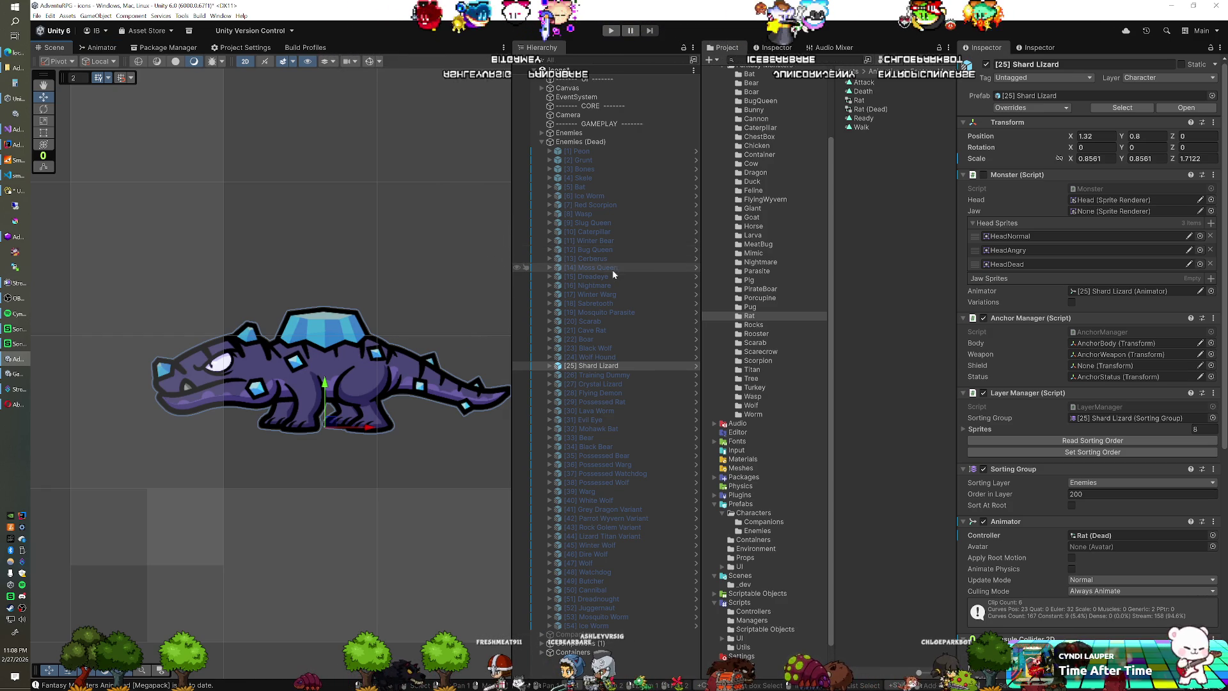
click(611, 31)
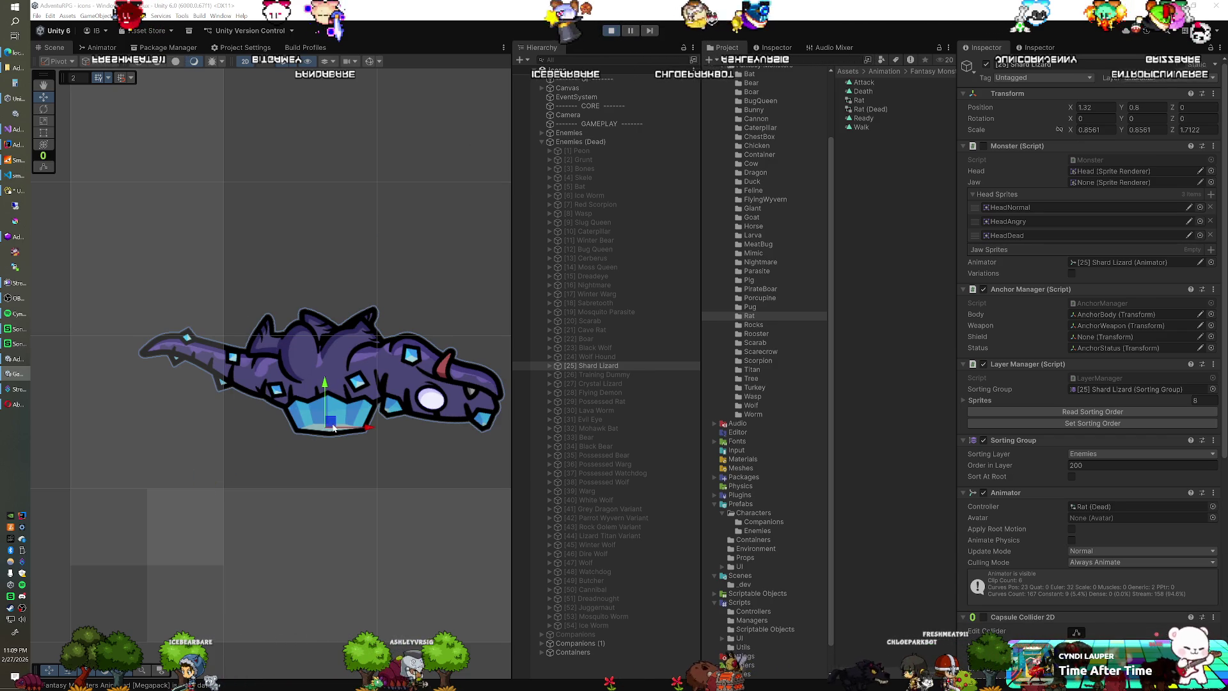
Step: Drag the dead Shard Lizard left during play and copy its transform
drag(316, 428, 122, 425)
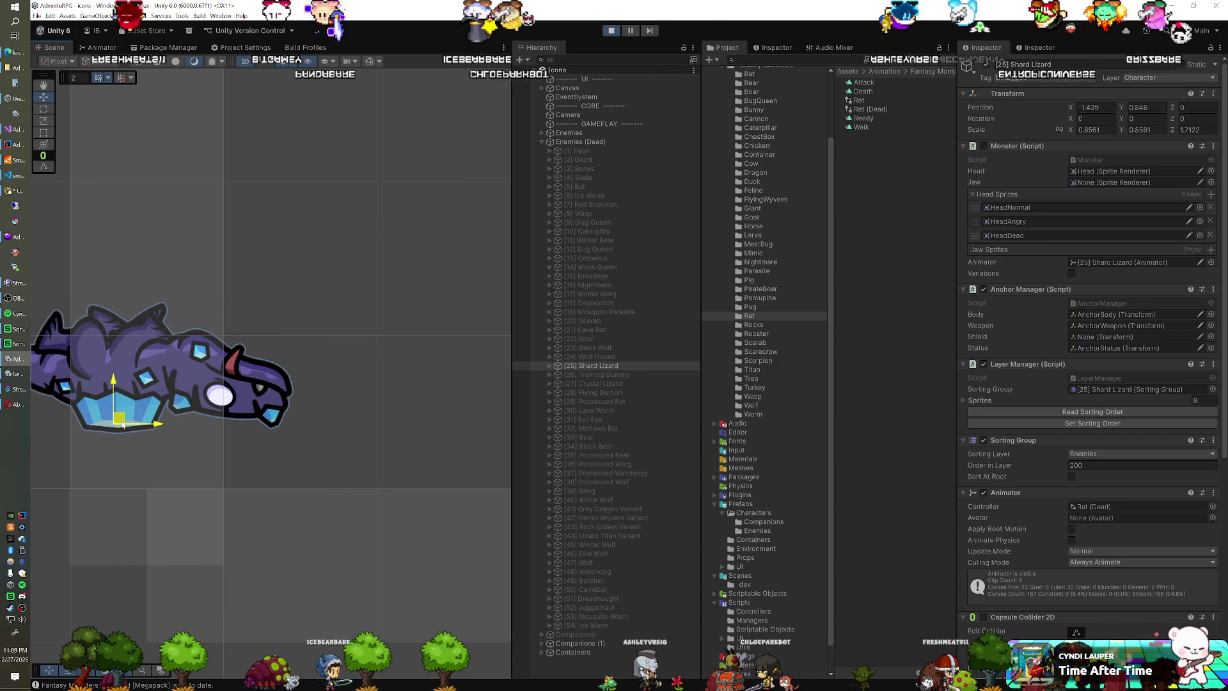
right_click(1019, 101)
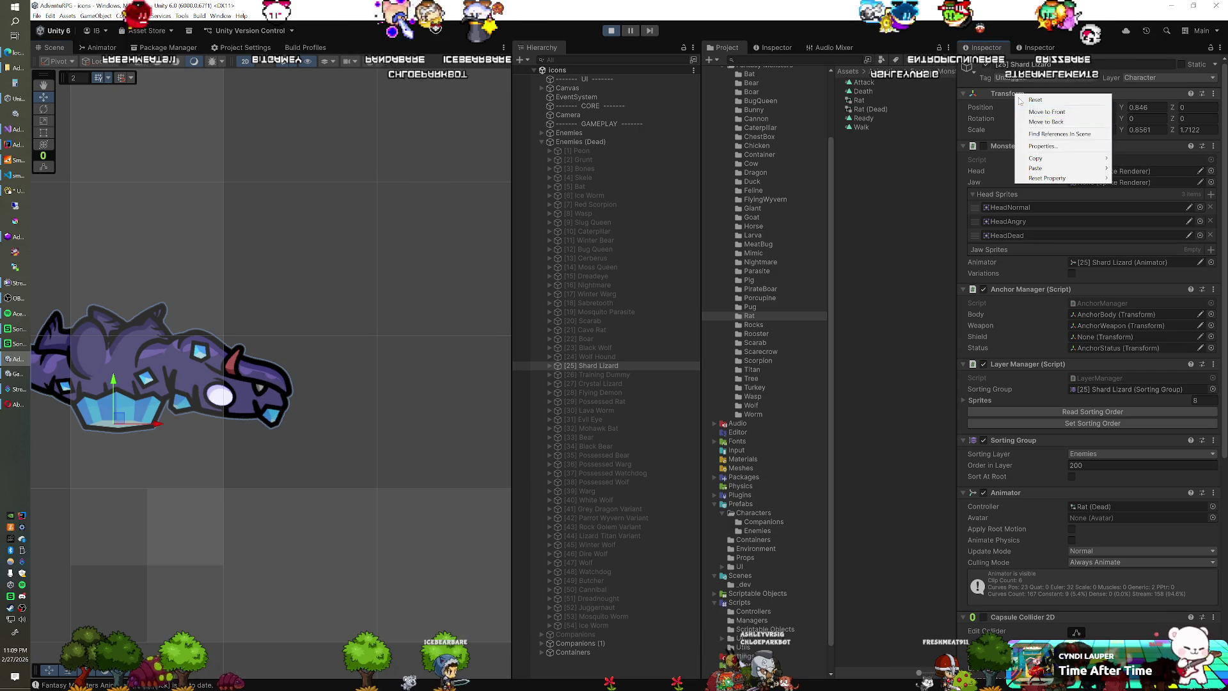
mouse_move(1037, 160)
click(1132, 169)
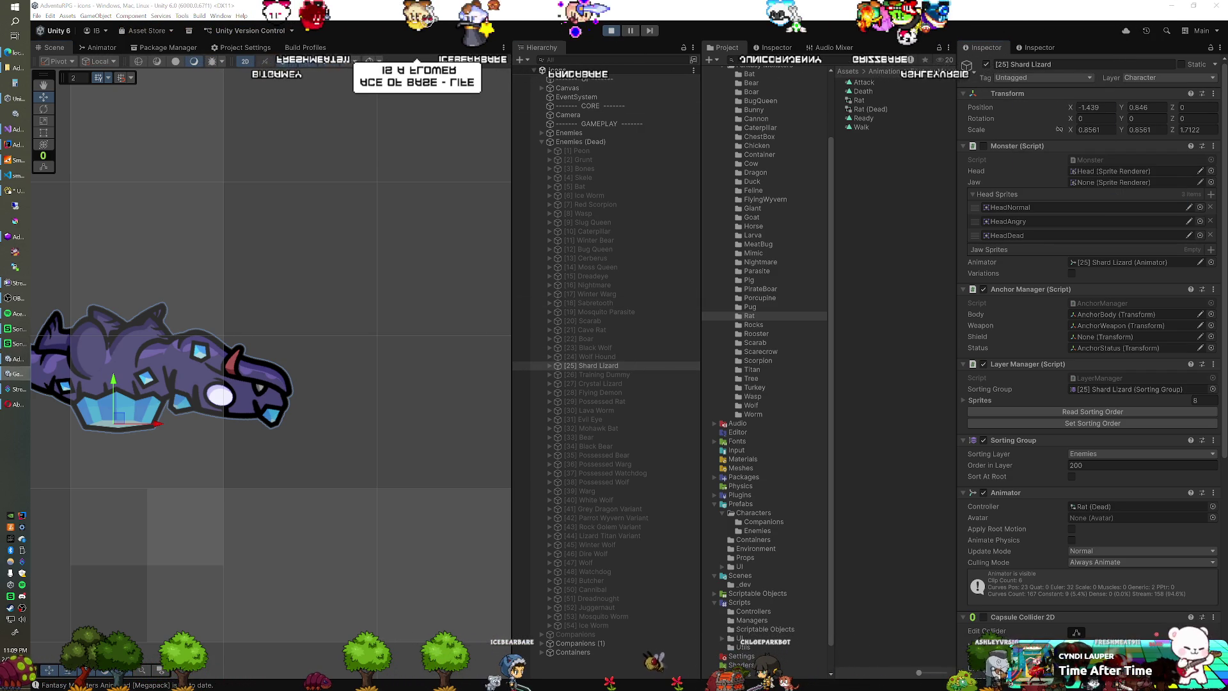
Step: Exit play mode and paste the lizard's position (-1.439, 0.846) back onto it
click(618, 32)
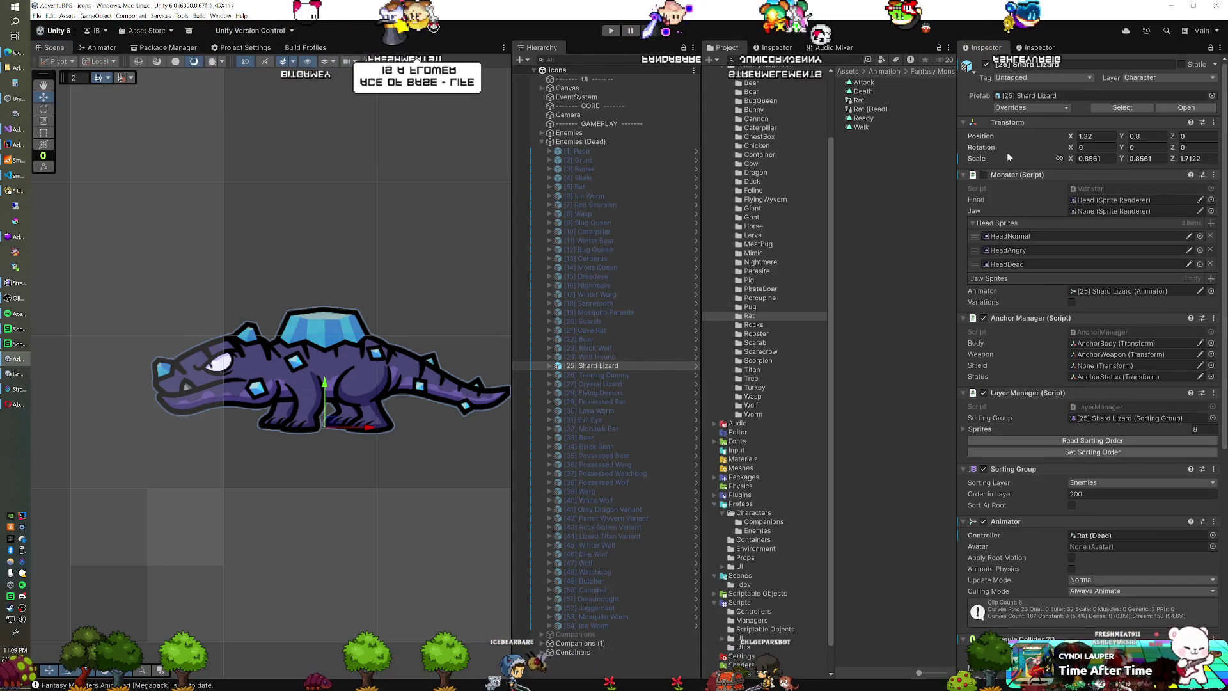
right_click(1009, 123)
mouse_move(1055, 202)
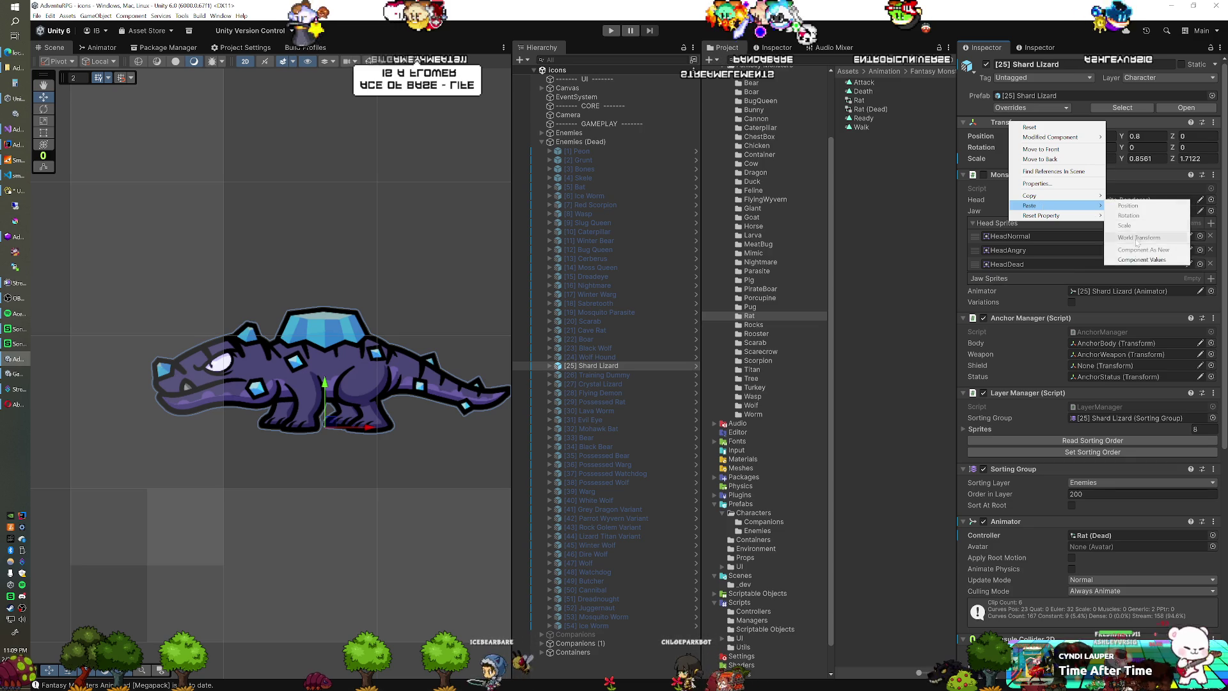
click(1137, 260)
click(1137, 259)
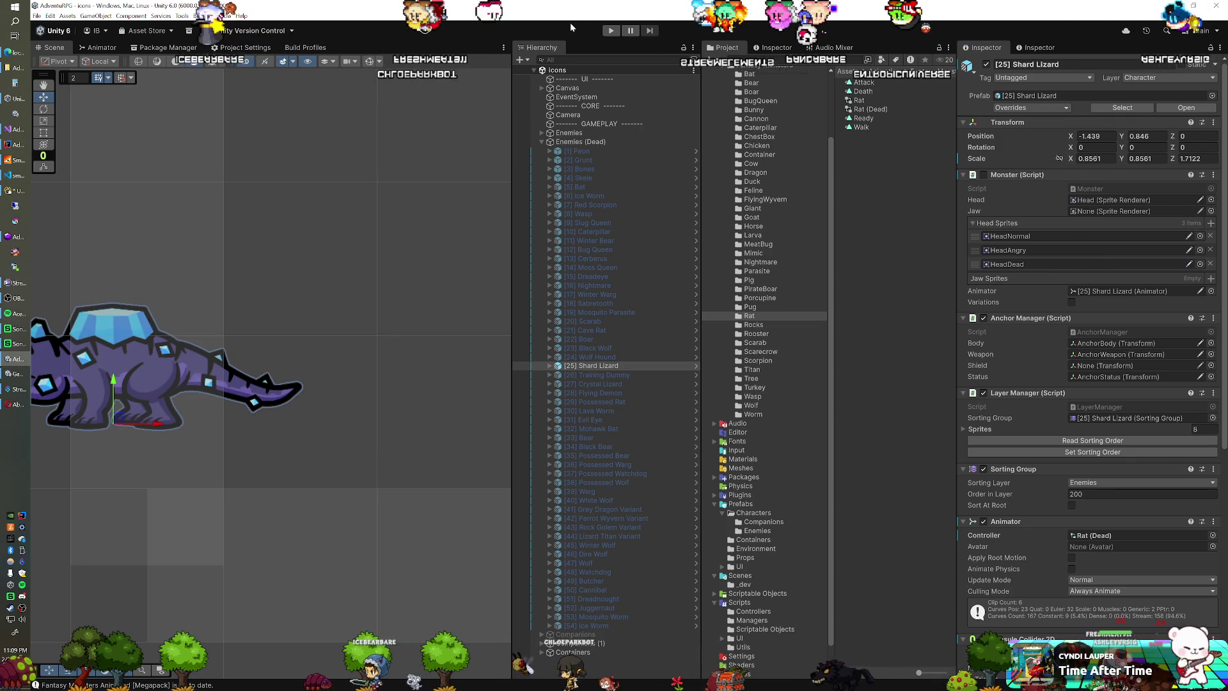
Step: Hide the Shard Lizard and make the [26] Training Dummy visible
click(986, 64)
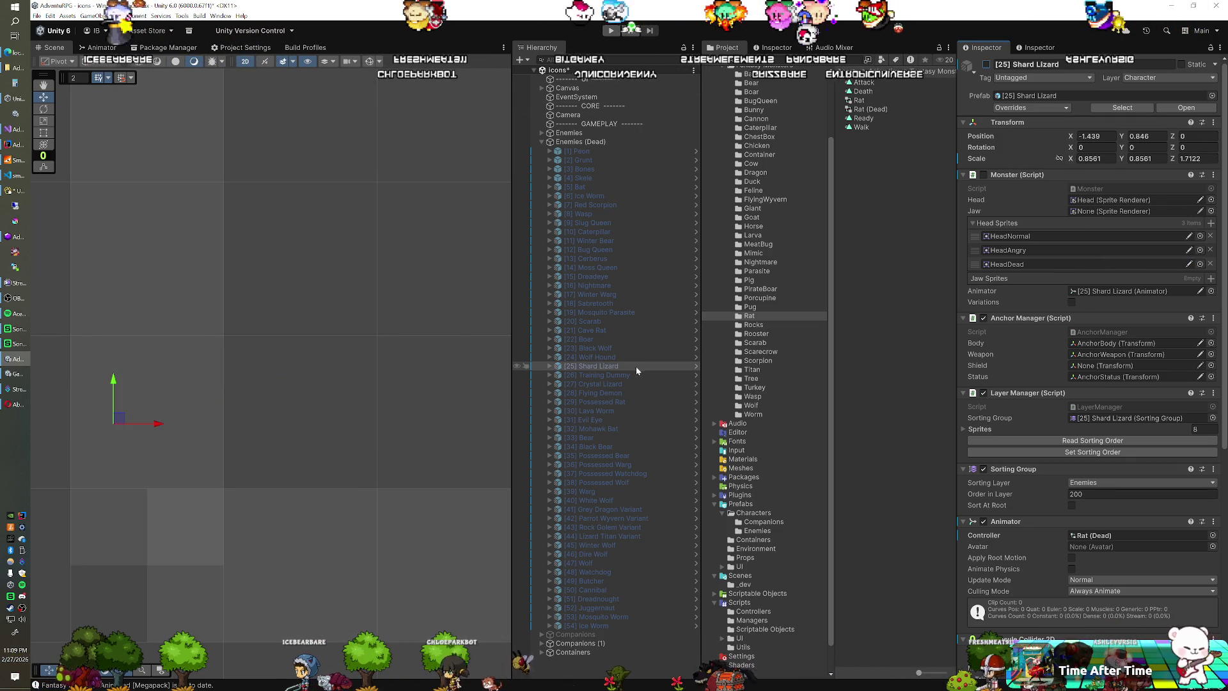
click(662, 375)
click(986, 64)
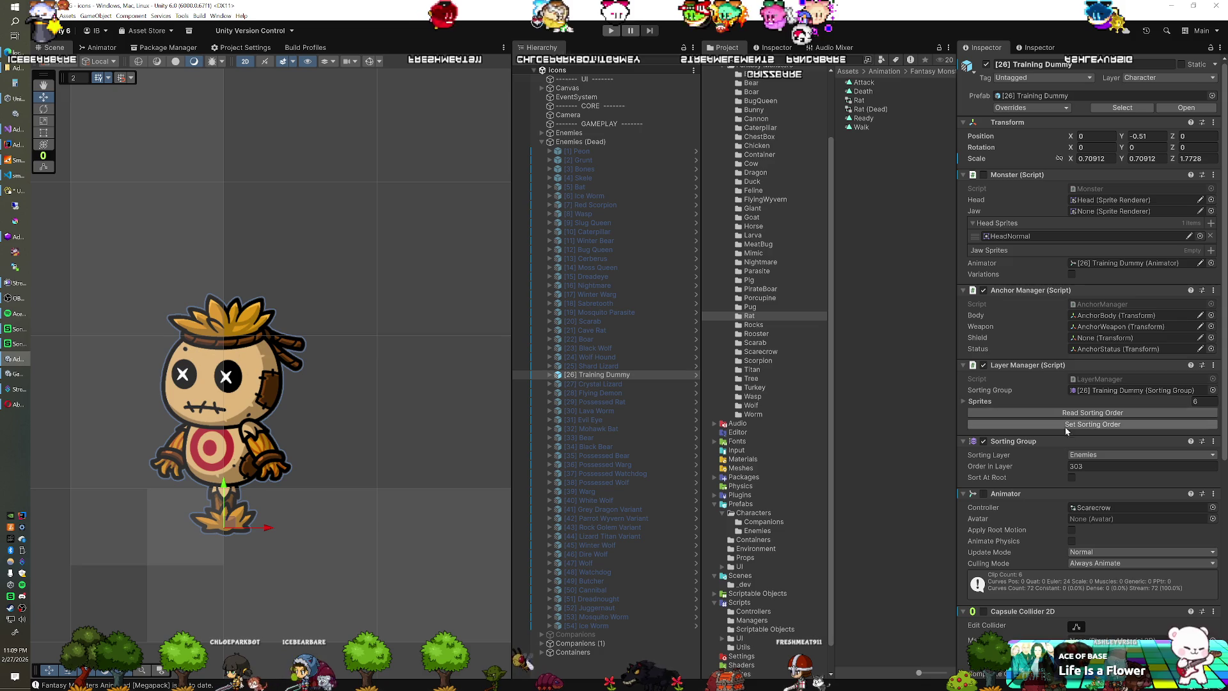
Step: Rename the Training Dummy's Scarecrow controller asset to Scarecrow (Dead)
click(1103, 509)
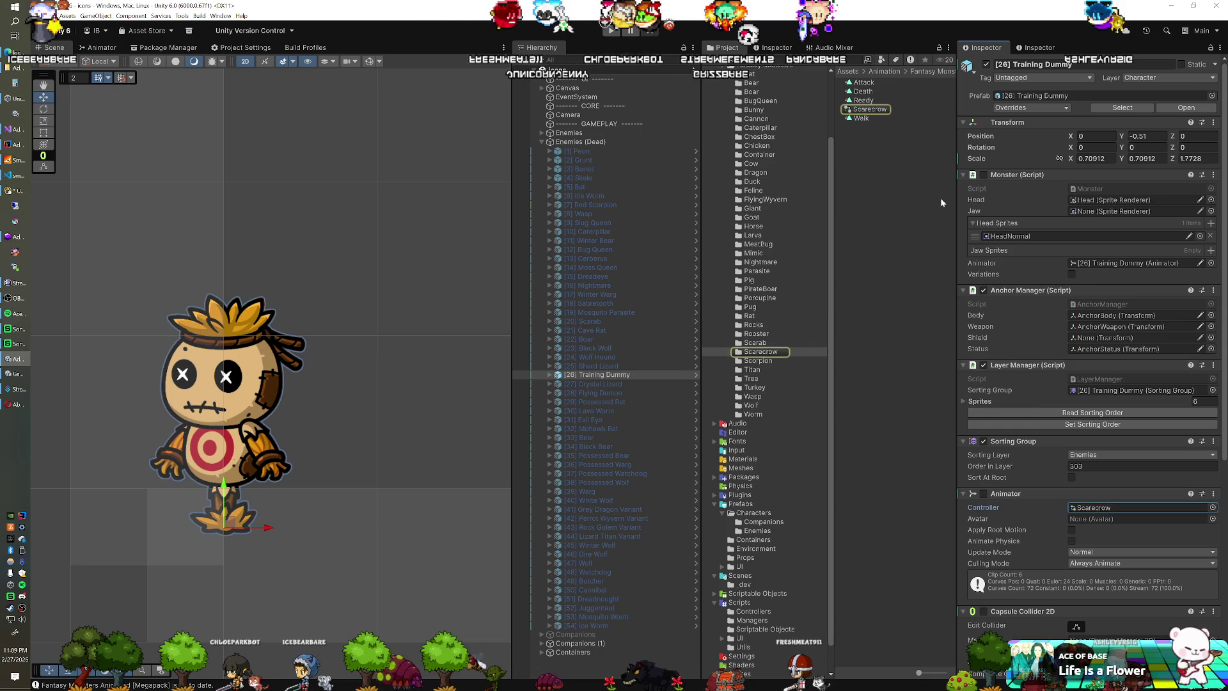
click(870, 109)
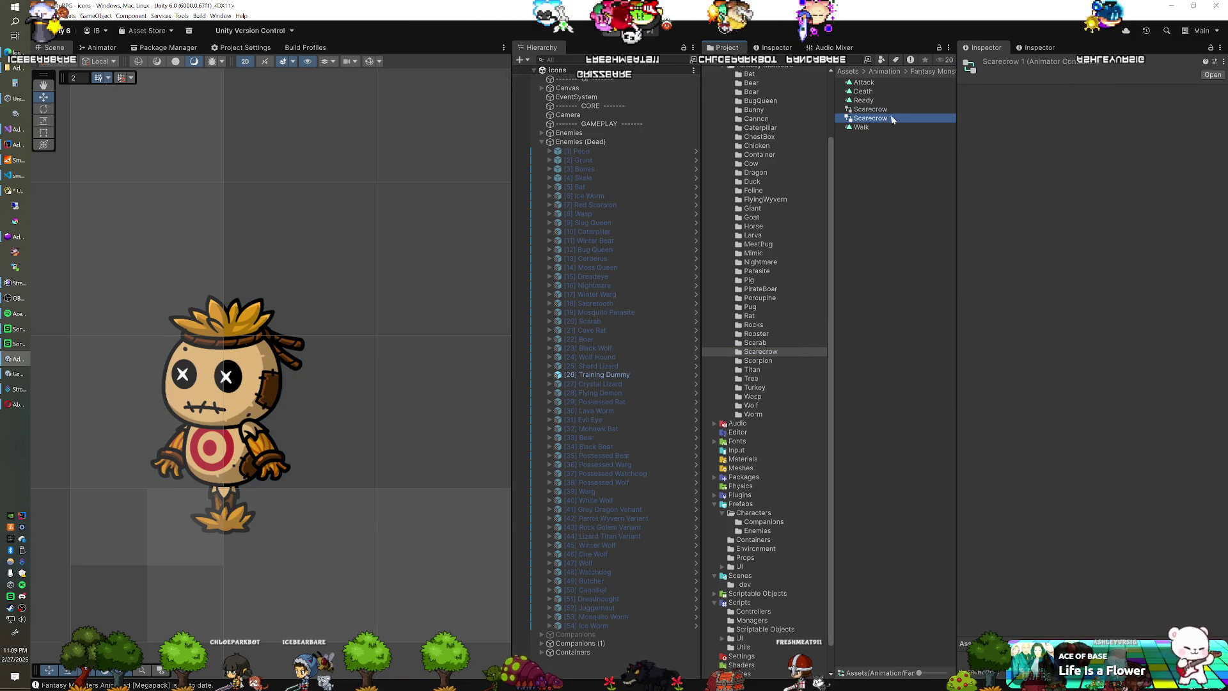
text(Scarecrow (Dead)
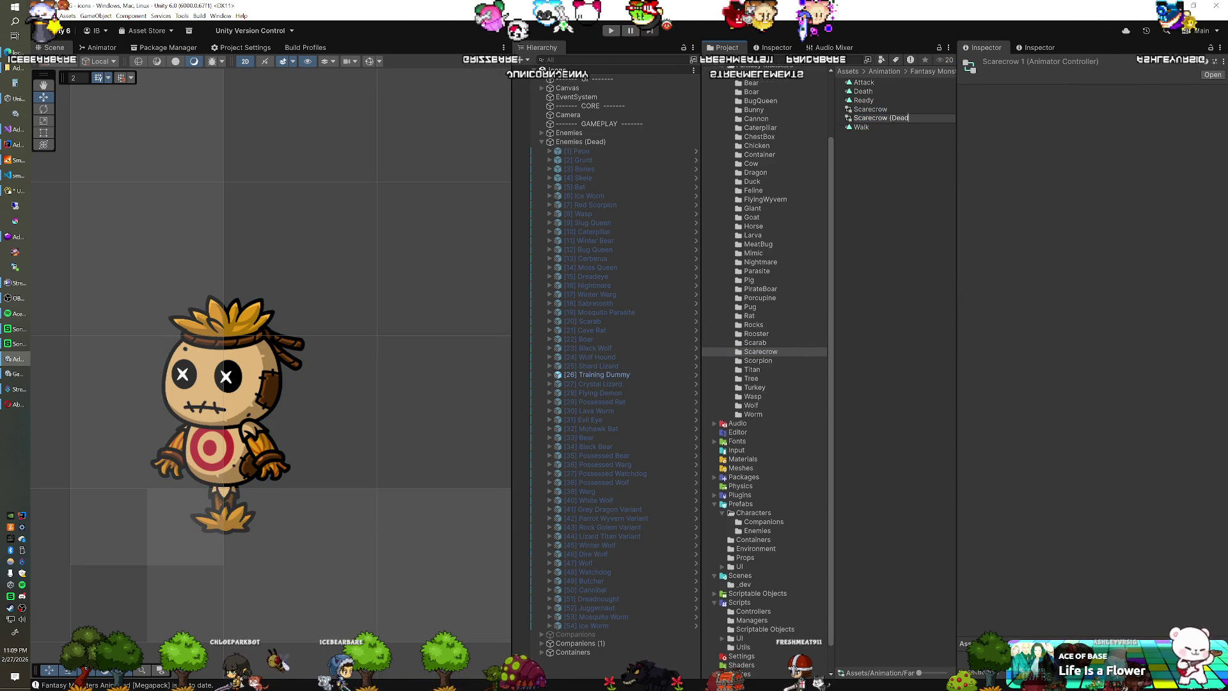
text())
key(Return)
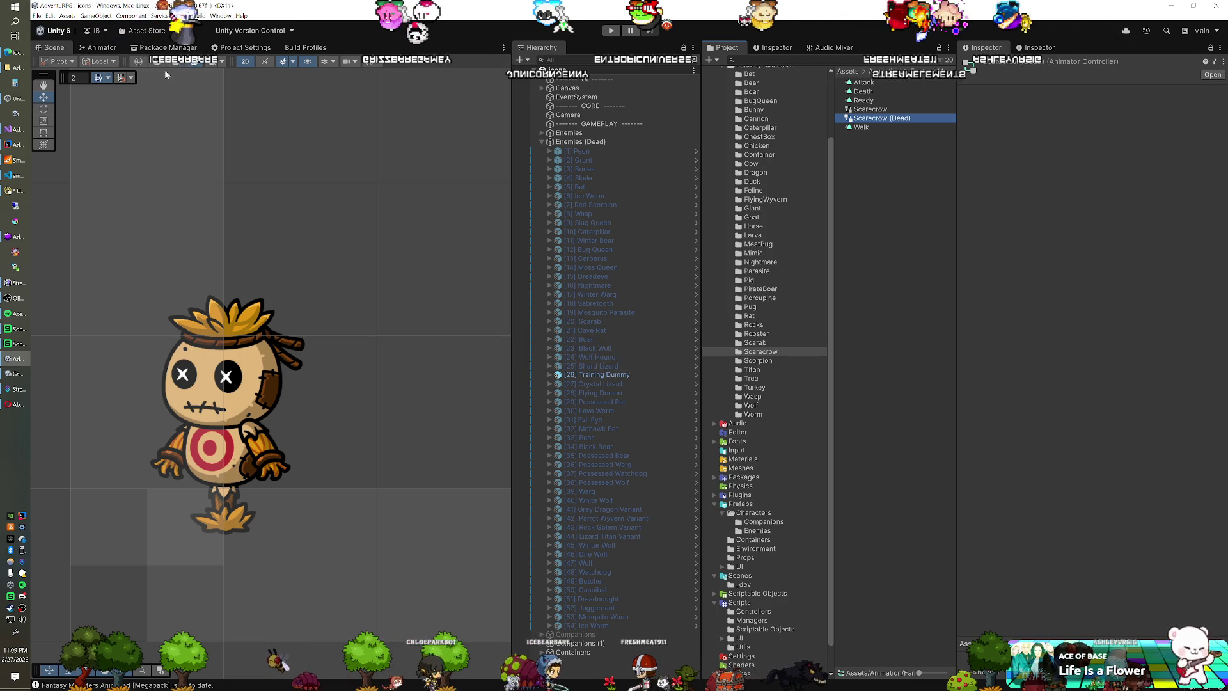
Step: Check the Scarecrow (Dead) graph, then select the Training Dummy in the scene and enter play mode
click(101, 48)
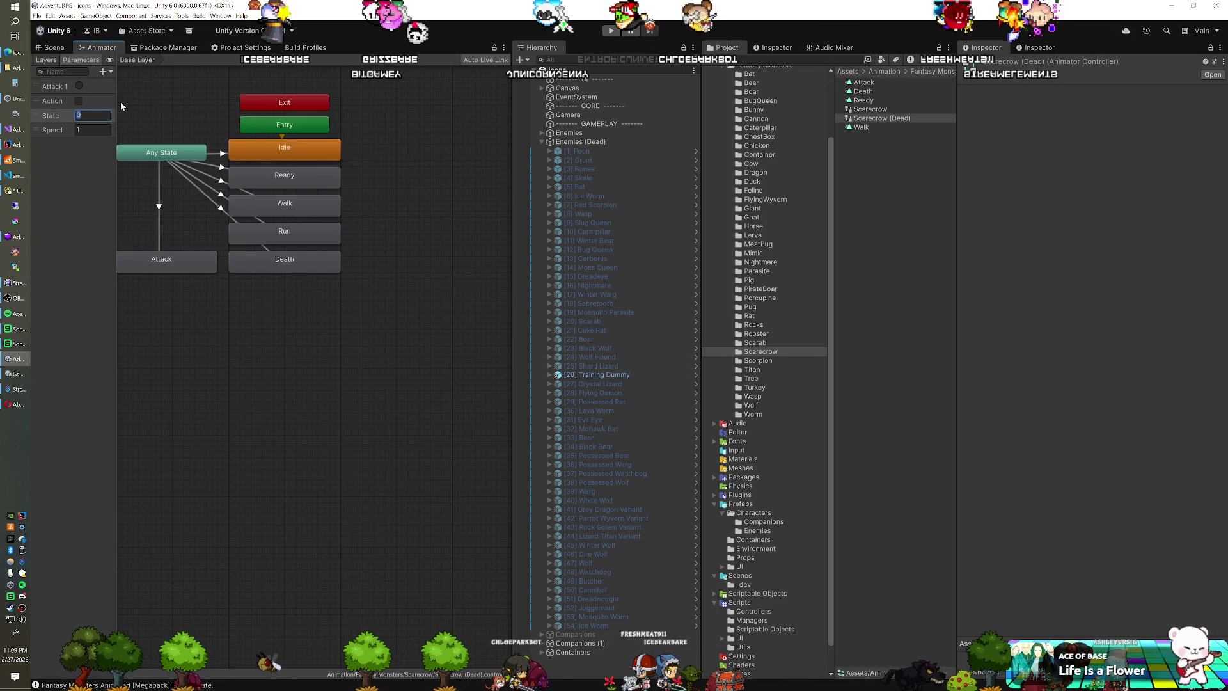
click(41, 48)
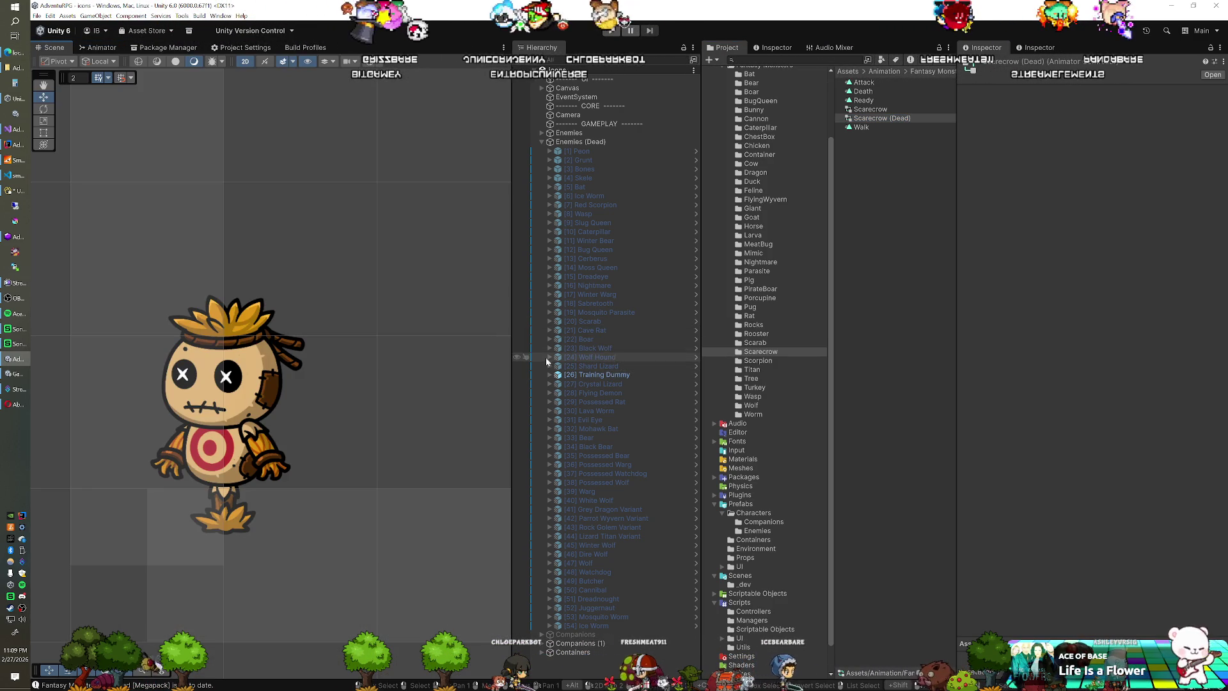
click(601, 375)
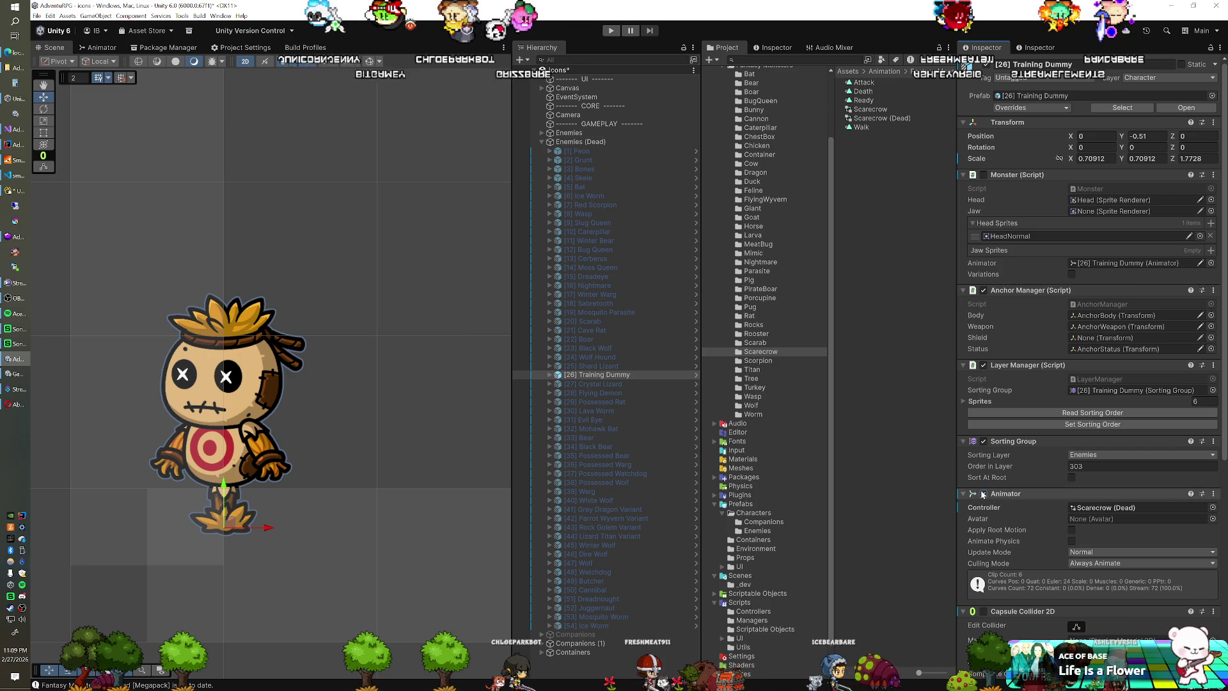
click(610, 32)
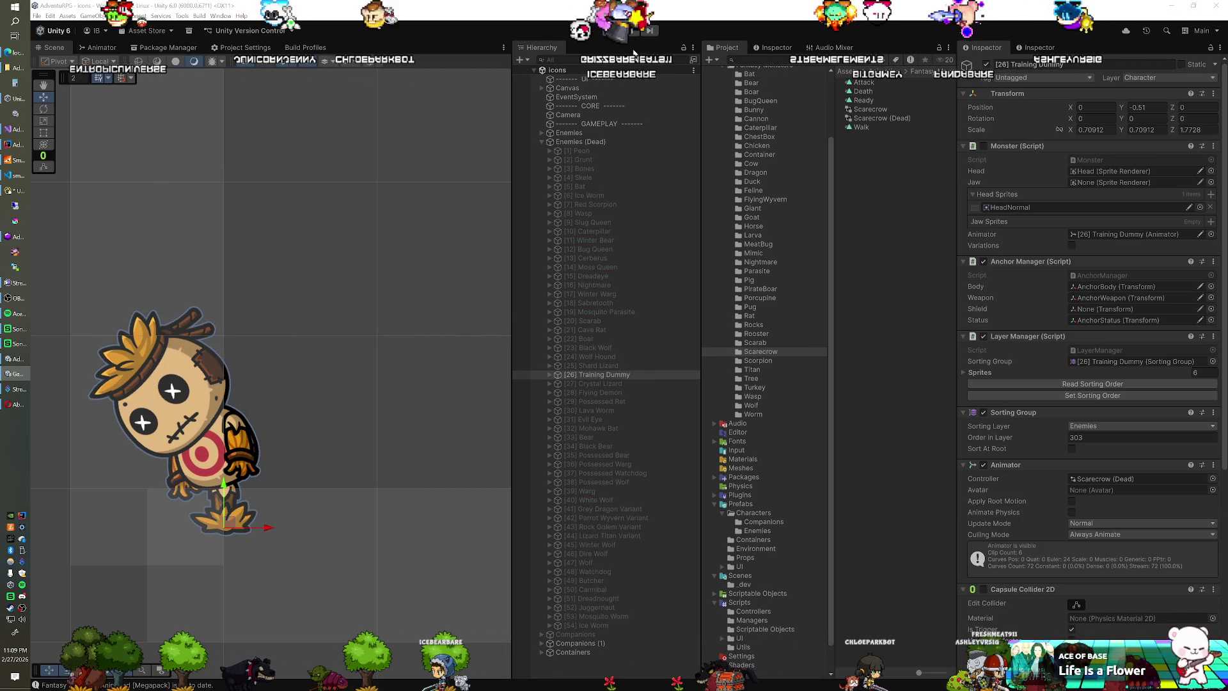
Step: Move the Training Dummy up-right then slightly down, and copy its transform
drag(227, 521, 289, 502)
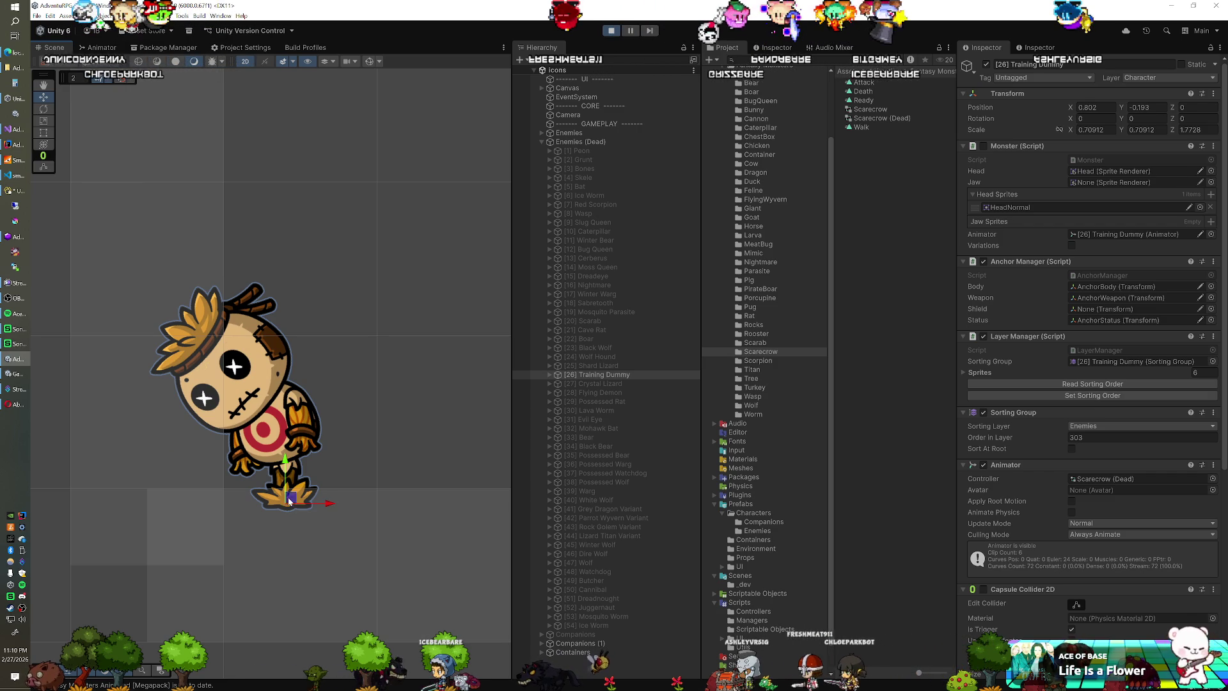
mouse_move(285, 464)
mouse_down()
mouse_move(283, 513)
mouse_move(286, 502)
mouse_up()
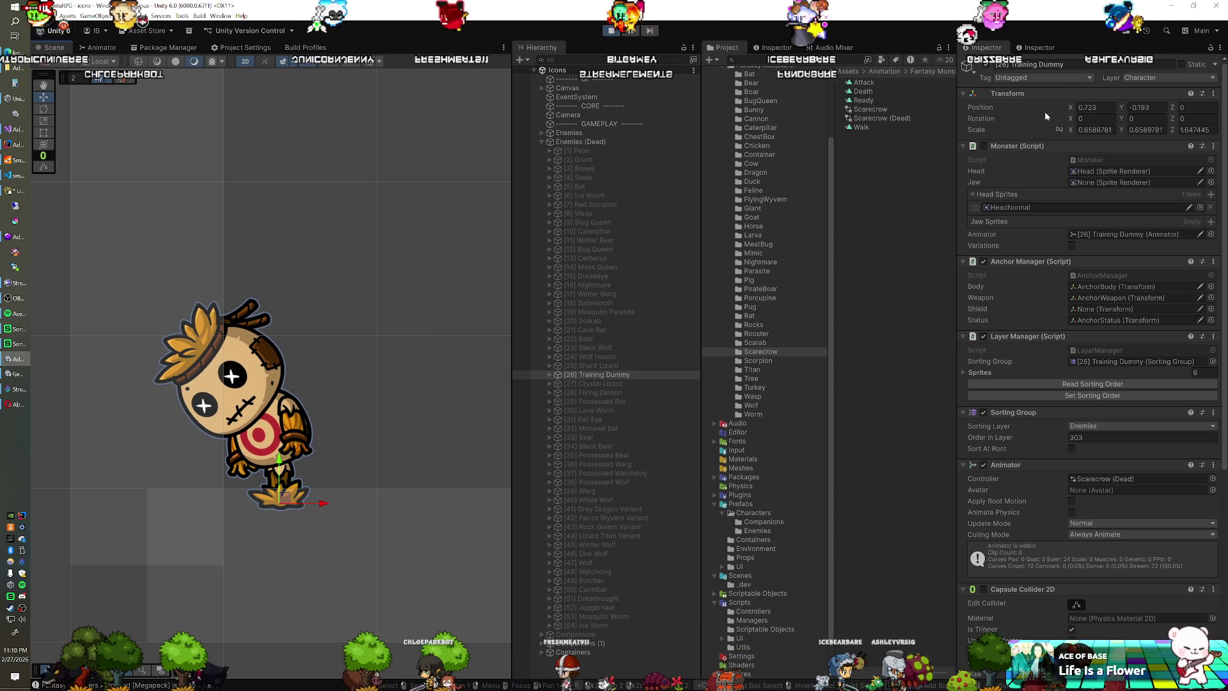
right_click(1016, 97)
mouse_move(1055, 157)
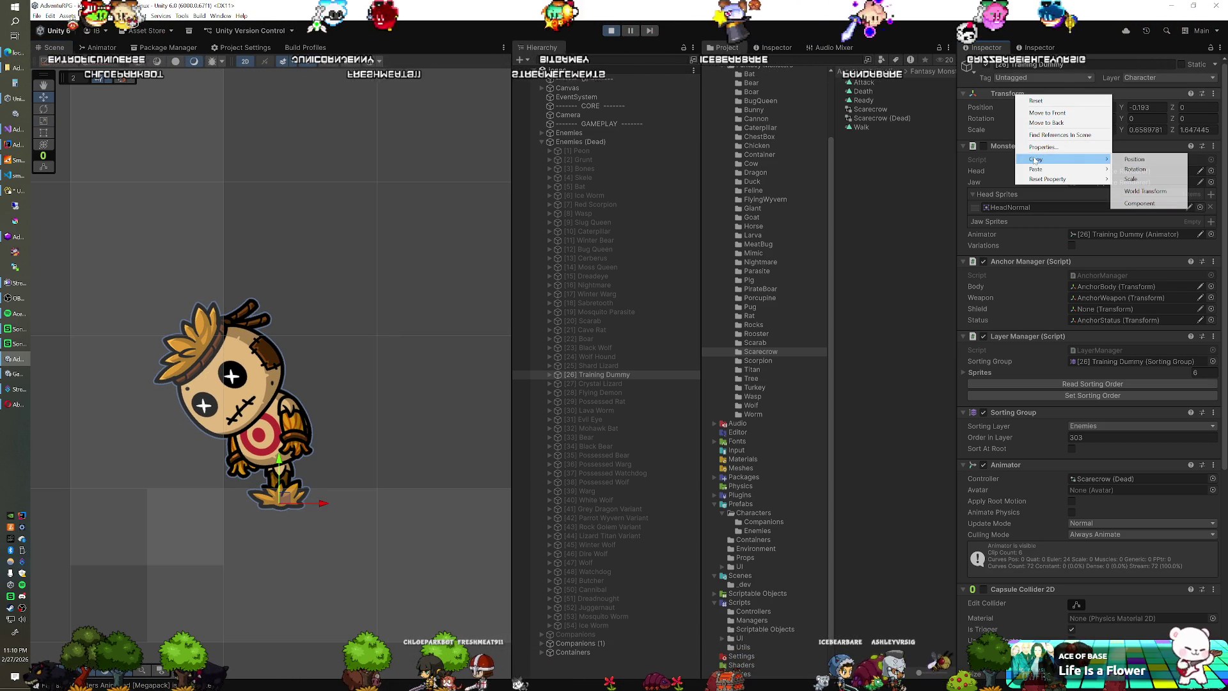
click(1145, 203)
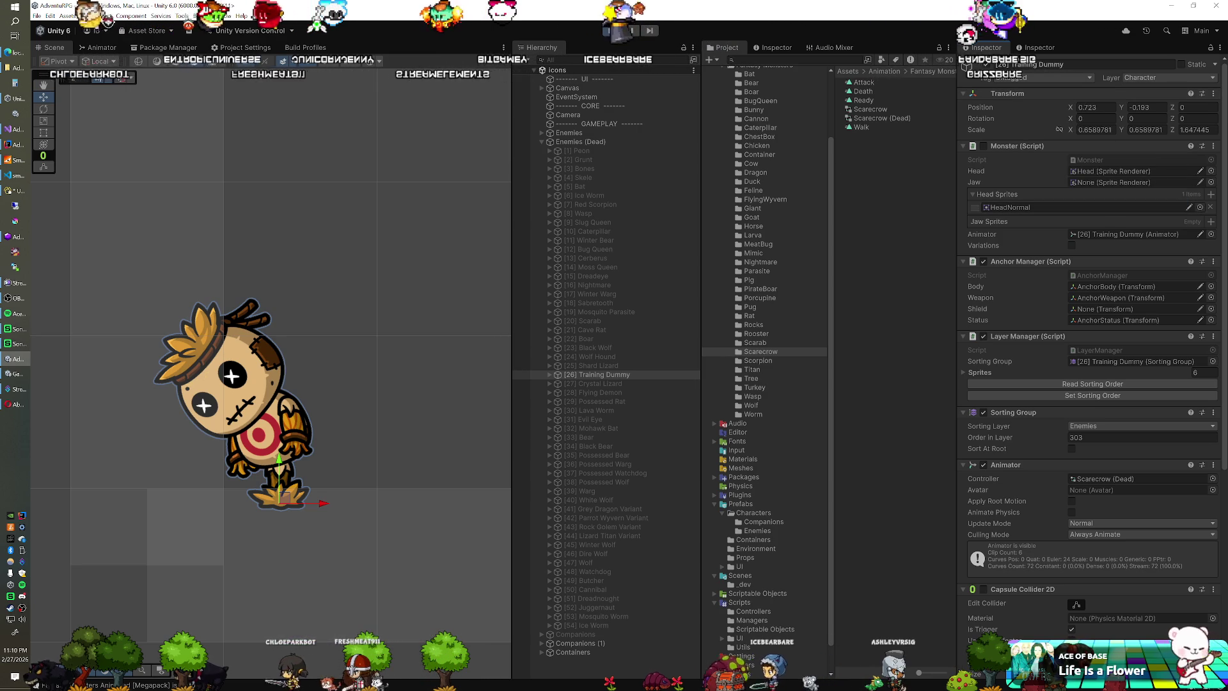
Step: Exit play, paste the dummy's transform (0.723, -0.193, scale 0.659), hide it and show the Crystal Lizard
key(ctrl+p)
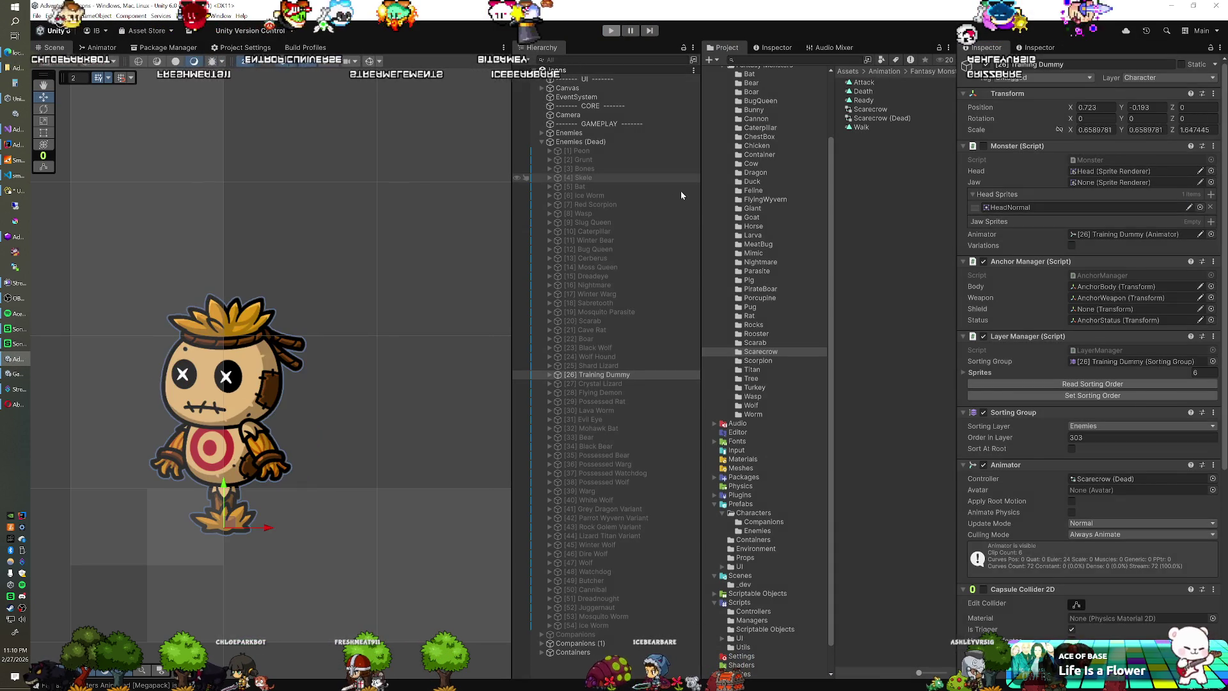
right_click(1008, 174)
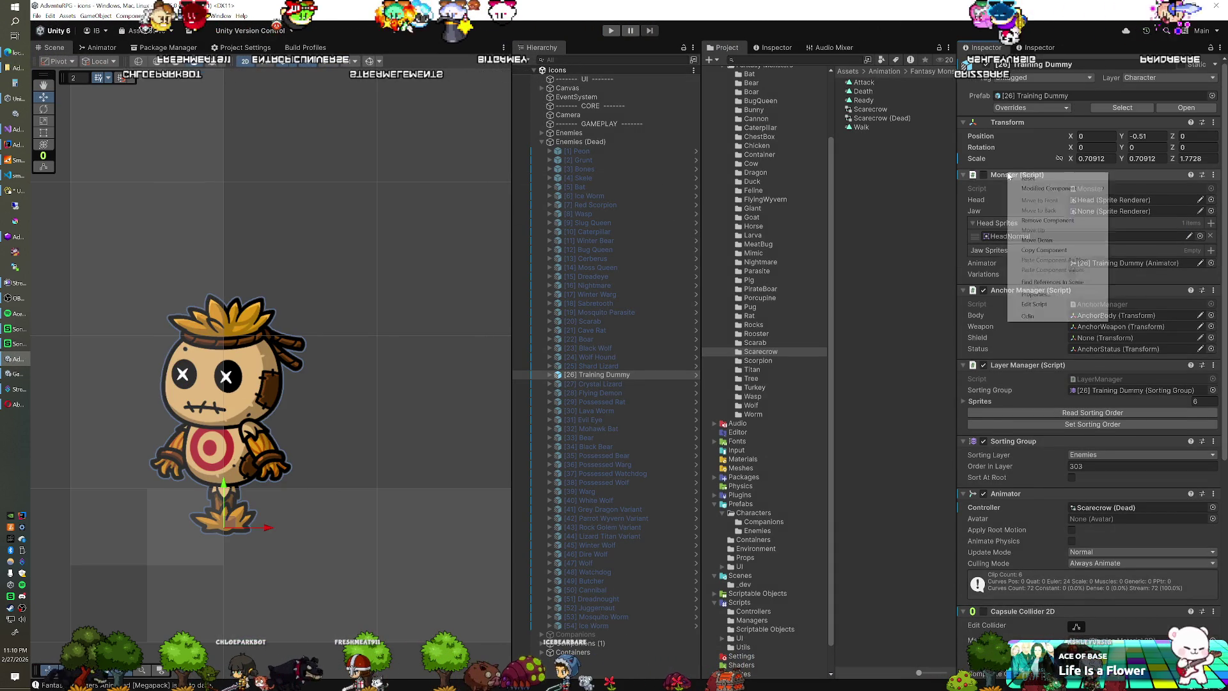
right_click(1012, 123)
right_click(1012, 125)
mouse_move(1056, 209)
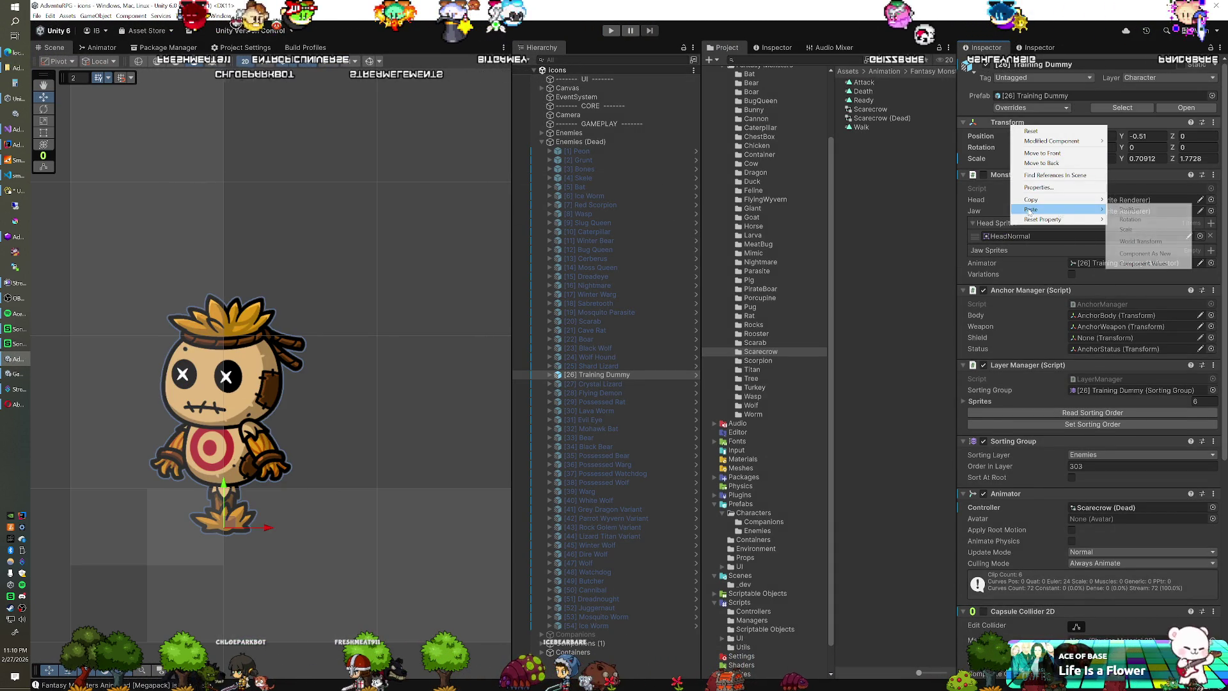
click(1133, 263)
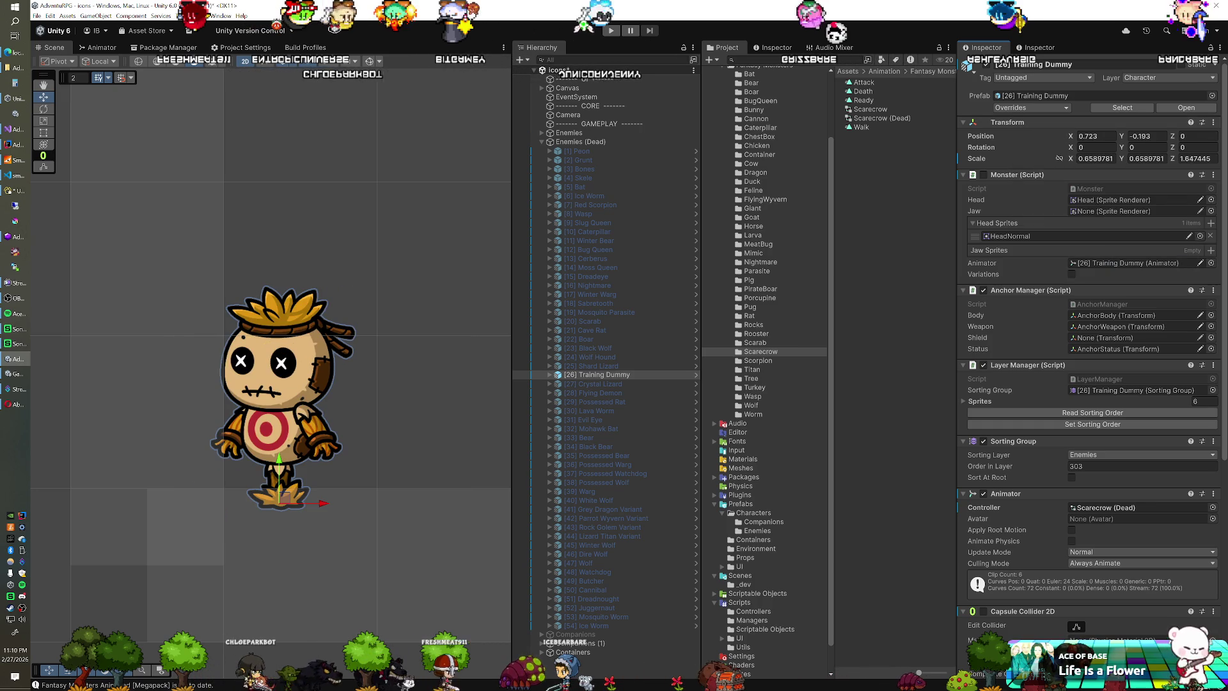
click(985, 66)
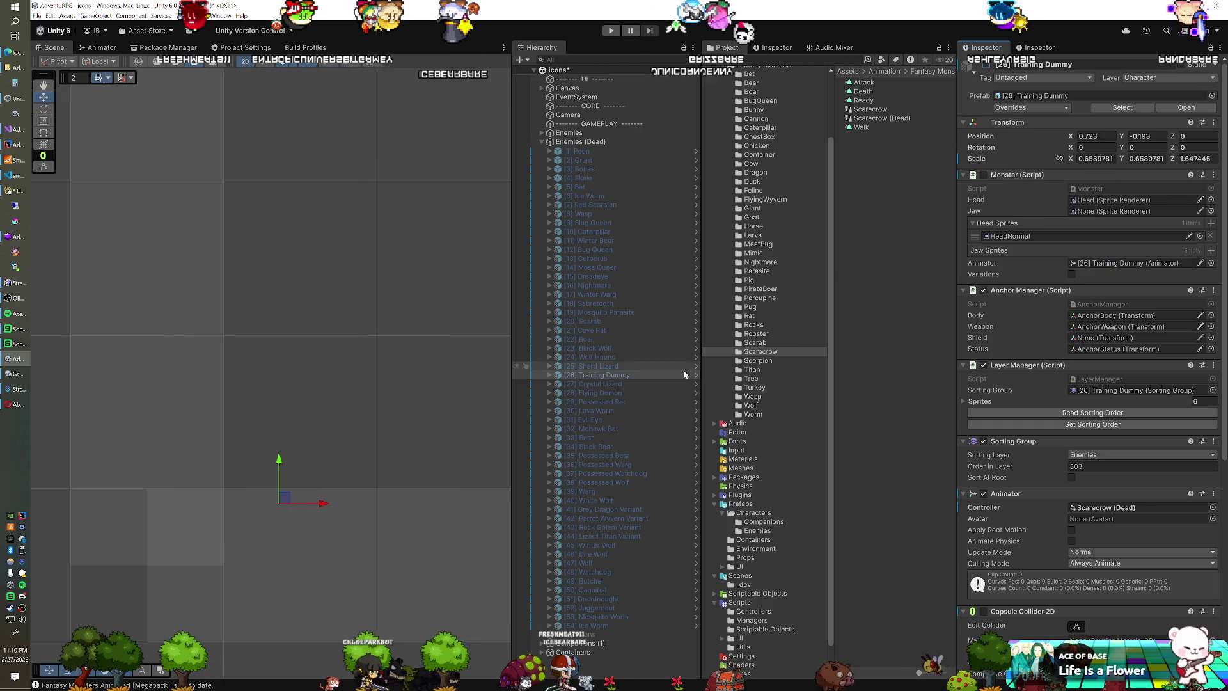
click(985, 65)
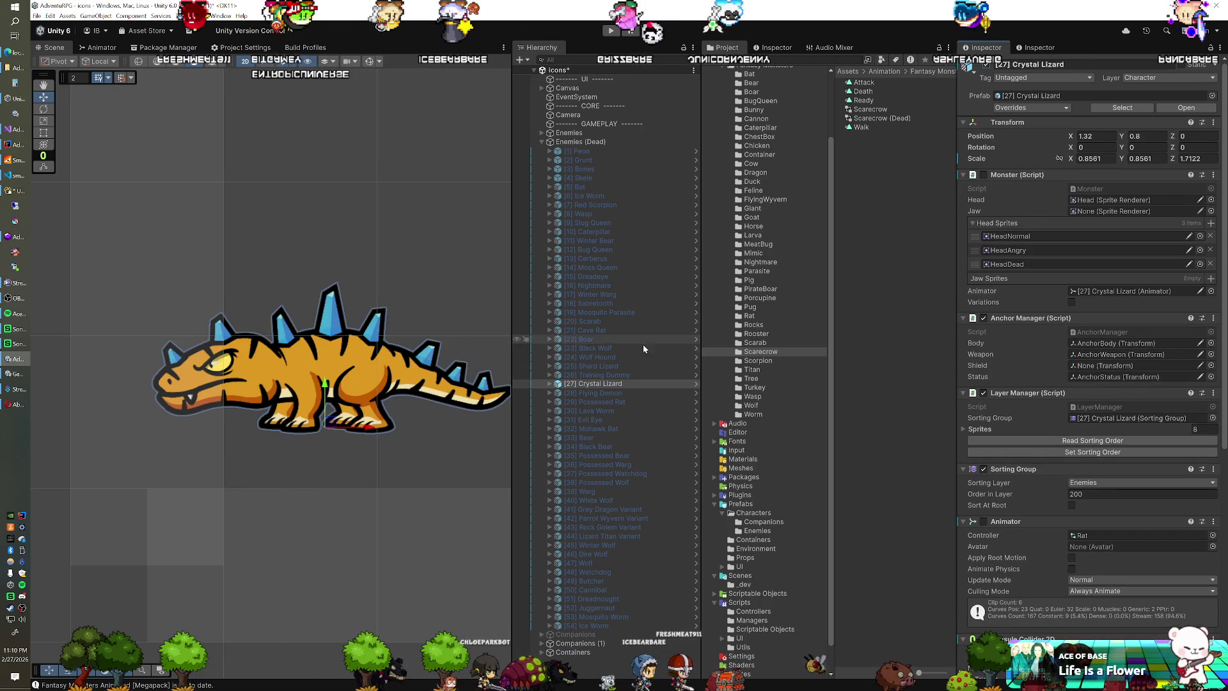
Step: Copy the Transform component values from the [25] Shard Lizard
click(607, 366)
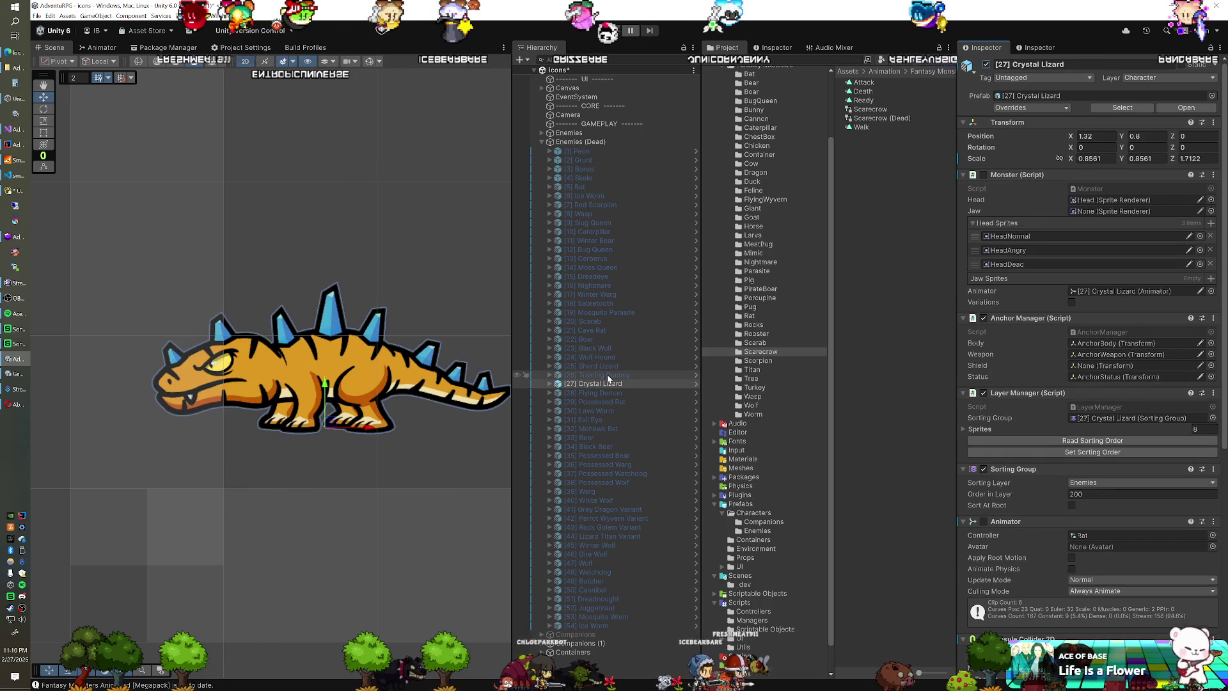
right_click(995, 121)
mouse_move(1042, 192)
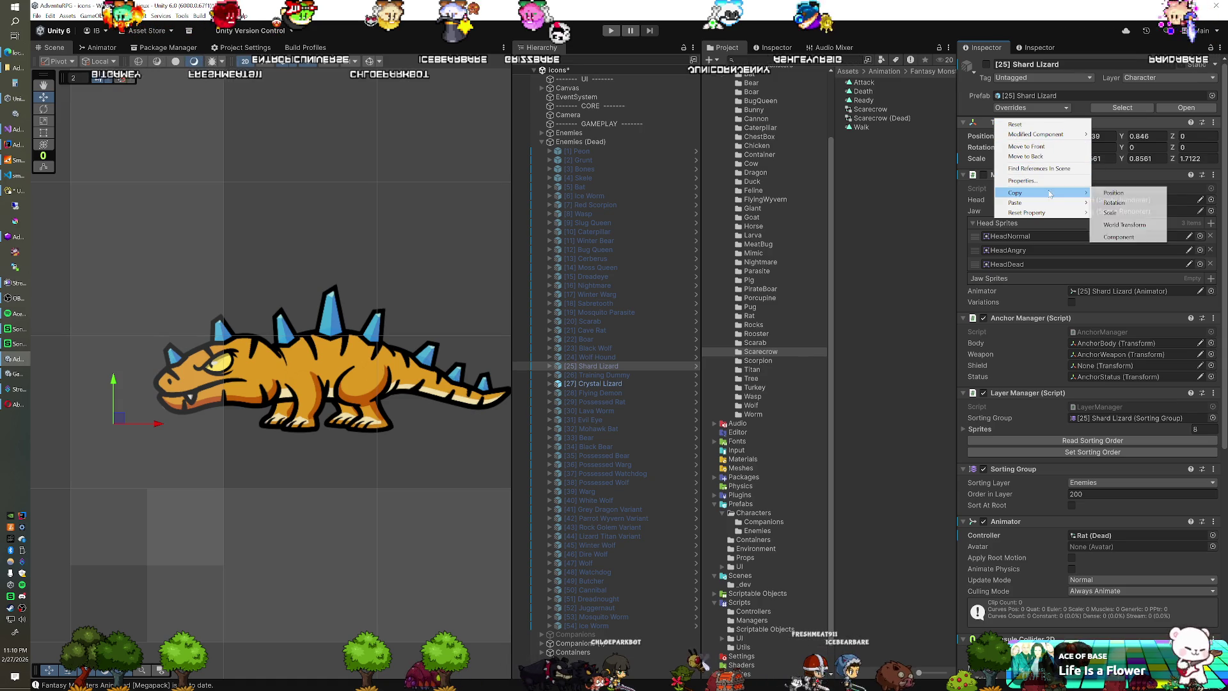
click(1116, 237)
Step: Paste those Transform values onto [27] Crystal Lizard, moving it to -1.439, 0.846, and assign the Rat (Dead) controller
click(630, 383)
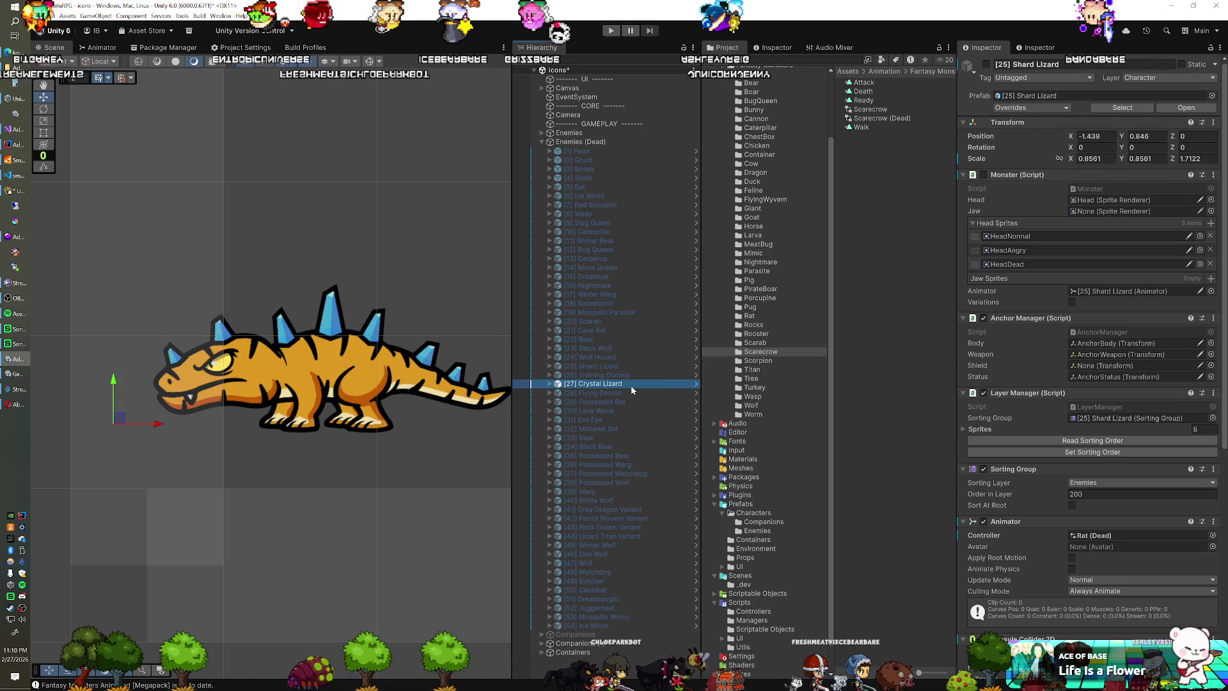
right_click(1010, 176)
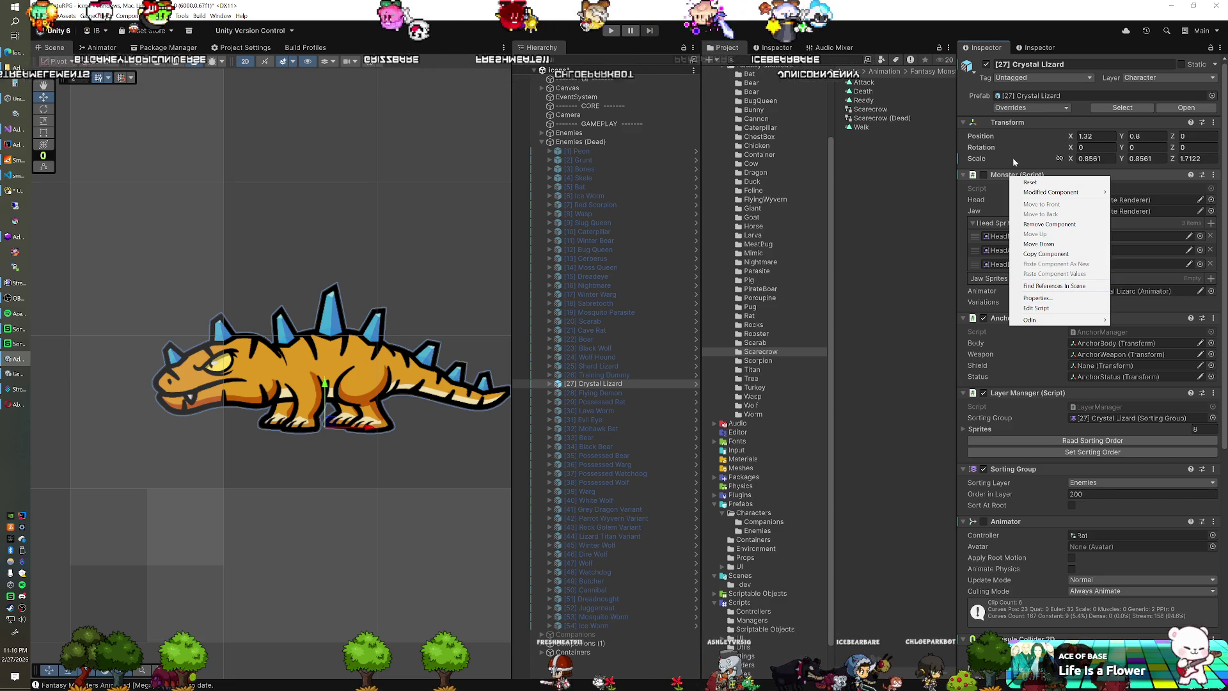
right_click(1015, 124)
mouse_move(1085, 211)
click(1149, 263)
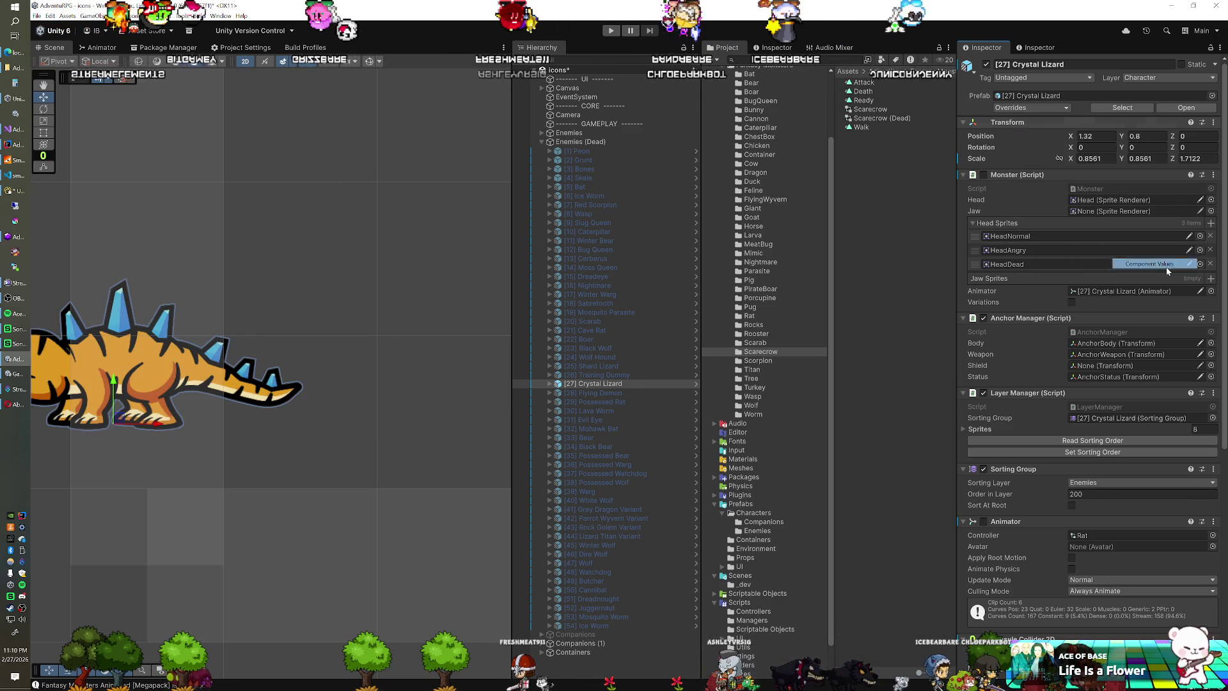
click(1098, 533)
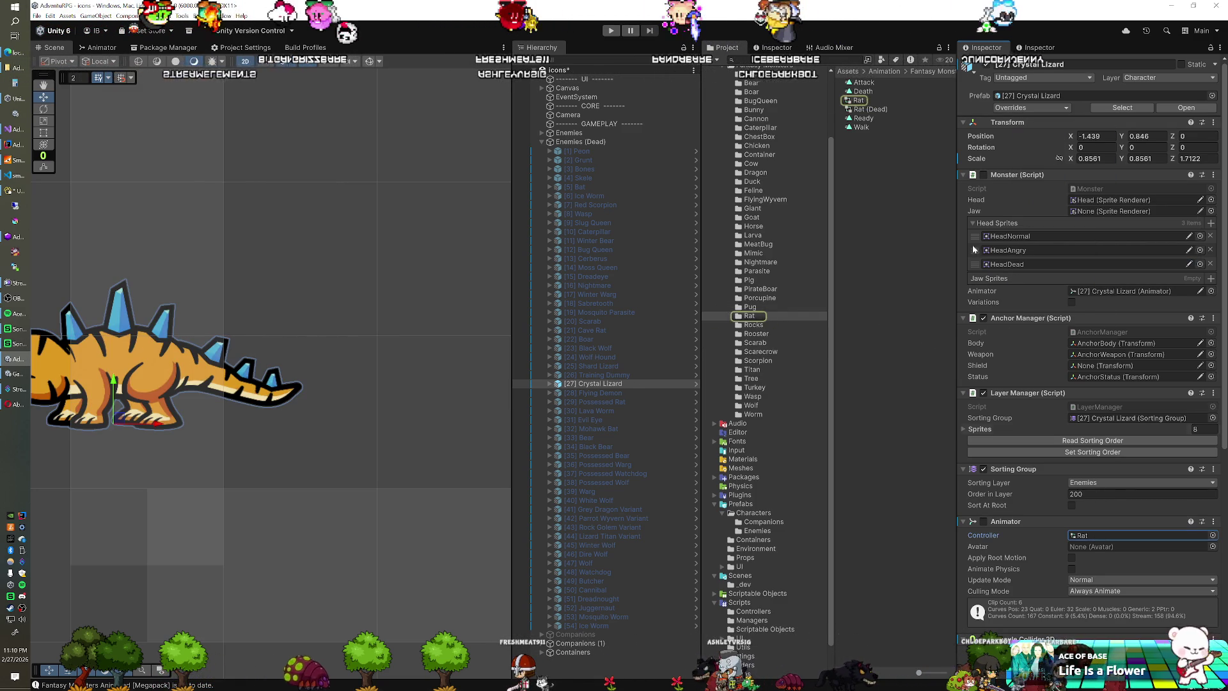
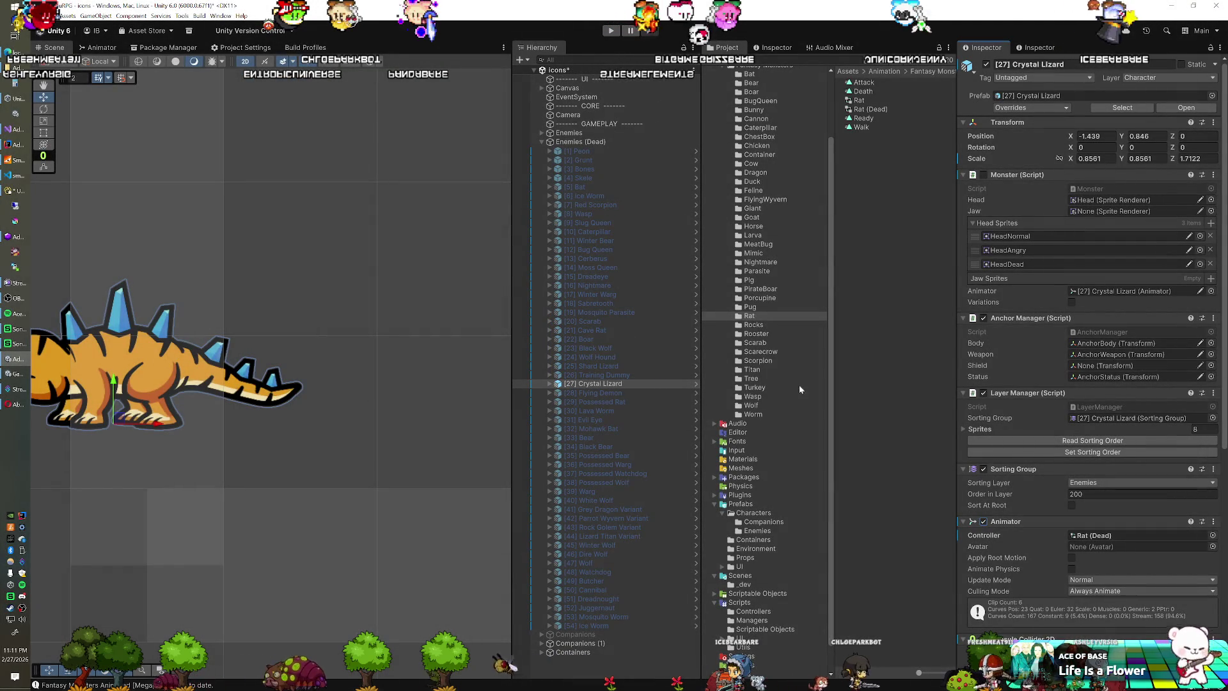
Step: Hide the Crystal Lizard, show the Flying Demon and give it the Bat (Dead) controller
click(987, 66)
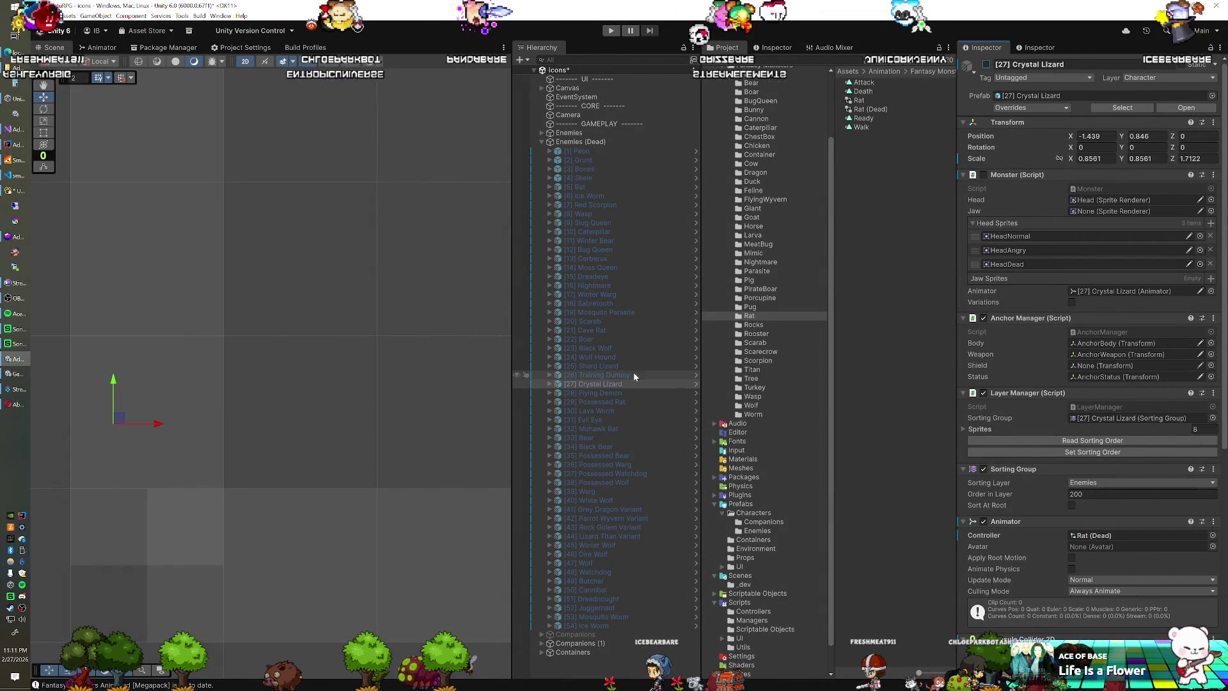
click(624, 392)
click(987, 66)
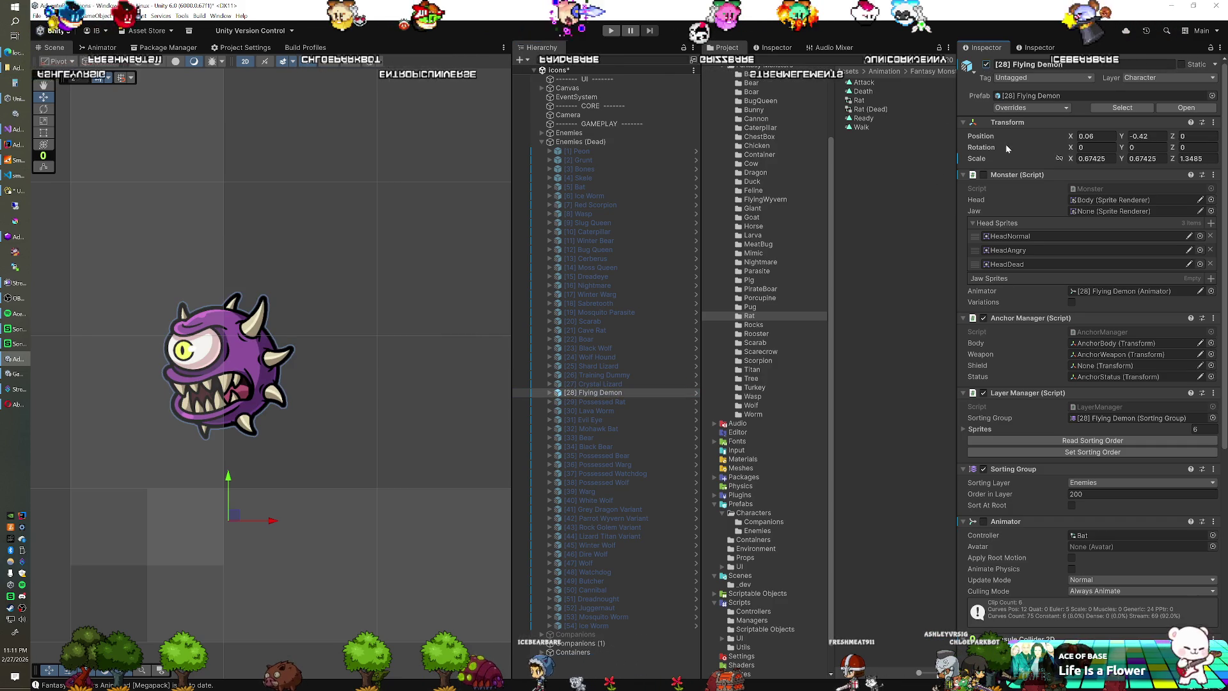
click(1150, 535)
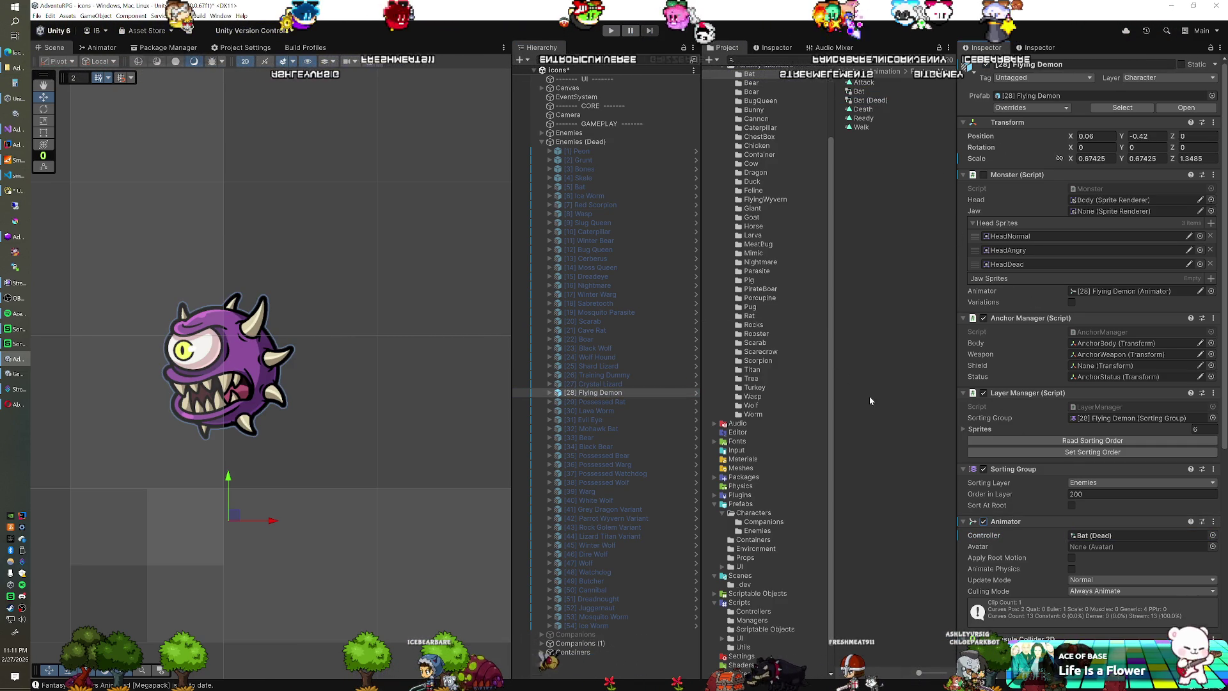
Step: Copy the Bat's transform onto the Flying Demon and start play mode
click(592, 186)
right_click(1008, 122)
mouse_move(1030, 196)
click(1130, 242)
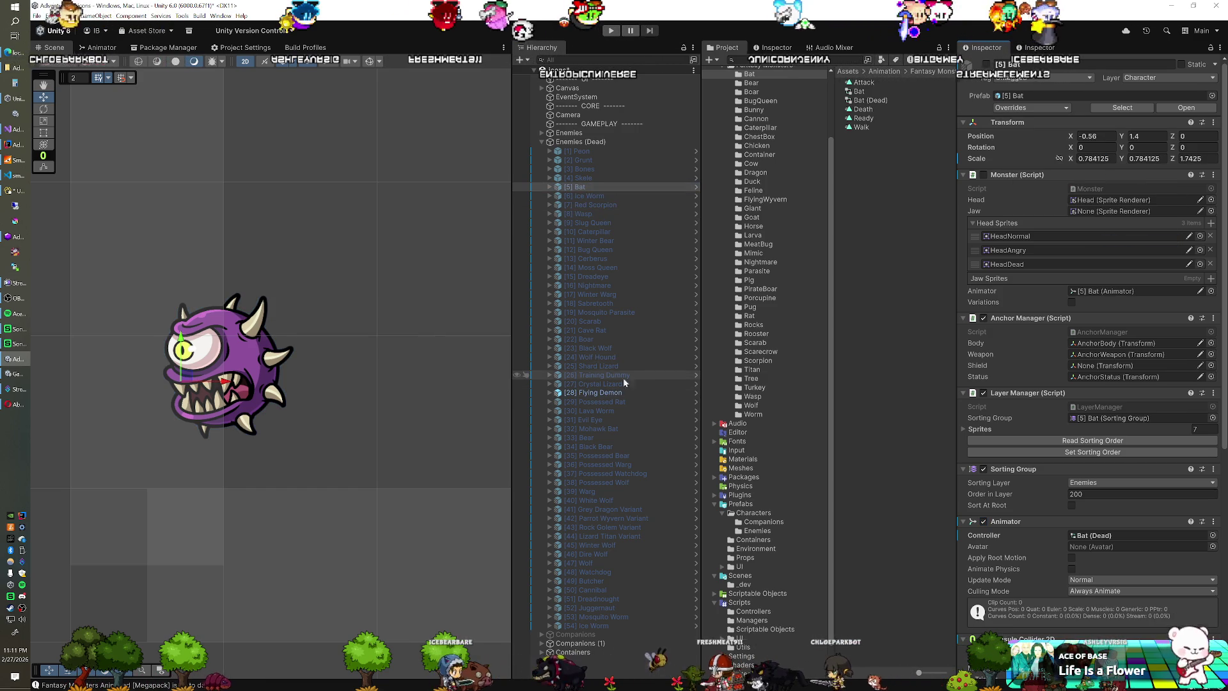
click(605, 392)
right_click(997, 124)
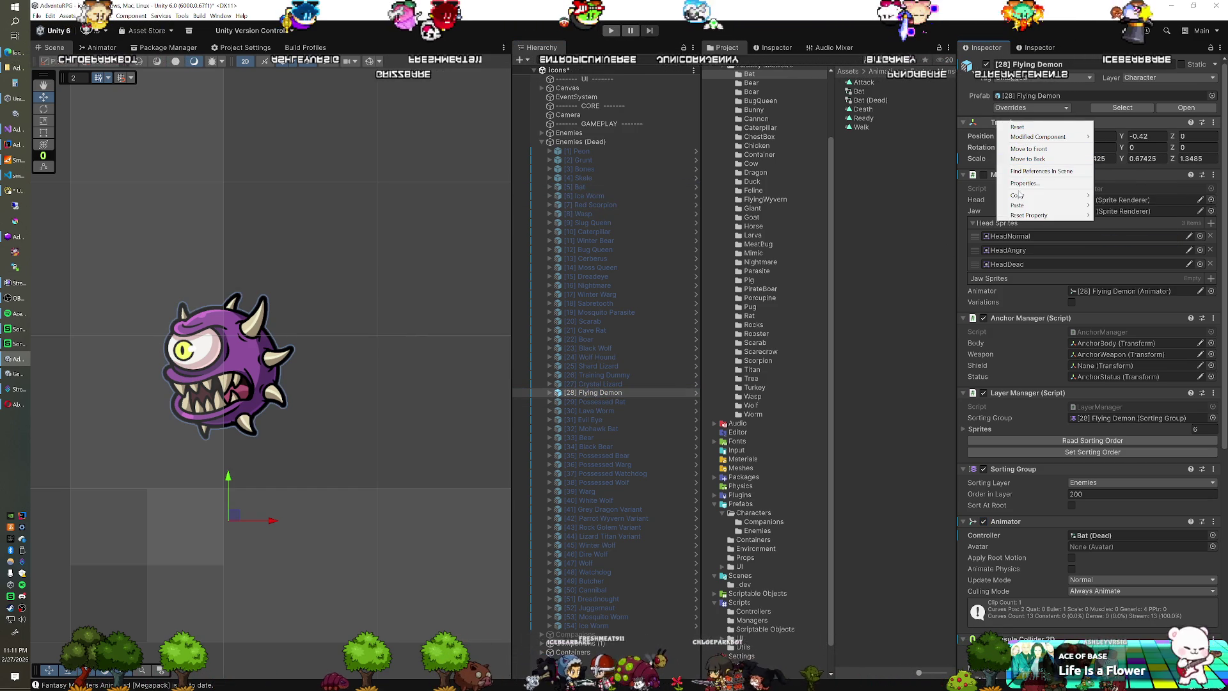
mouse_move(1030, 208)
click(1128, 255)
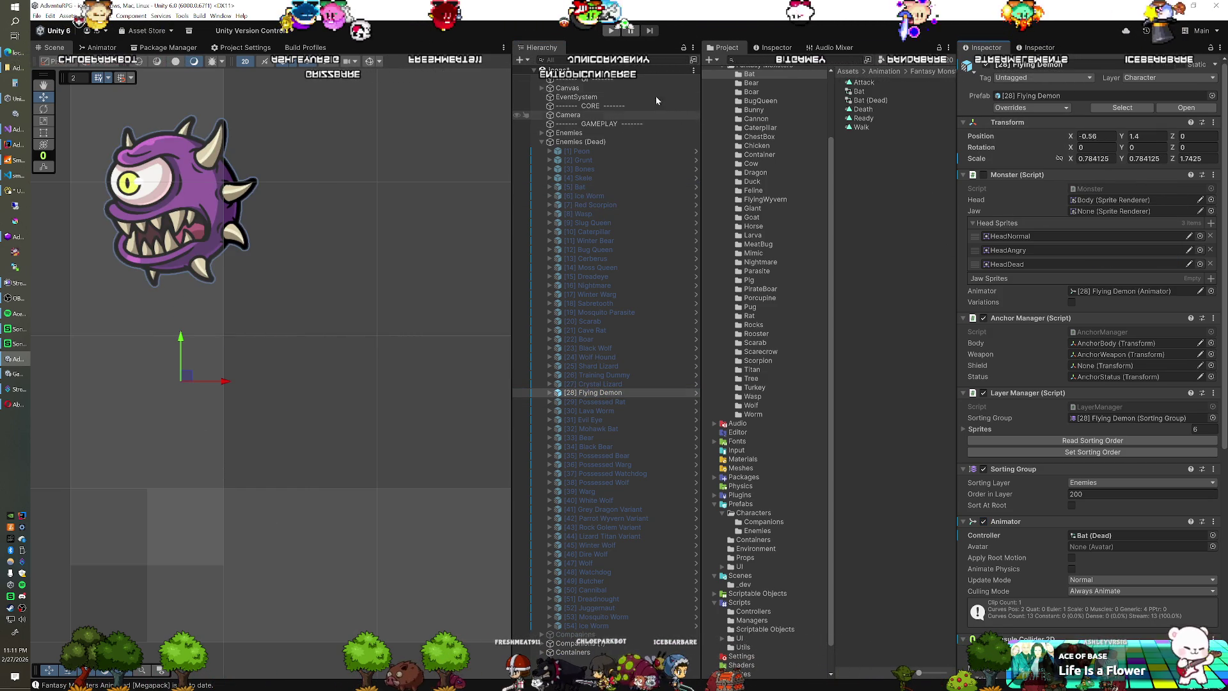
click(611, 30)
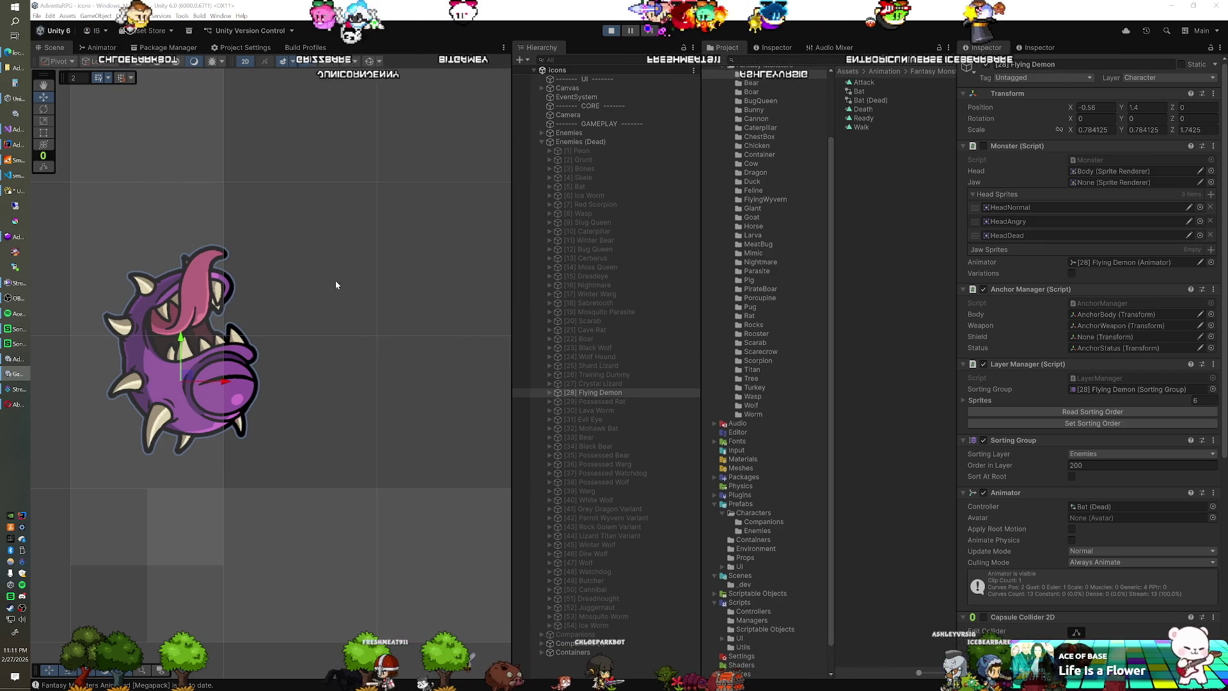
Step: Shrink the Flying Demon to about 0.66 scale and move it slightly lower while playing
key(r)
mouse_move(180, 383)
mouse_down()
mouse_move(177, 392)
mouse_move(230, 376)
mouse_up()
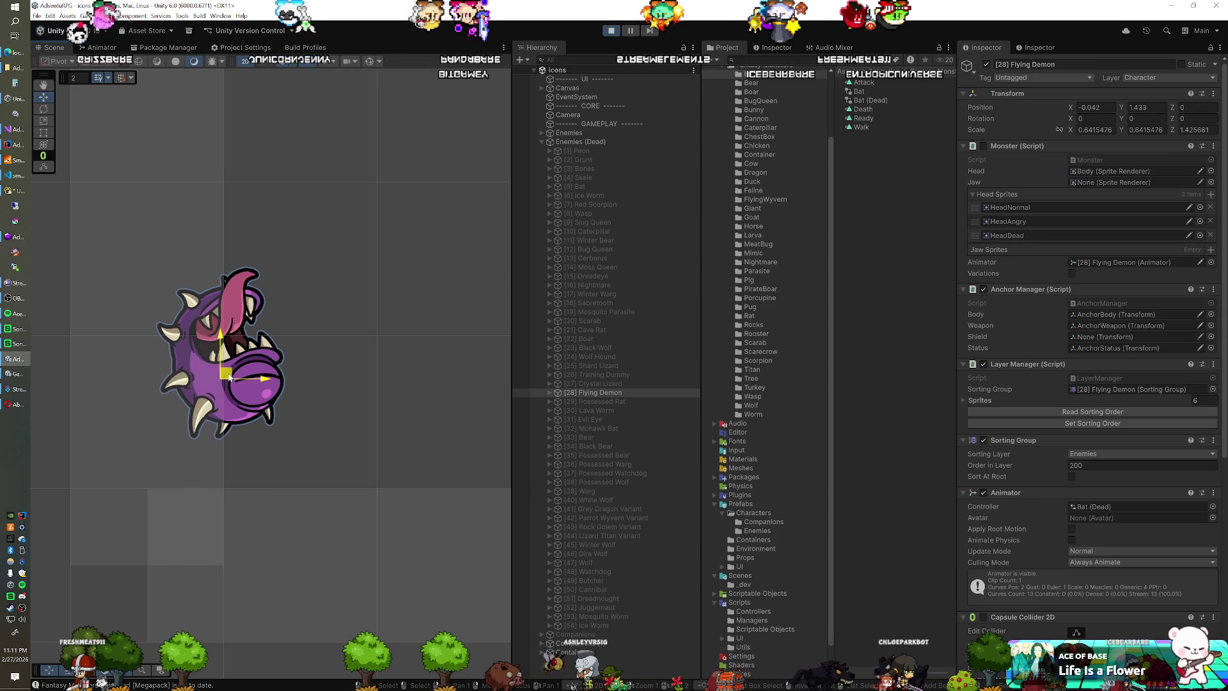
drag(220, 344, 224, 358)
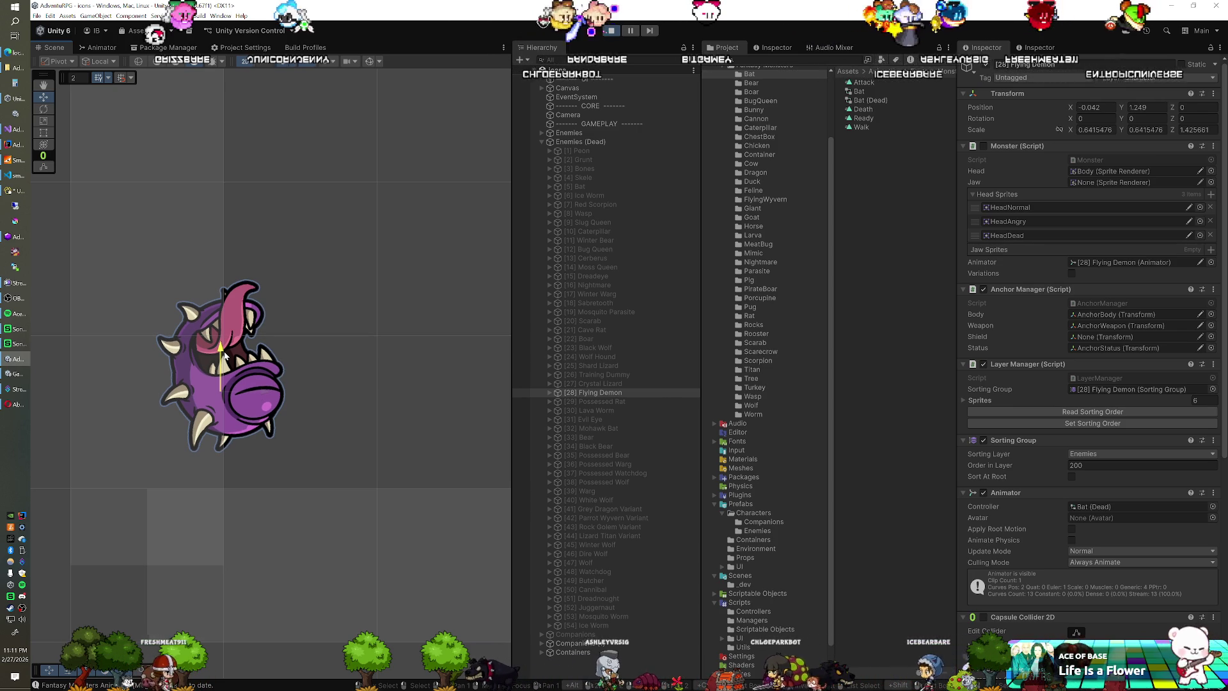
Step: Copy the tuned transform, stop play mode, and paste the values back onto the Flying Demon
right_click(1006, 96)
click(1128, 202)
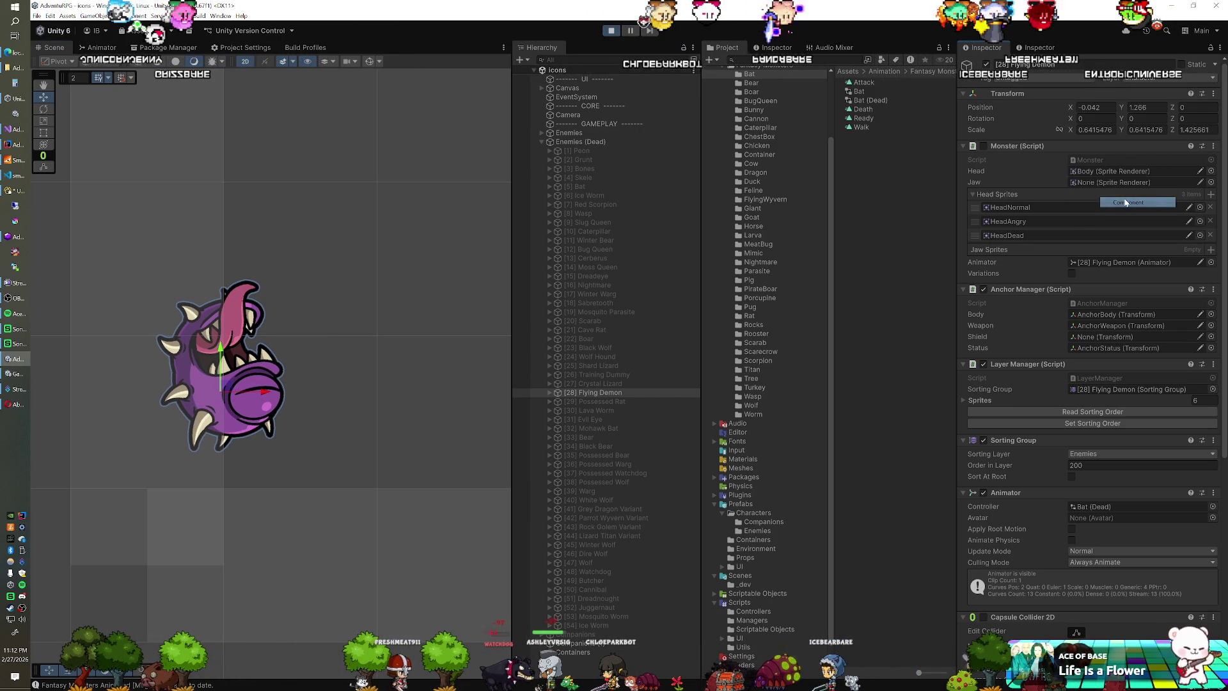
click(610, 32)
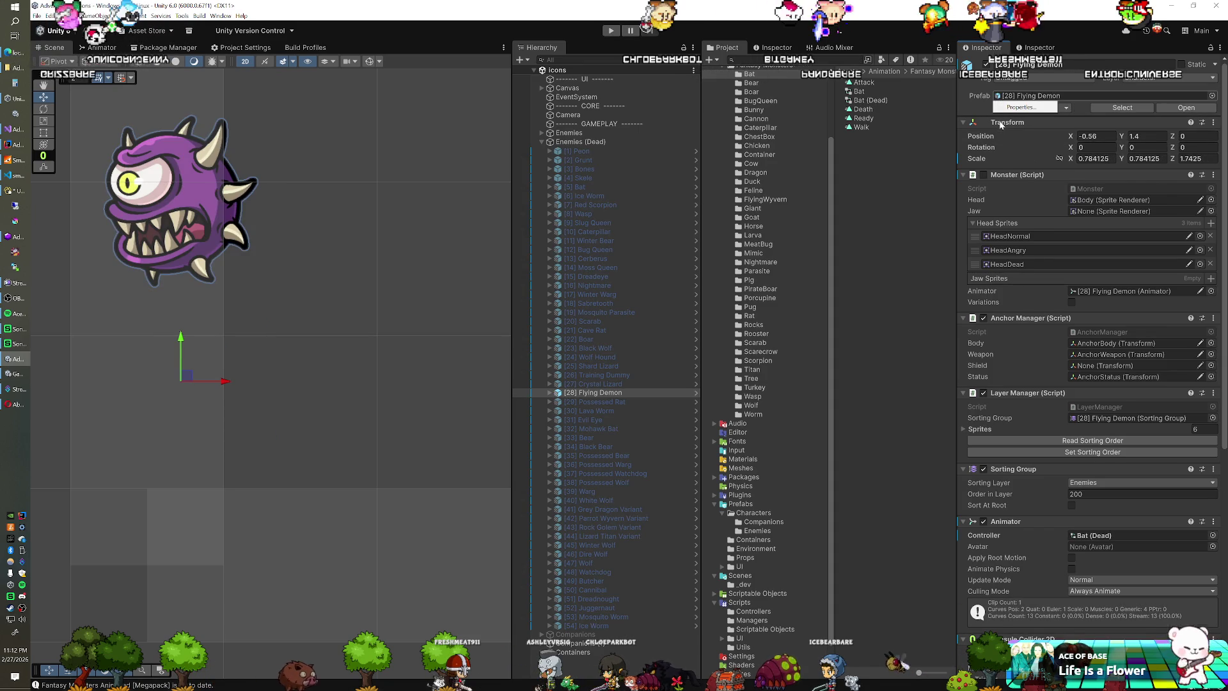
right_click(1000, 125)
mouse_move(1023, 205)
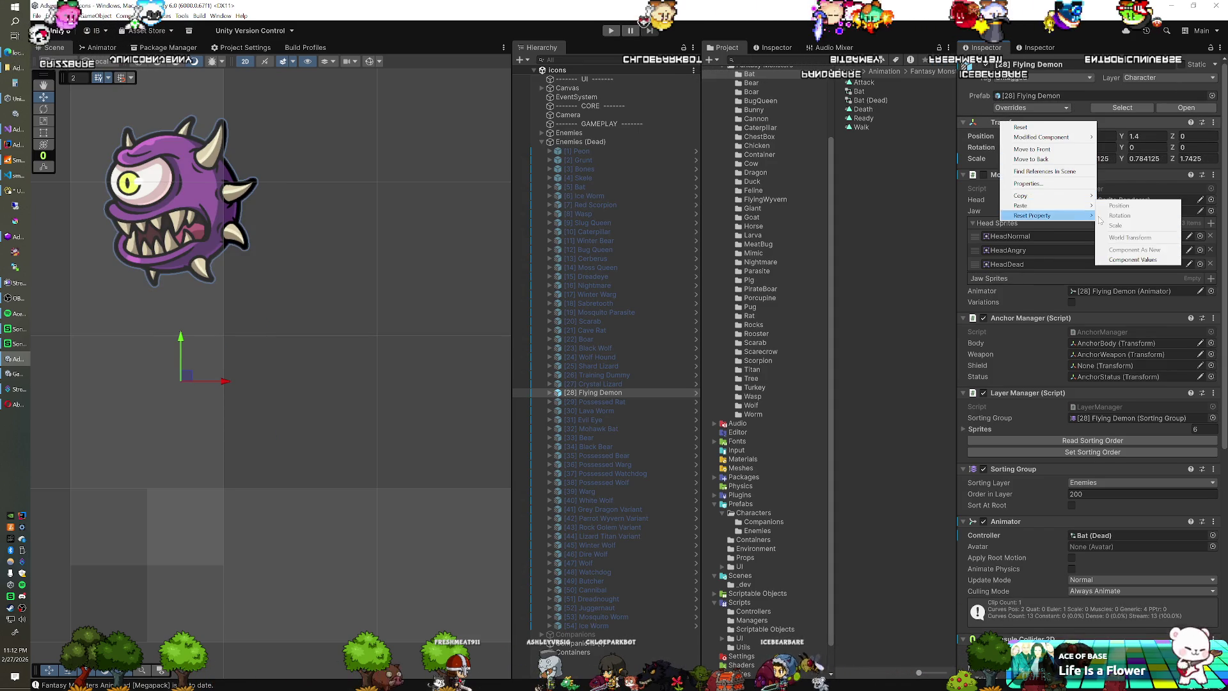
click(1132, 260)
Step: Hide the Flying Demon, show the Possessed Rat and check its Rat (Dead) controller
click(986, 65)
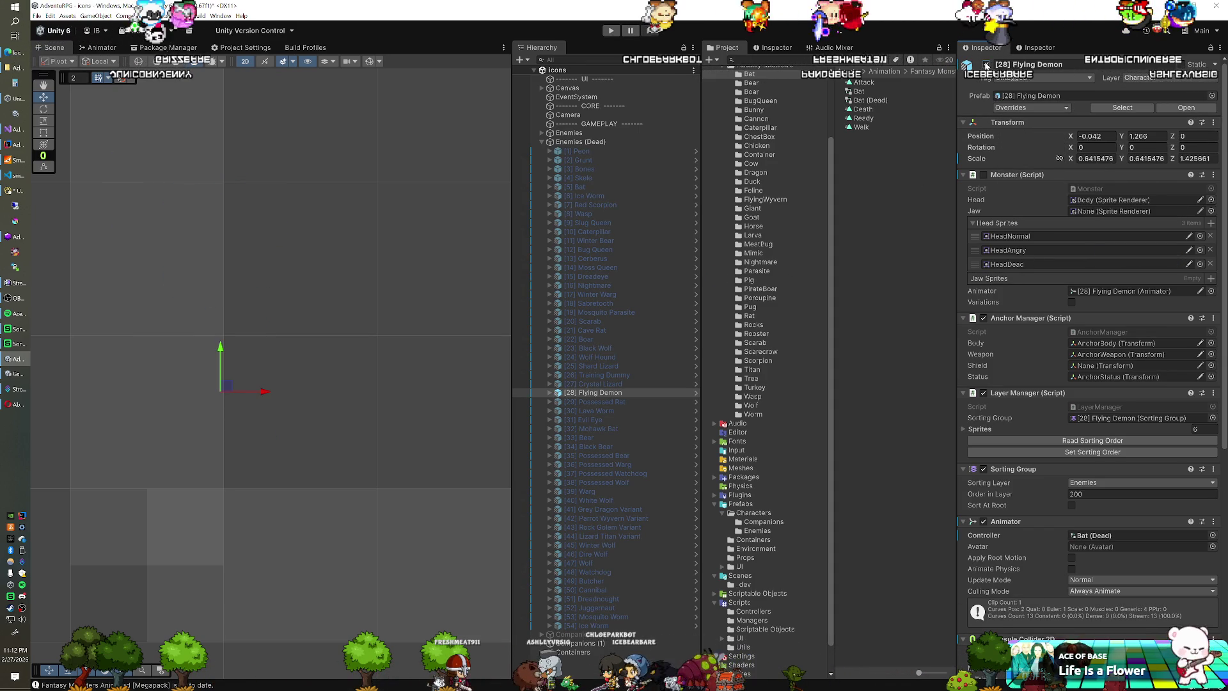
click(986, 64)
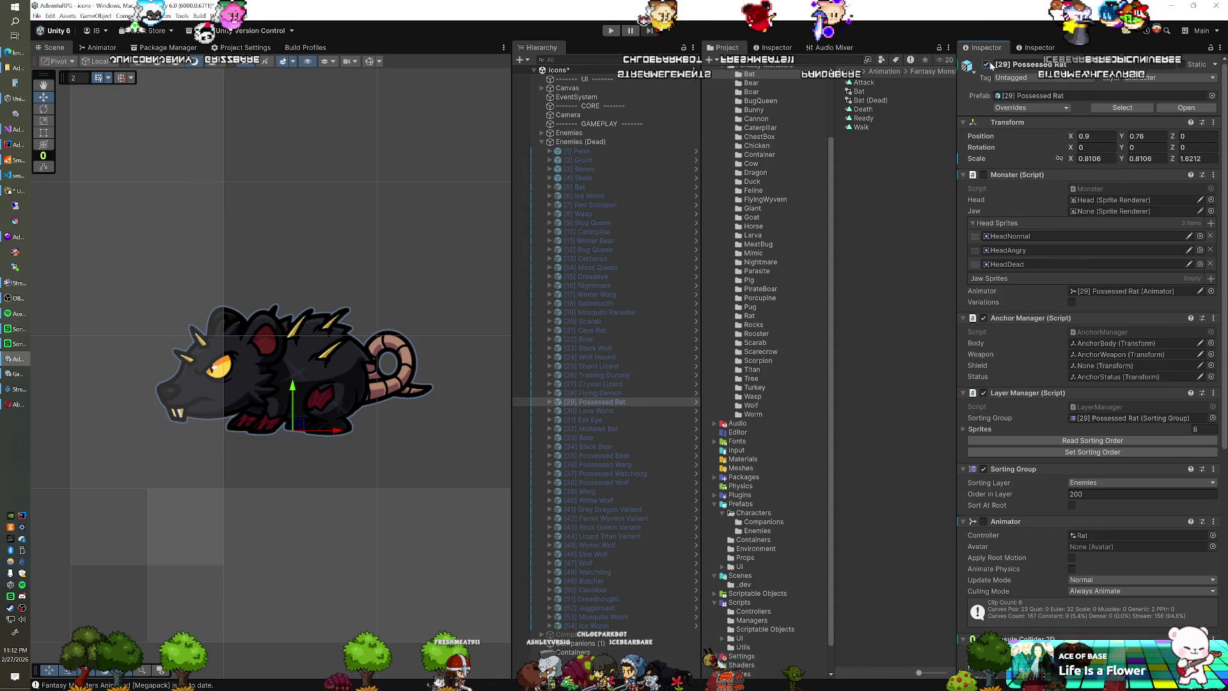
click(984, 521)
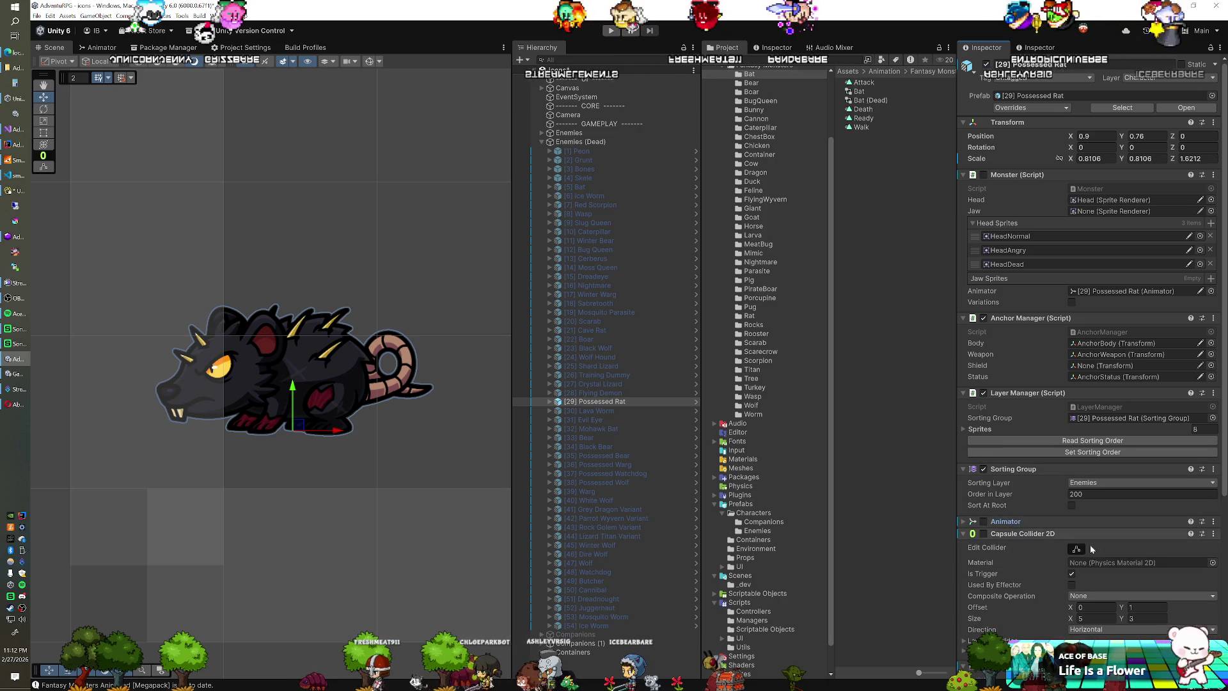
click(963, 524)
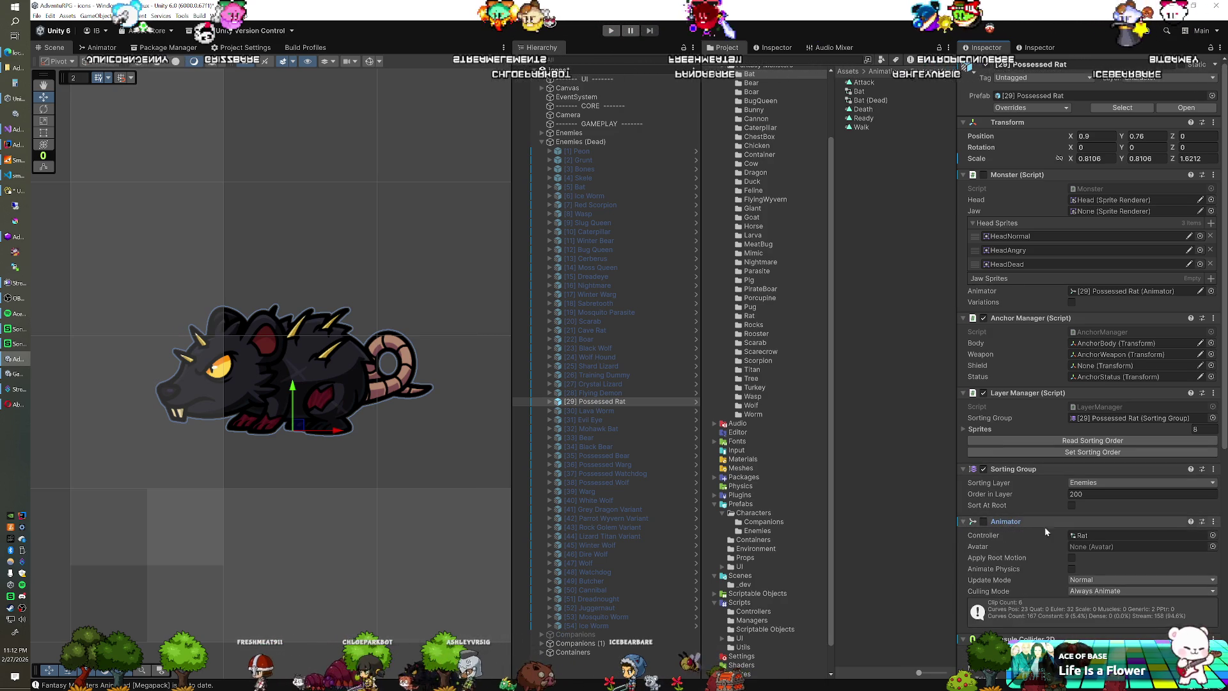
click(1097, 537)
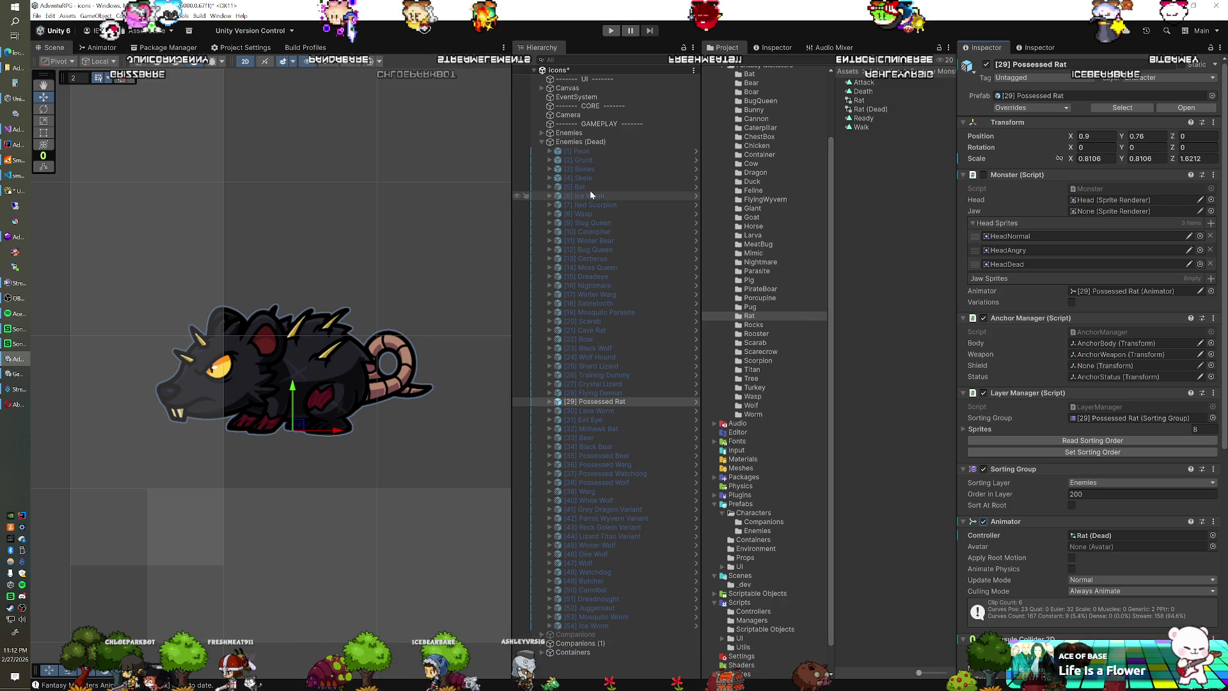
Step: Copy the Cave Rat's transform onto the Possessed Rat and start play mode
click(588, 330)
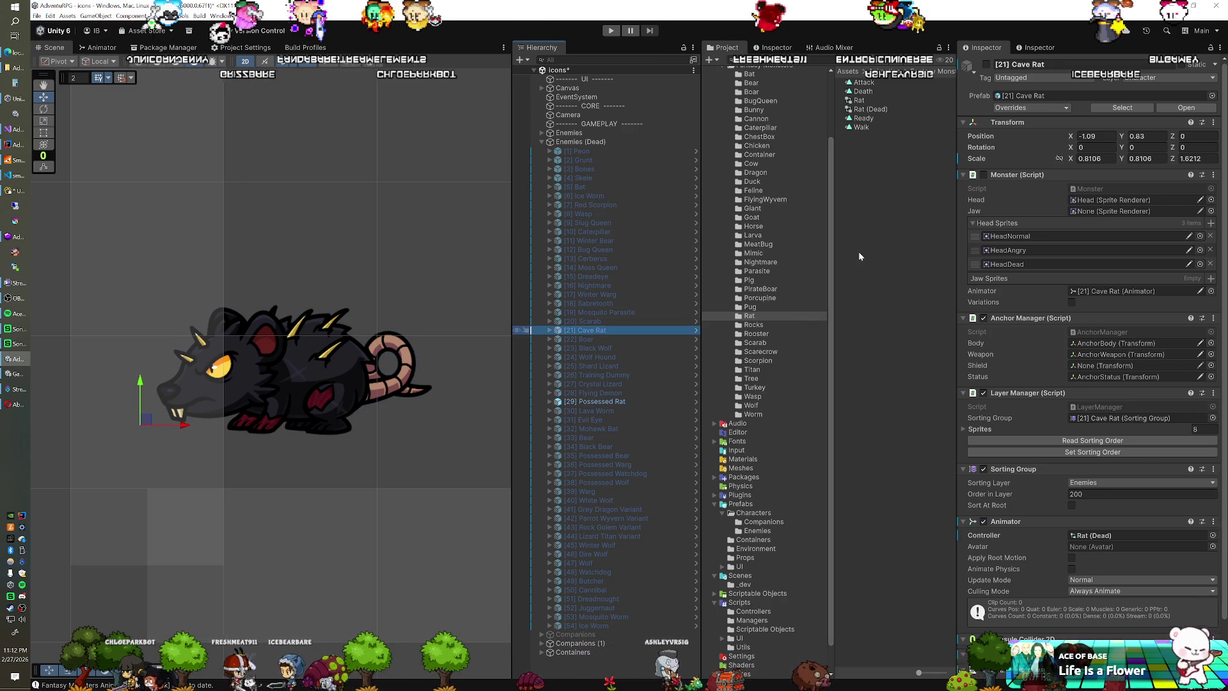
right_click(1015, 126)
click(1121, 241)
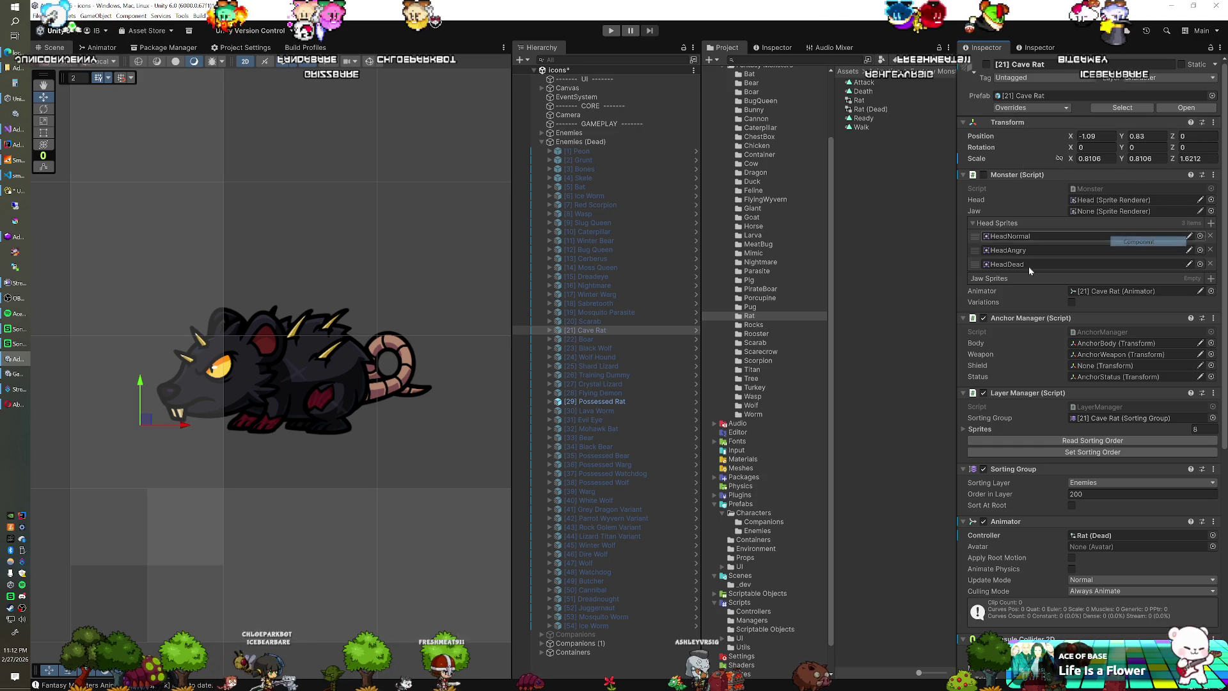
click(631, 401)
right_click(1009, 127)
mouse_move(1030, 208)
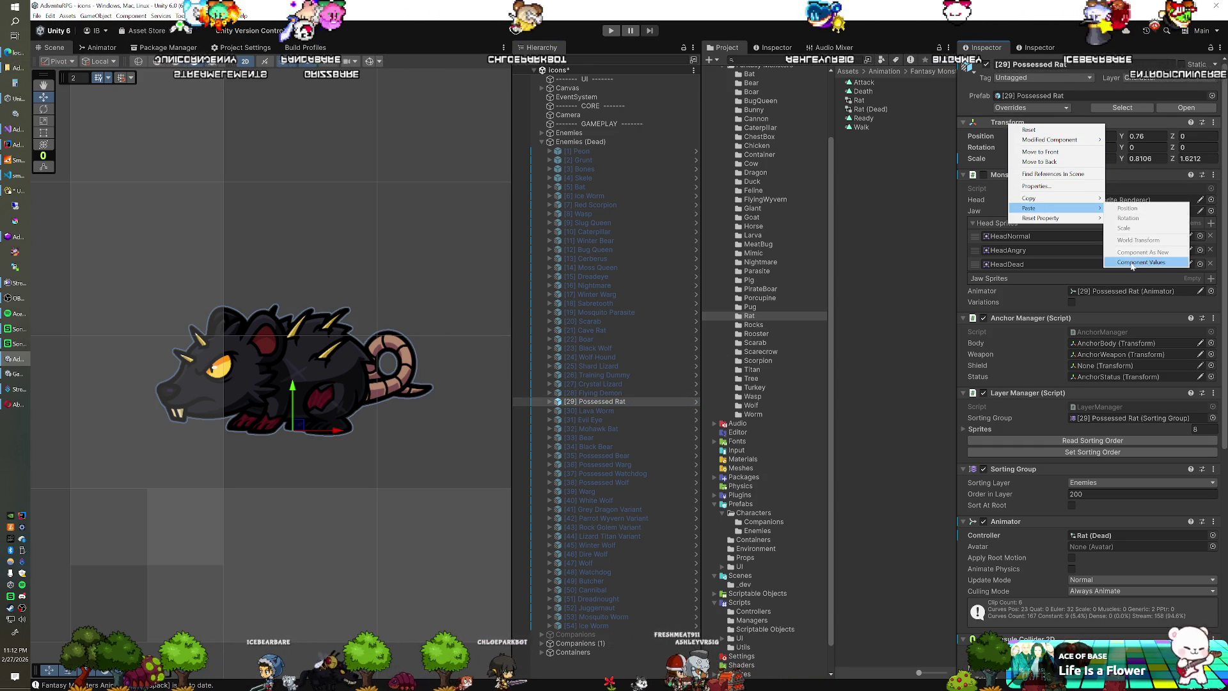
click(1125, 239)
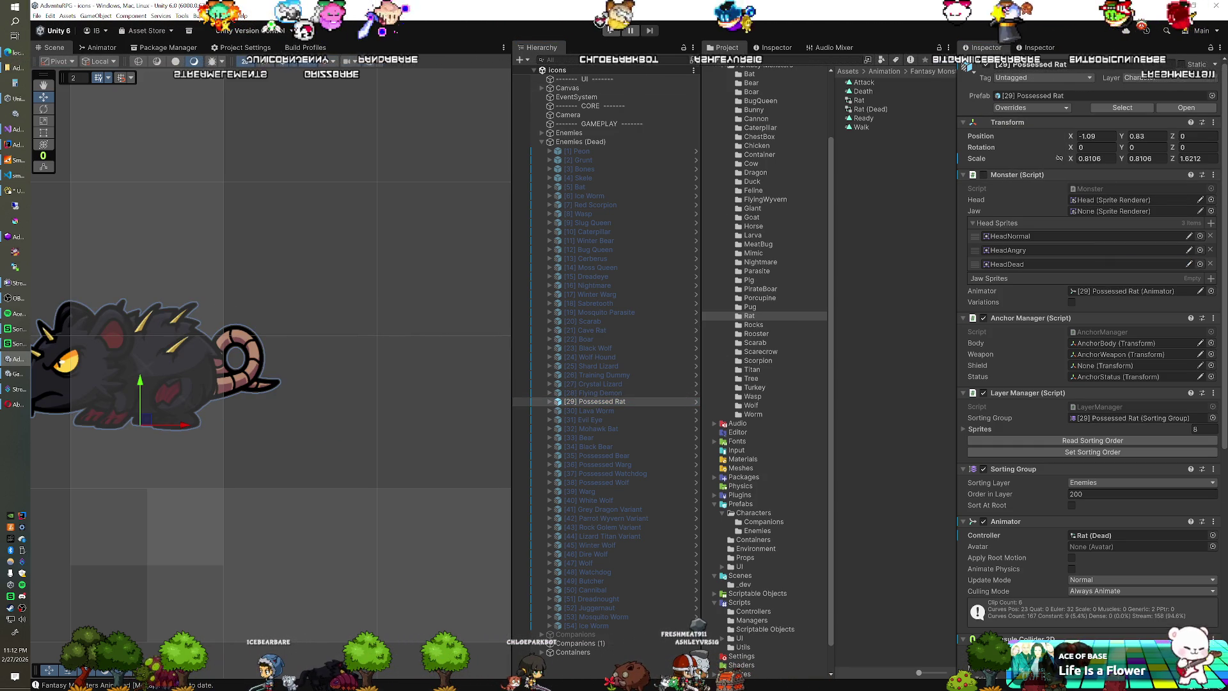
click(612, 30)
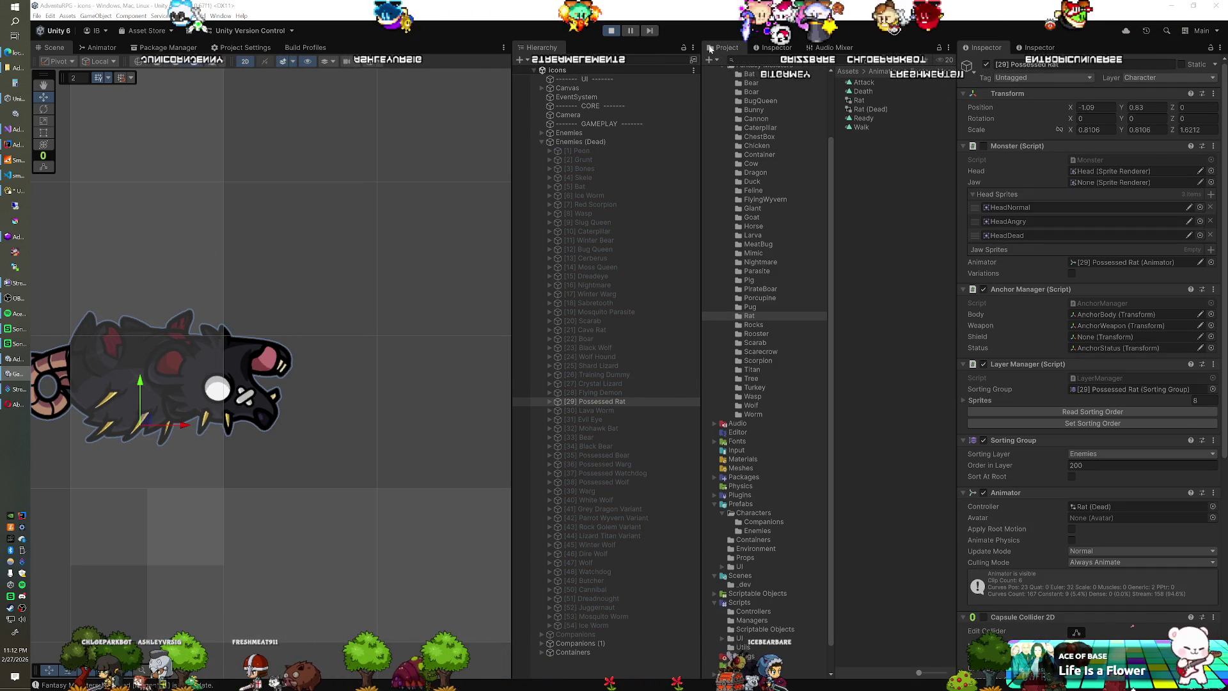
Step: Stop play mode, hide the Possessed Rat, show the Lava Worm, then switch to the code editor
click(613, 30)
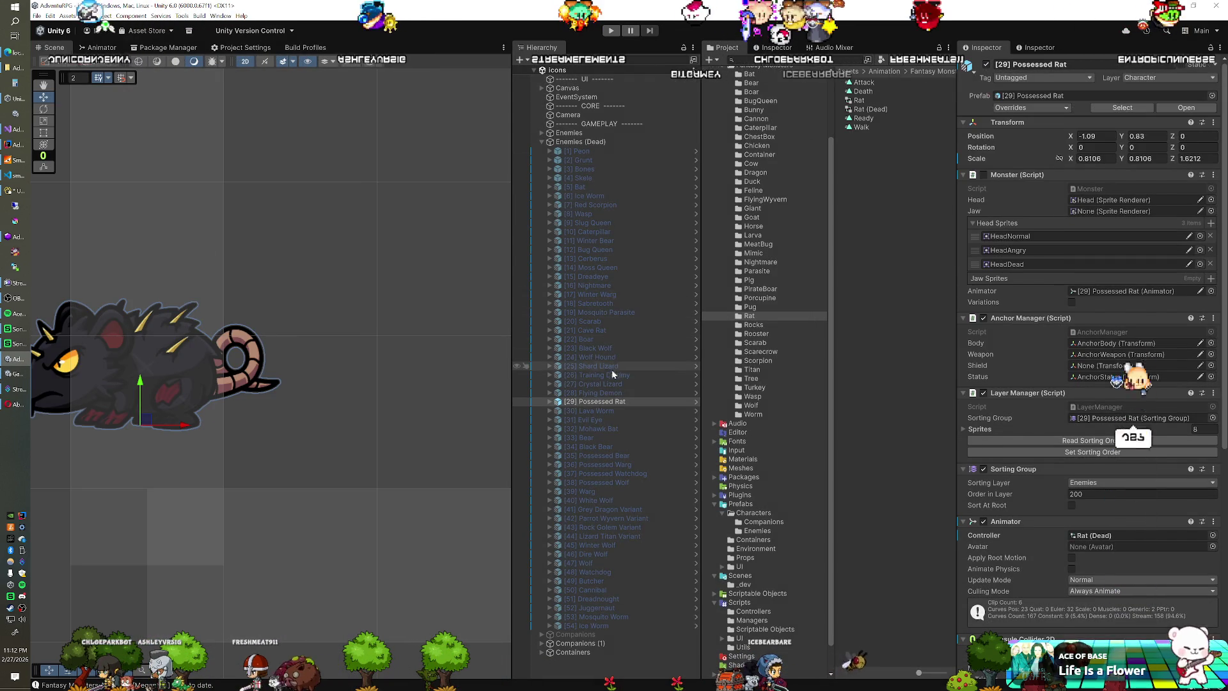
click(986, 64)
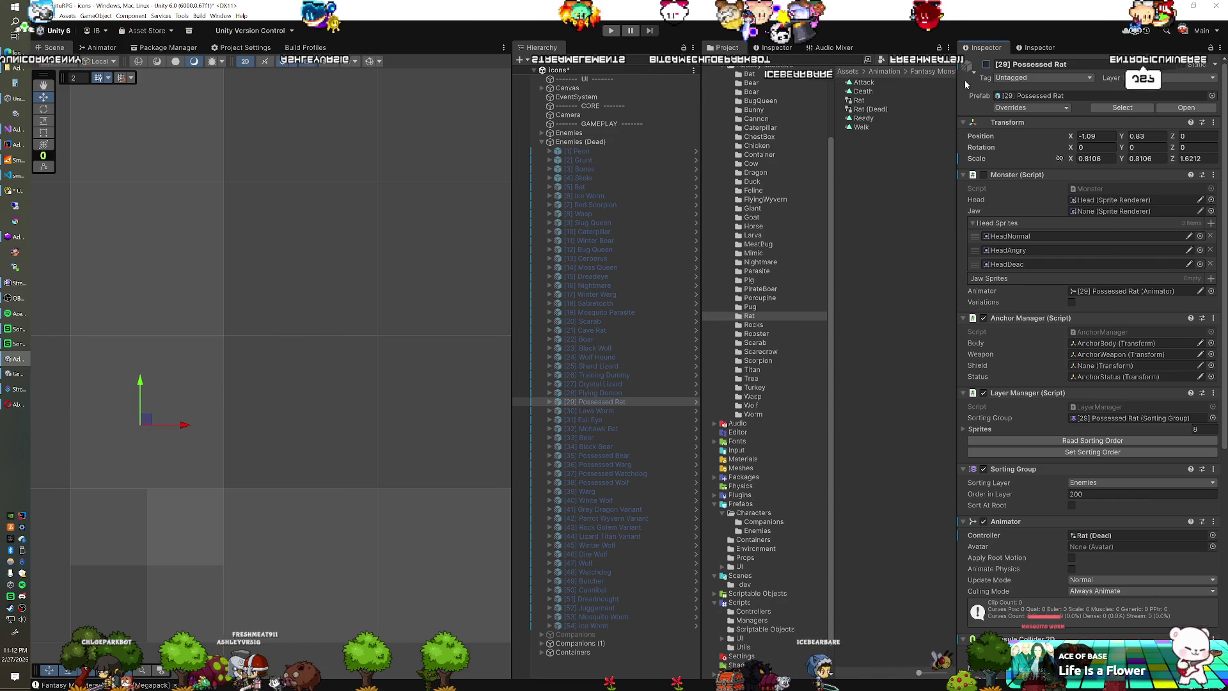
click(606, 411)
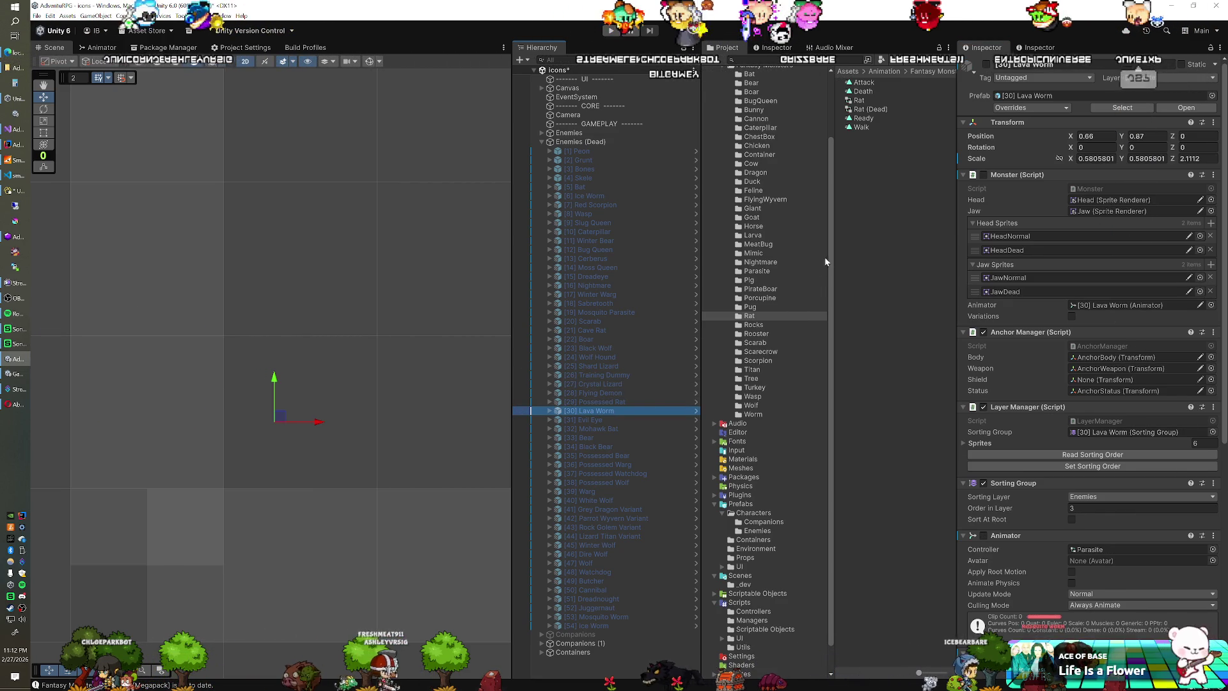
click(986, 64)
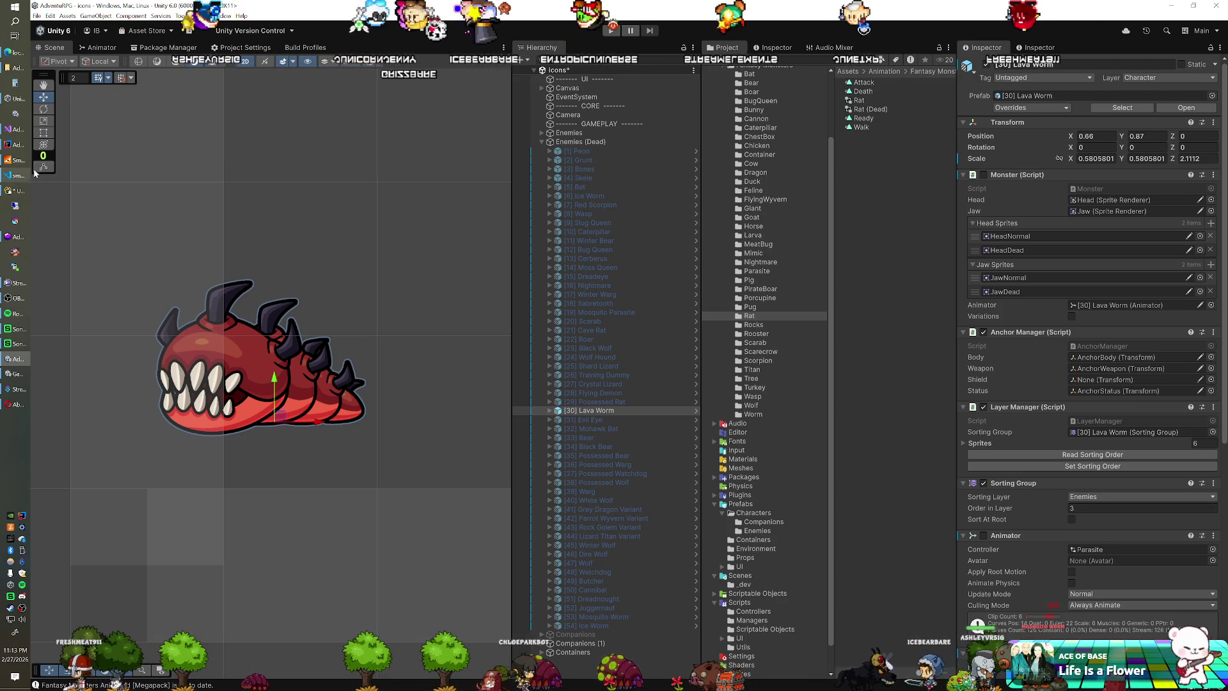
key(alt+Tab)
scroll(435, 358, up, 5)
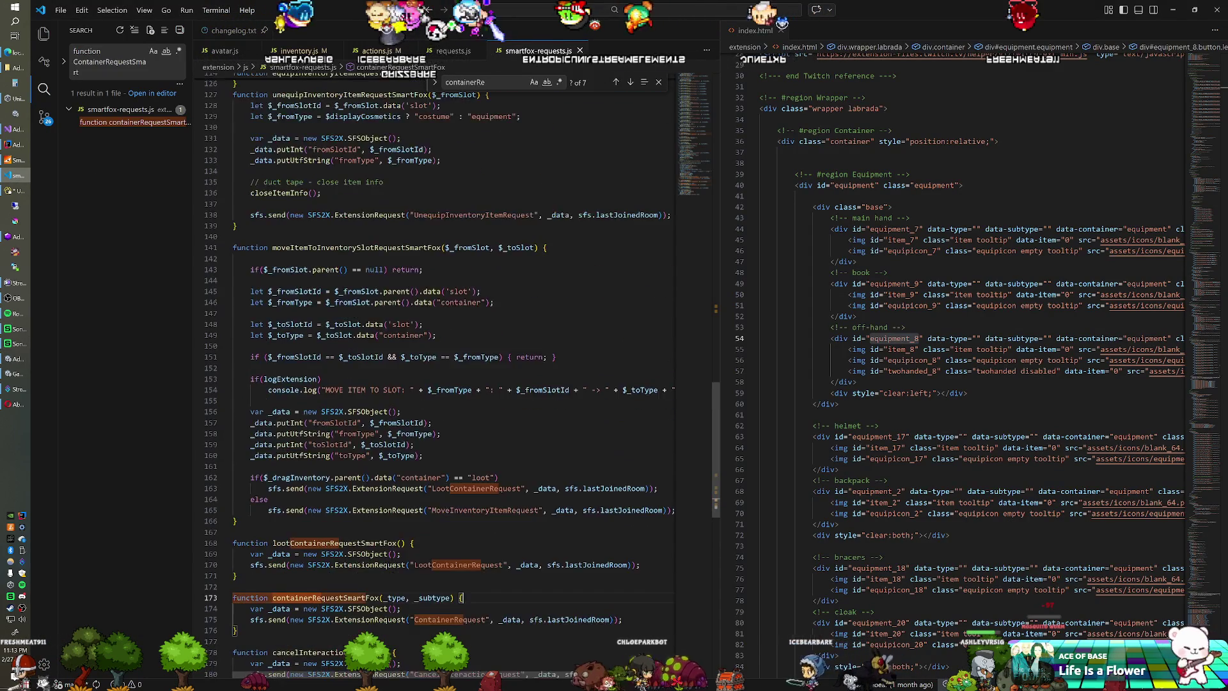
scroll(435, 359, down, 3)
key(alt+Tab)
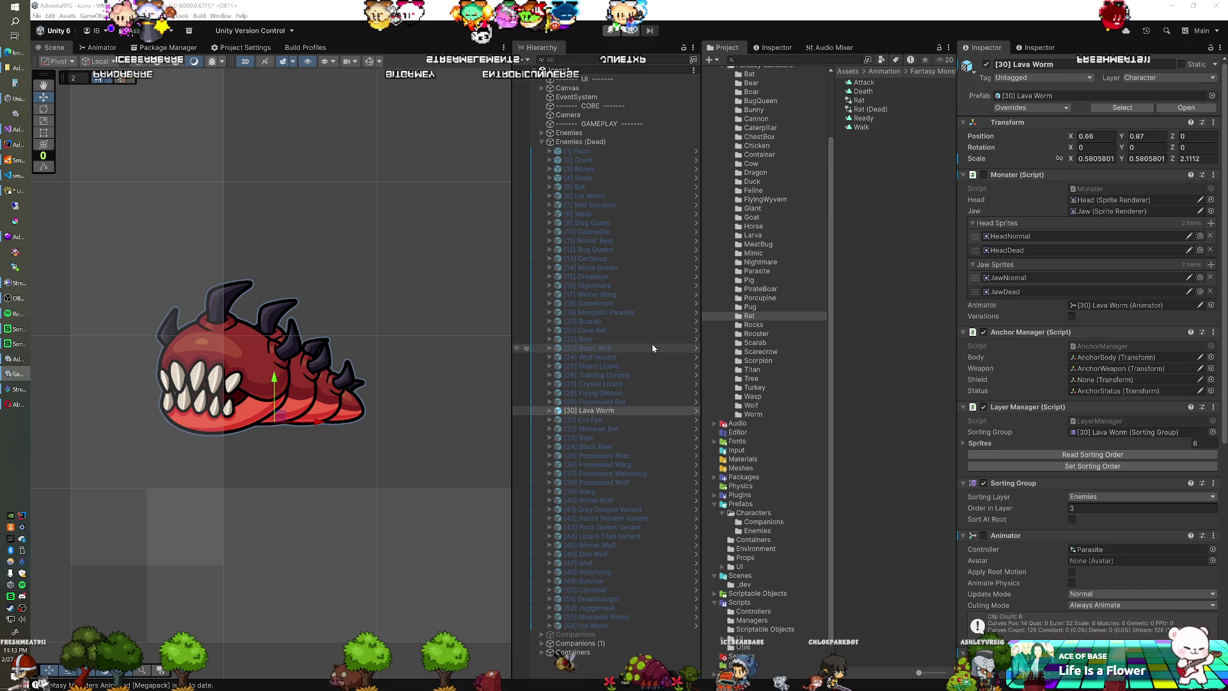
Step: Copy the Ice Worm's transform values onto the Lava Worm
click(598, 196)
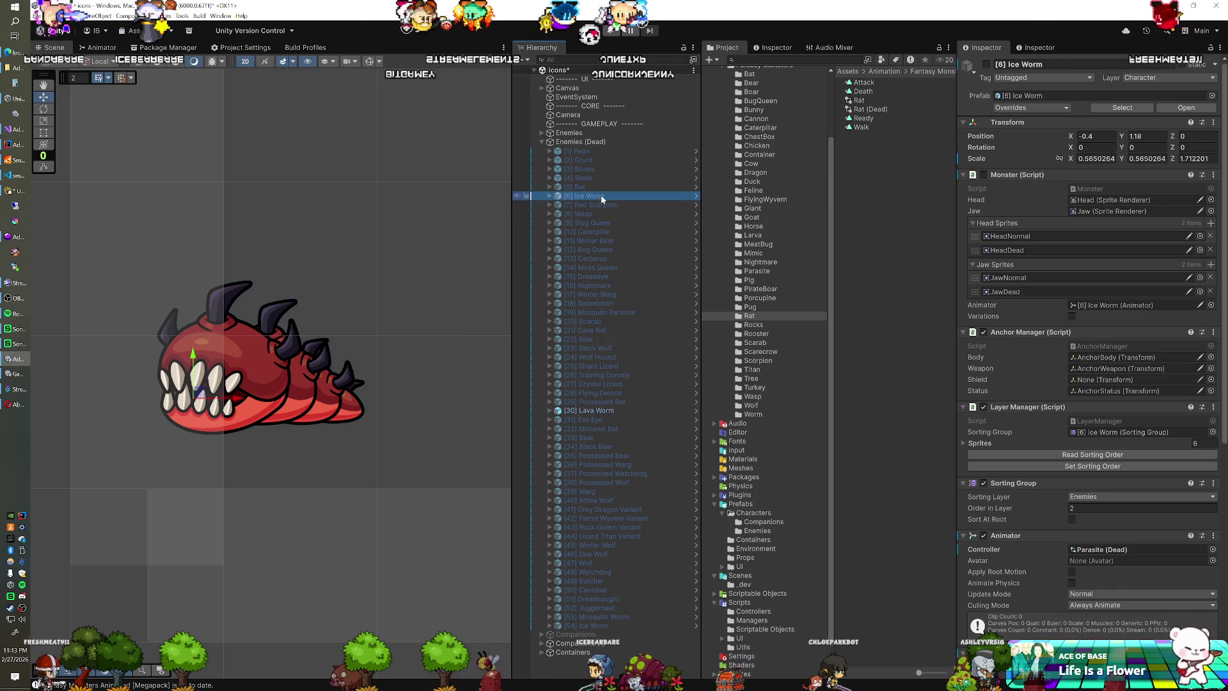
right_click(1014, 122)
mouse_move(1061, 194)
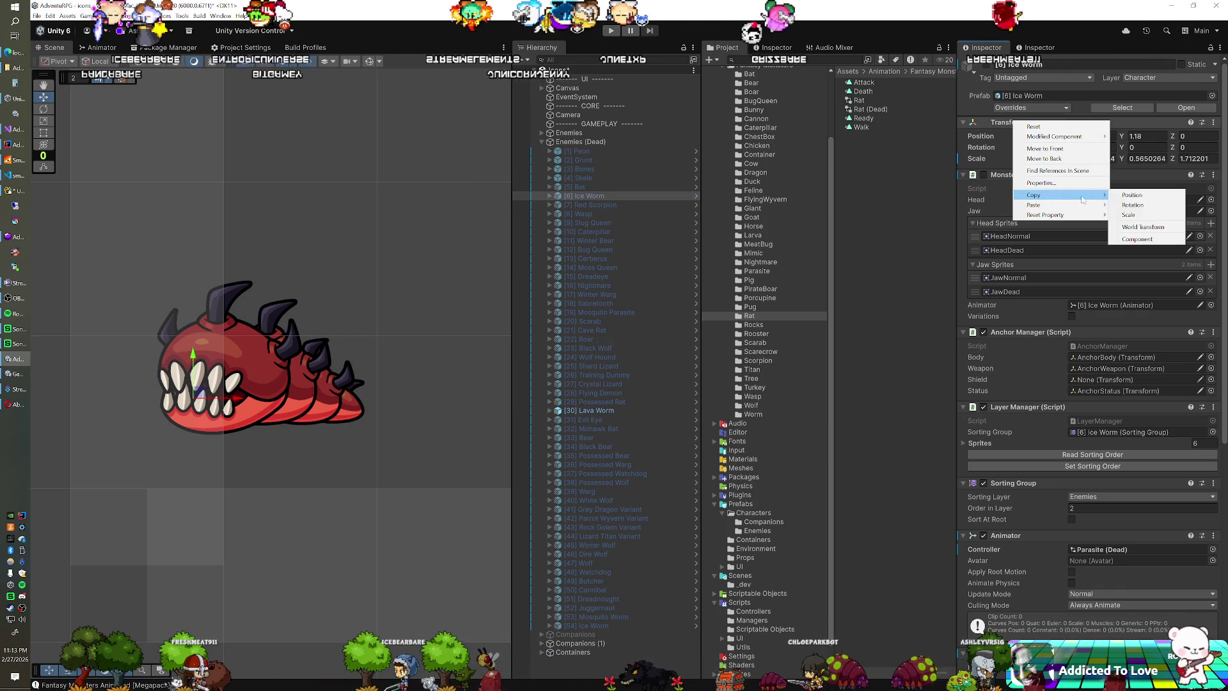
click(1144, 238)
click(588, 410)
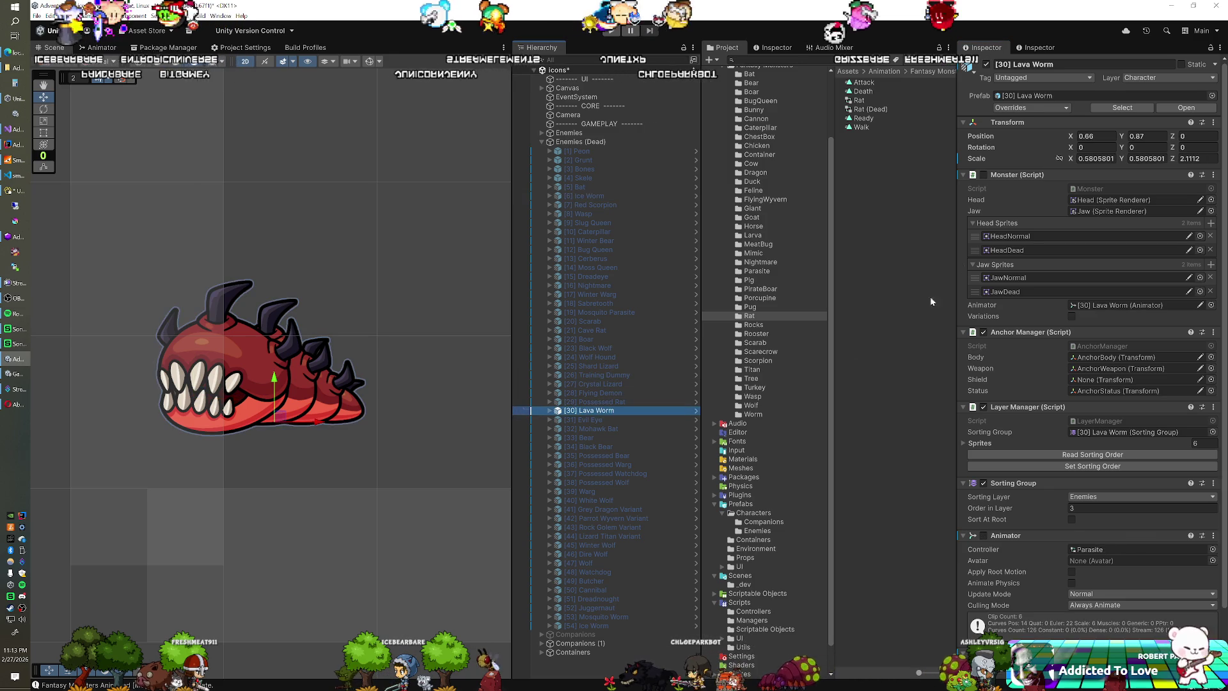
right_click(1009, 123)
mouse_move(1061, 202)
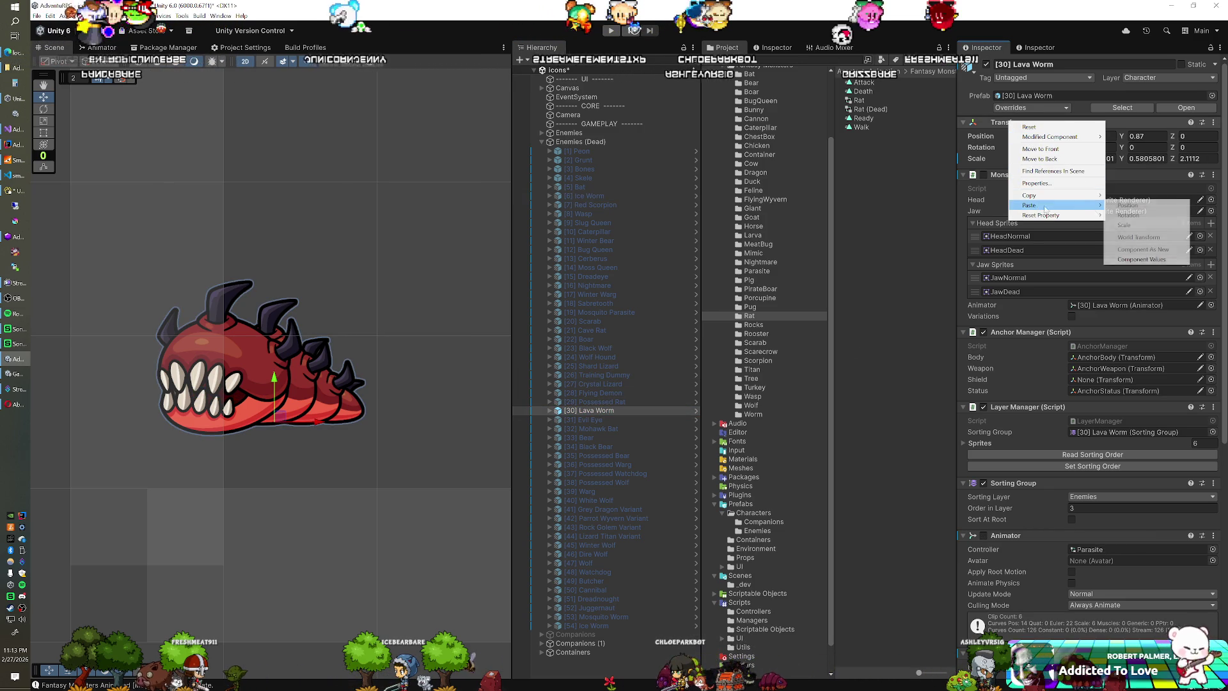
click(1131, 260)
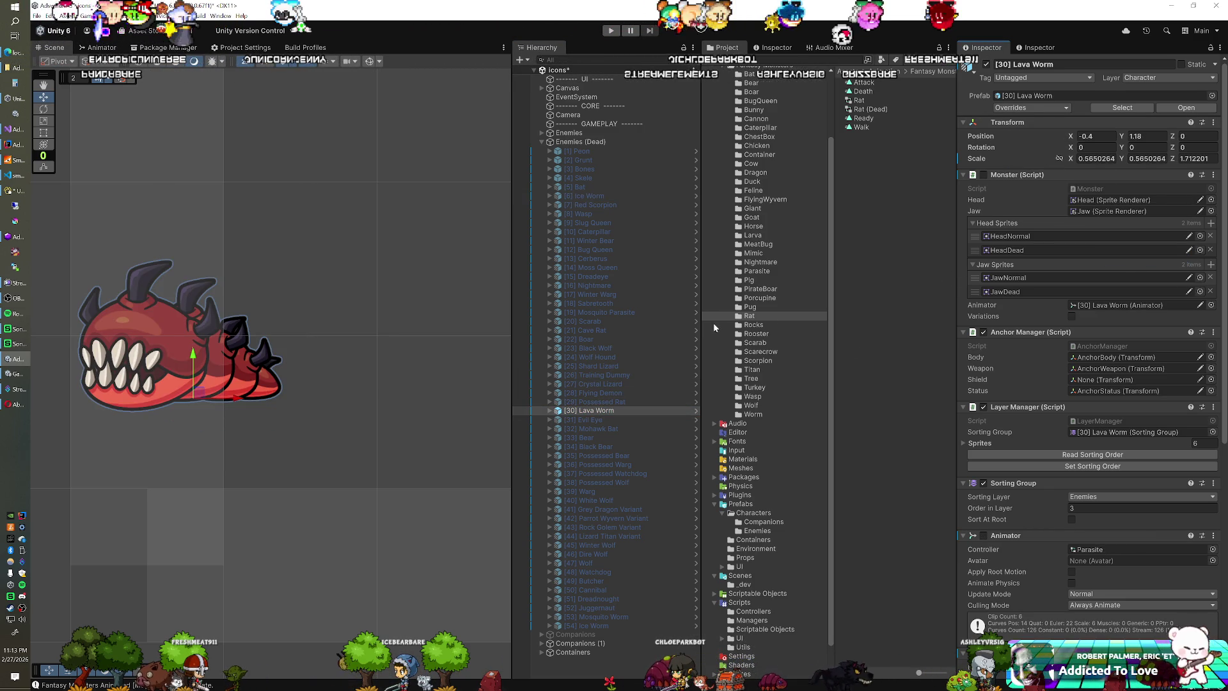
Step: Assign Parasite (Dead) to the Lava Worm, preview it, then hide it and show Evil Eye
click(1081, 549)
mouse_move(887, 110)
mouse_down()
mouse_move(1087, 441)
mouse_move(1110, 552)
mouse_up()
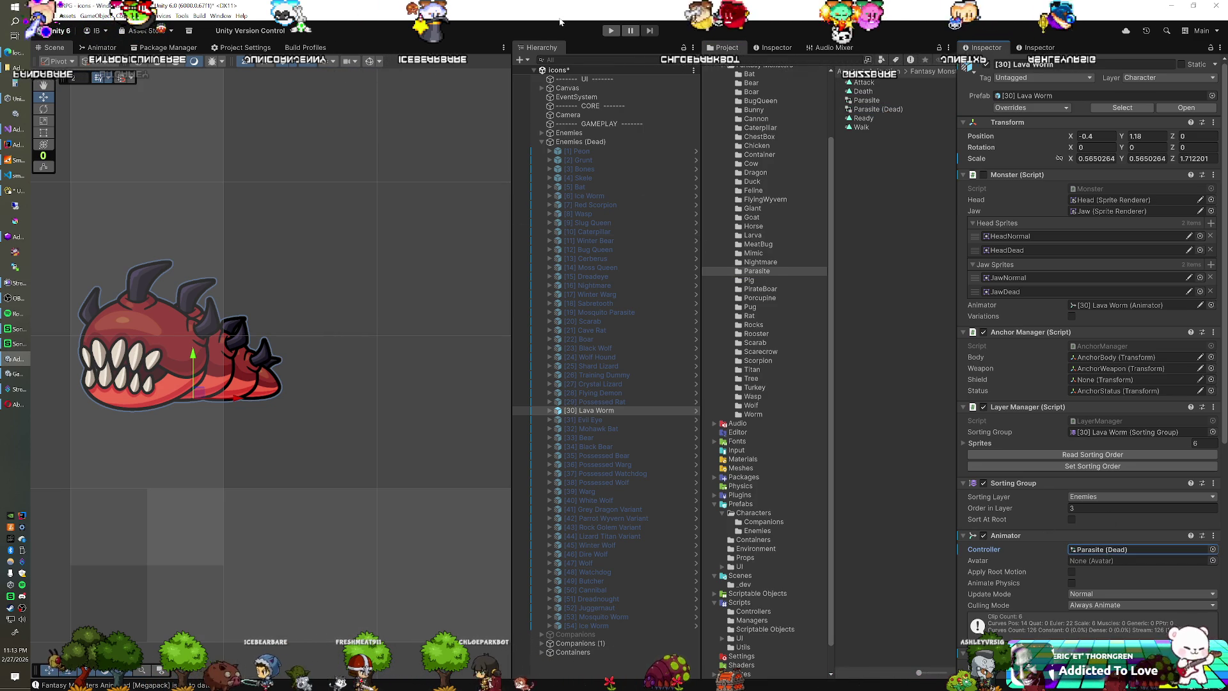
click(608, 31)
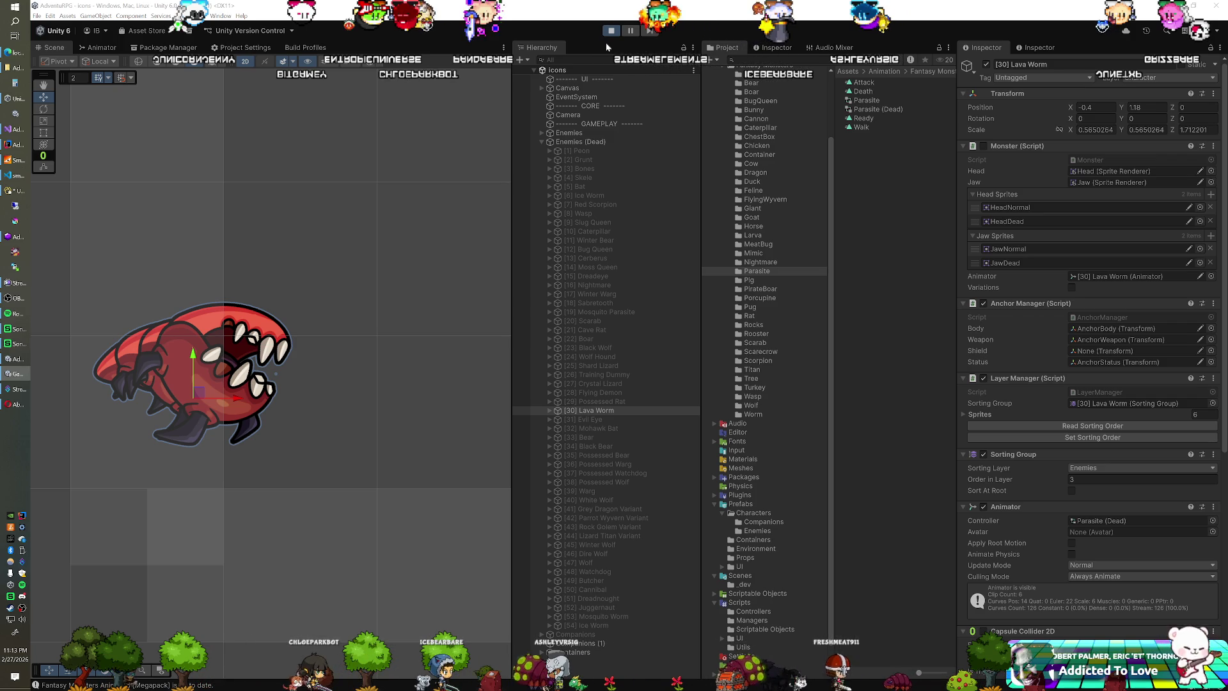
click(986, 65)
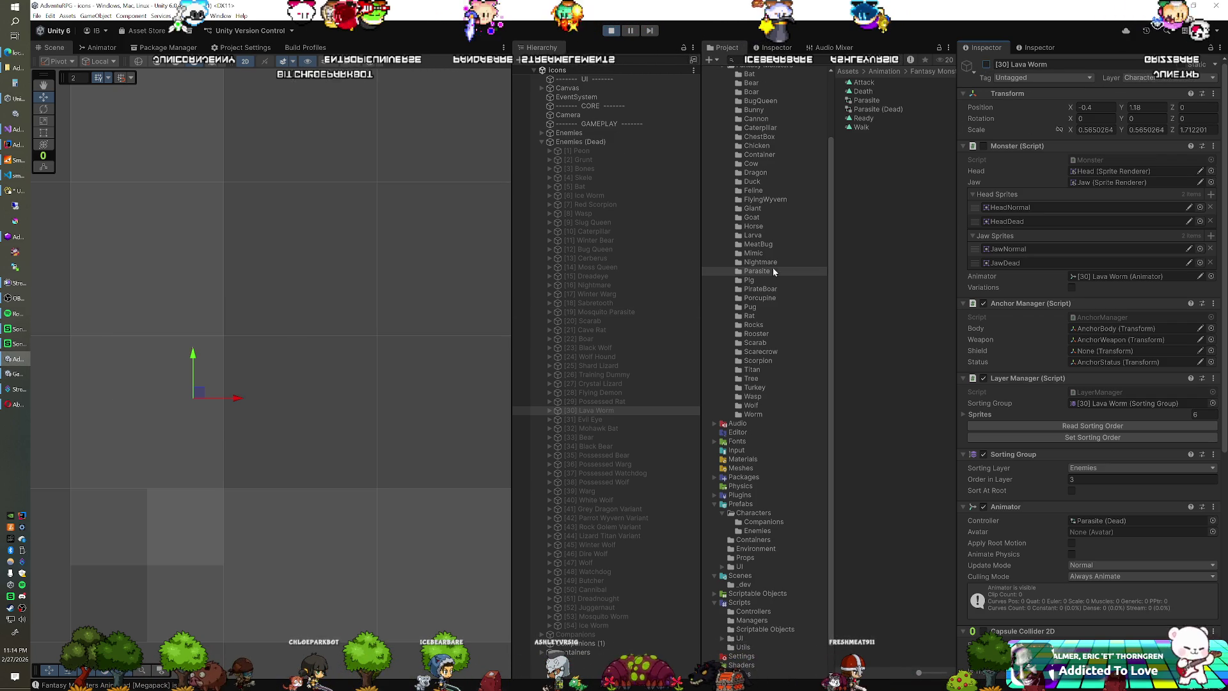
click(609, 32)
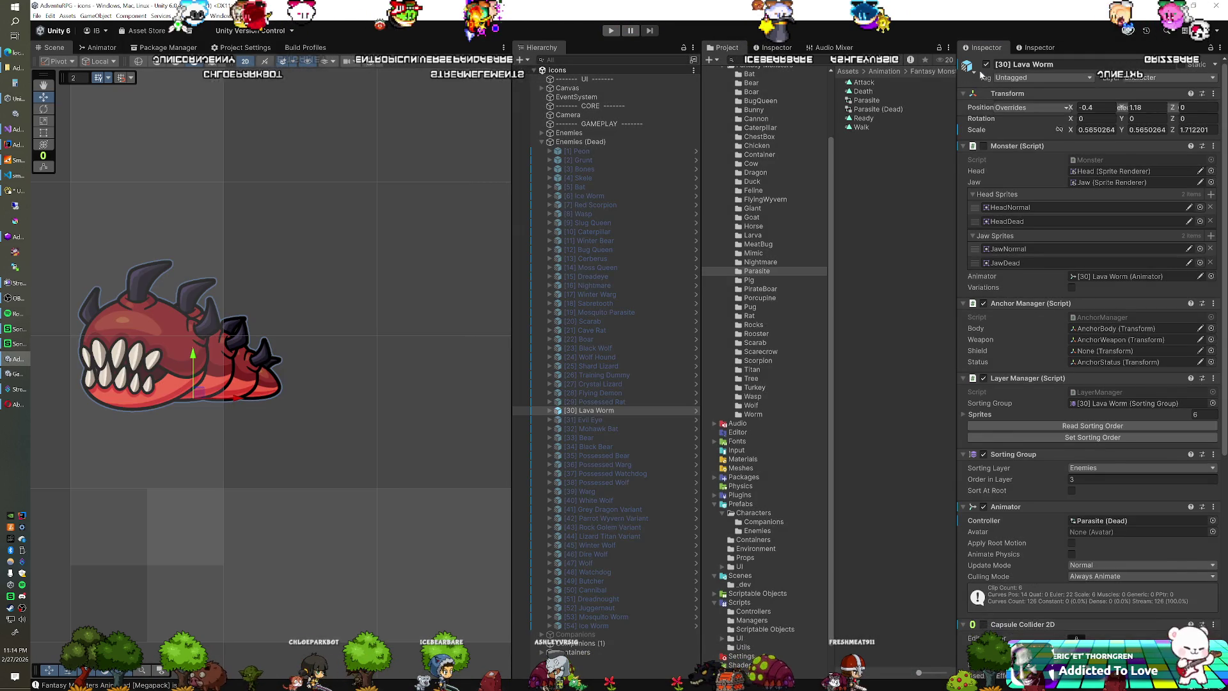
click(577, 417)
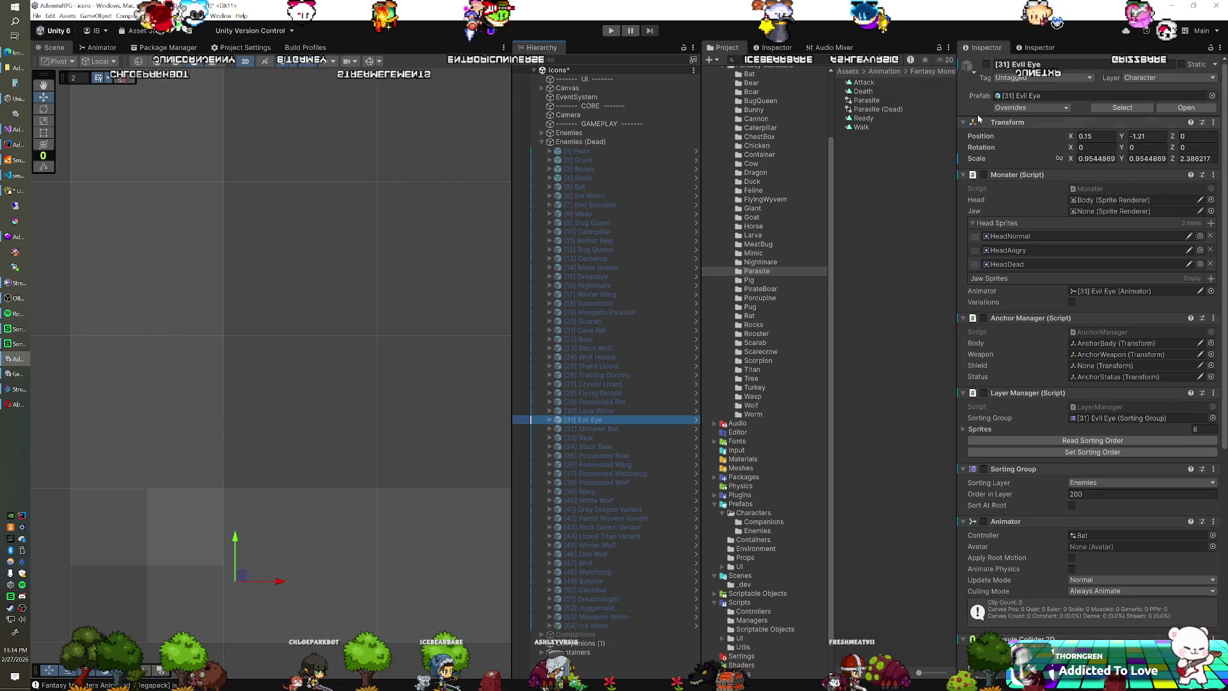
click(987, 65)
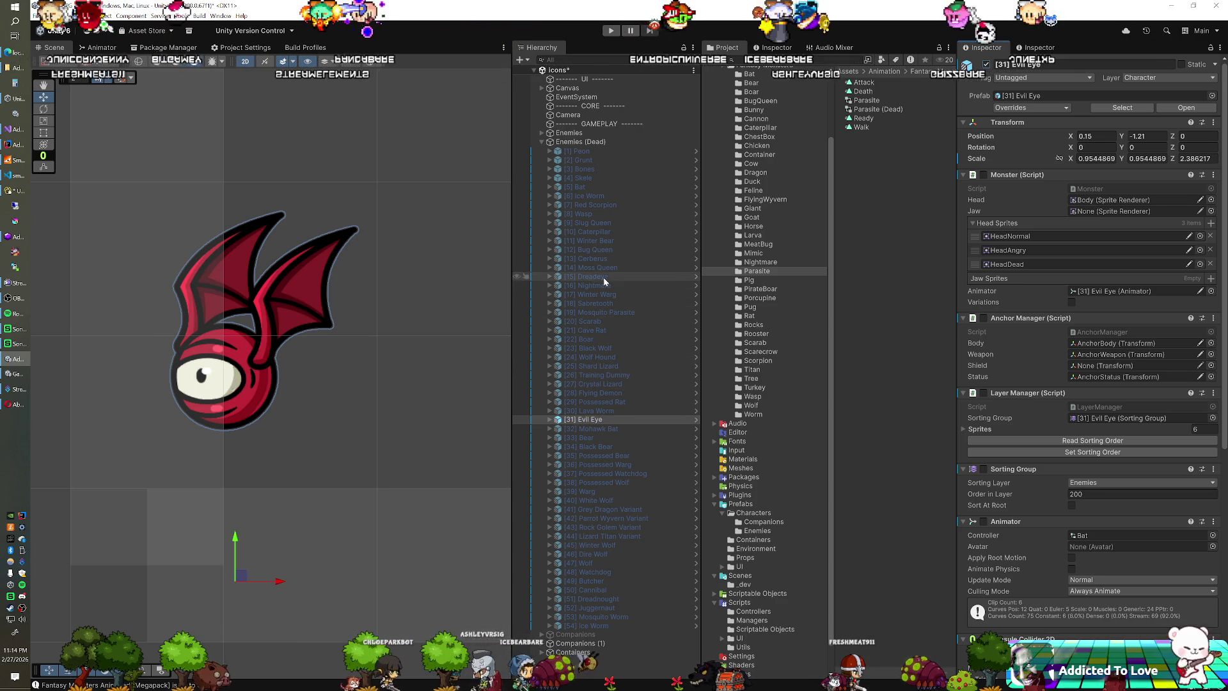
Step: Copy the Bat's transform onto Evil Eye, then move it down and right
click(579, 187)
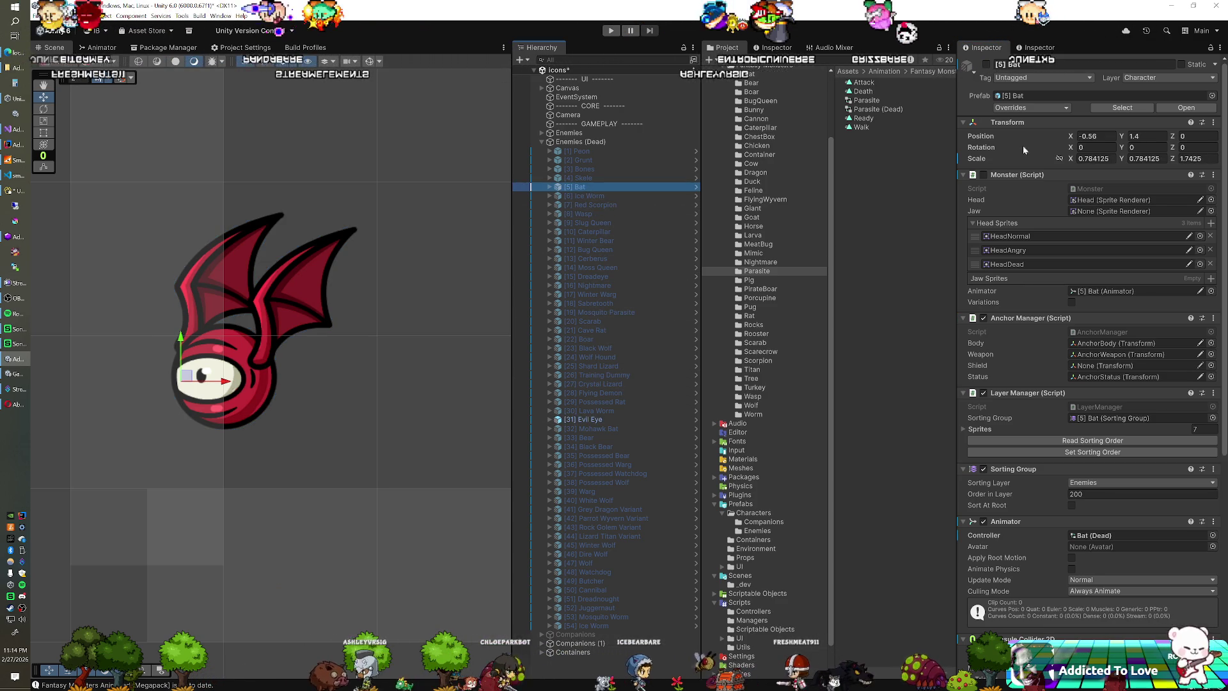
right_click(1020, 122)
mouse_move(1090, 196)
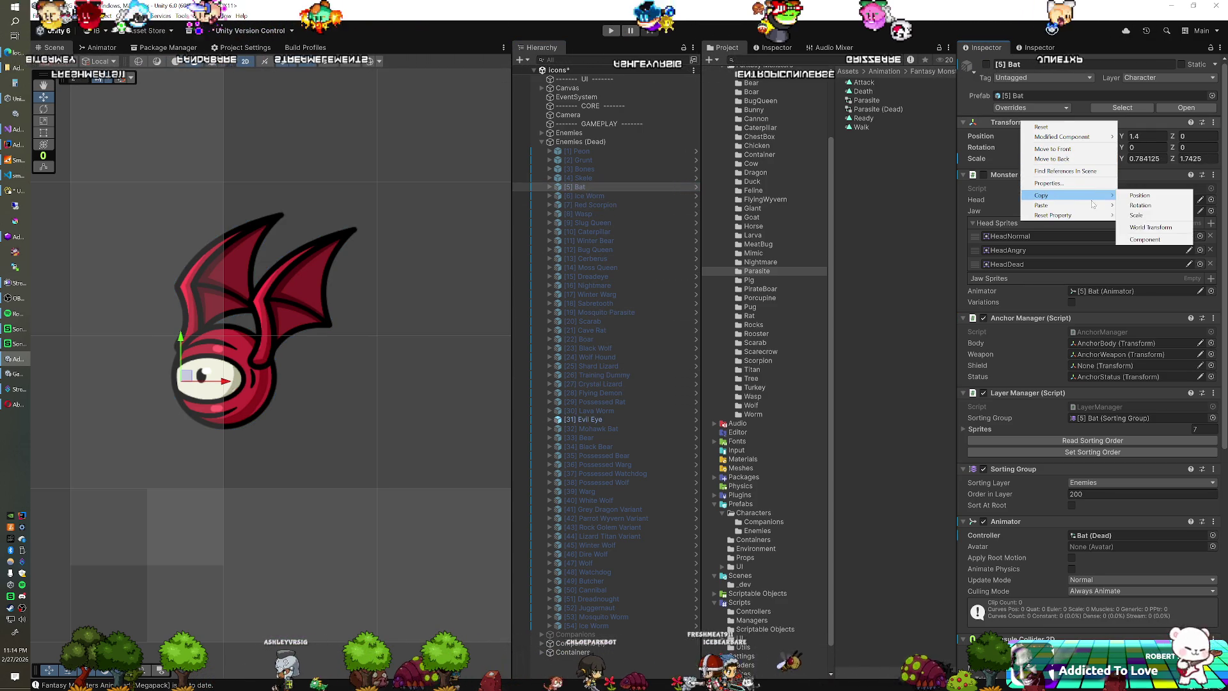
click(1144, 239)
click(608, 419)
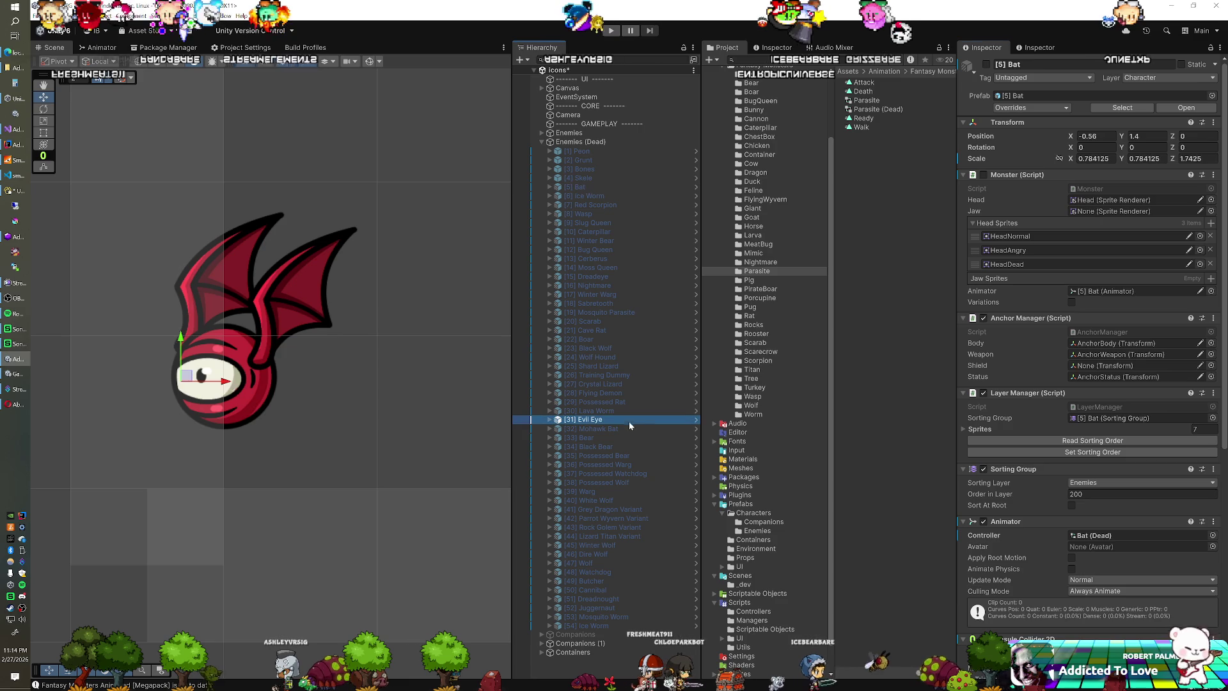
right_click(1001, 125)
mouse_move(1075, 211)
click(1126, 265)
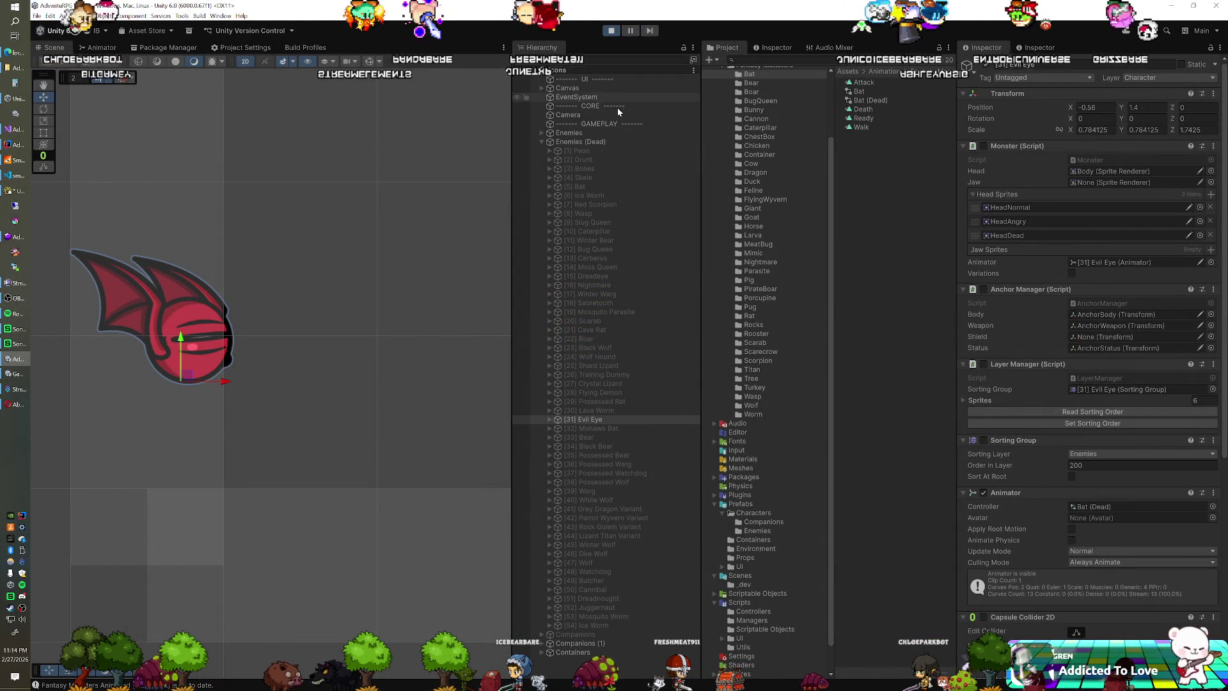
click(579, 417)
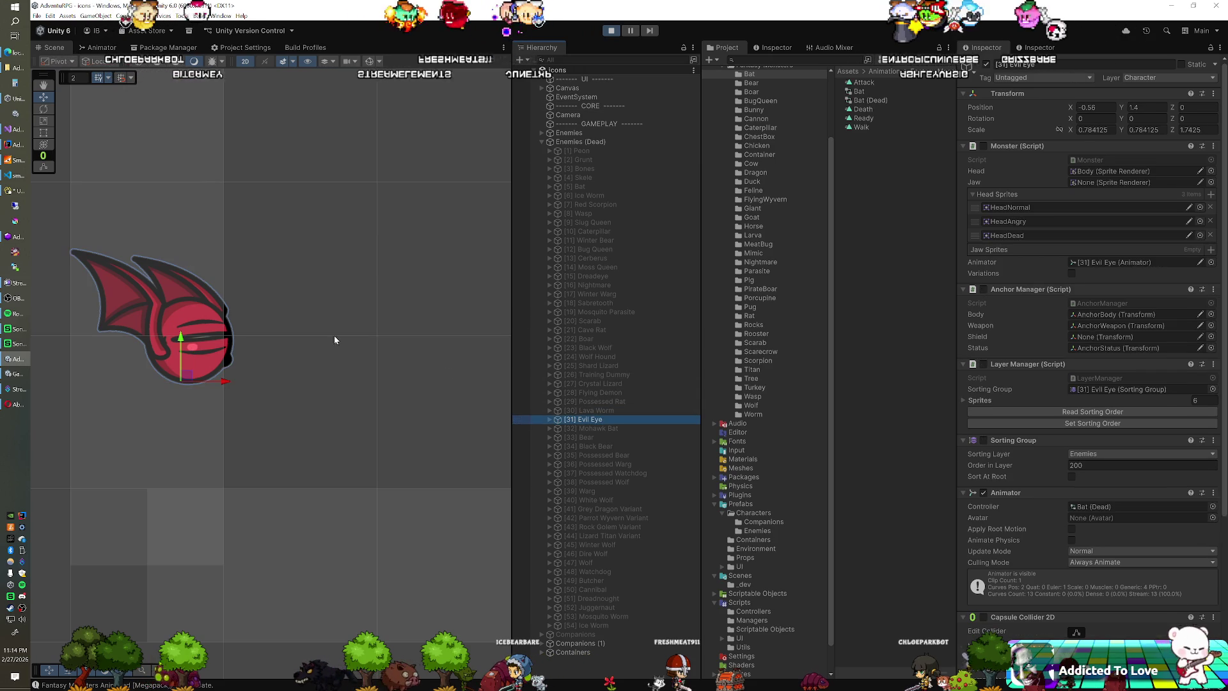
drag(187, 376, 227, 416)
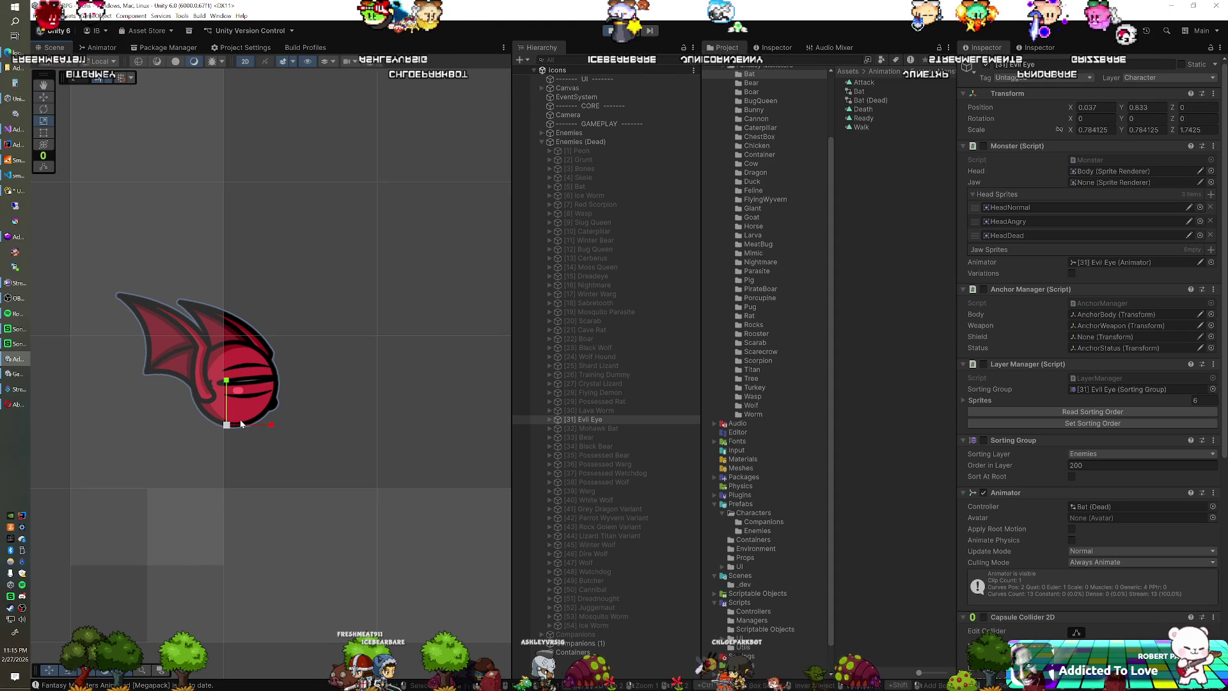
Step: Enlarge Evil Eye during play mode and copy its tuned transform
drag(227, 426, 233, 419)
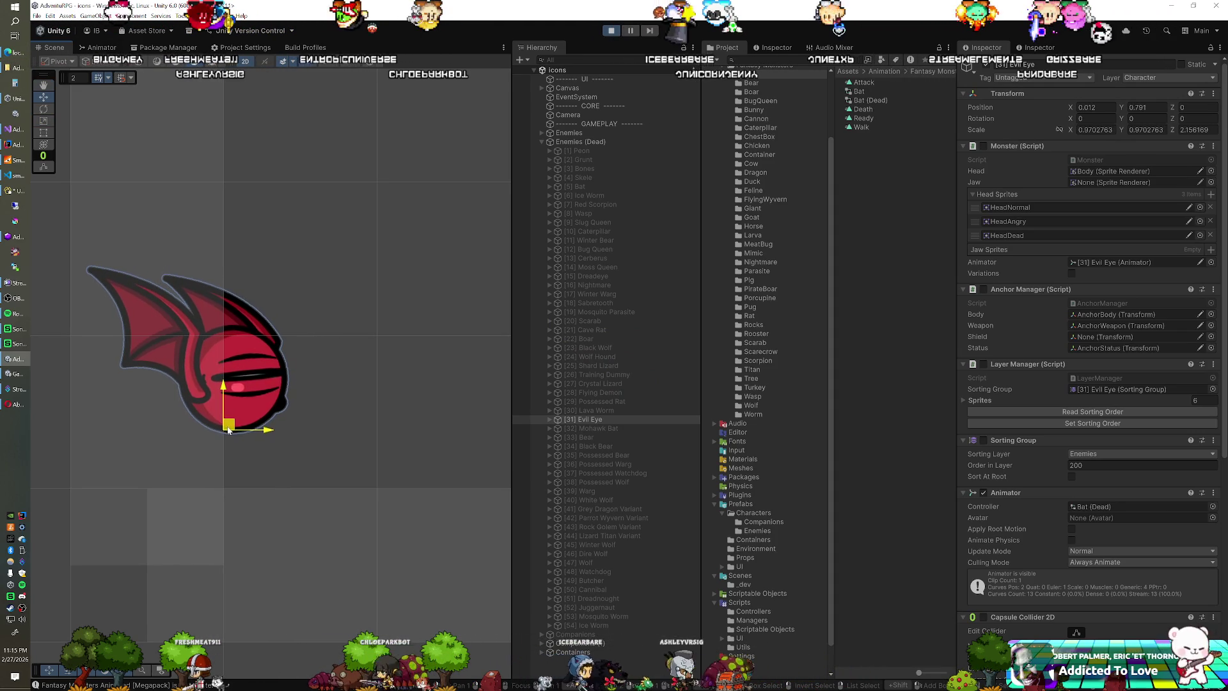
right_click(1010, 95)
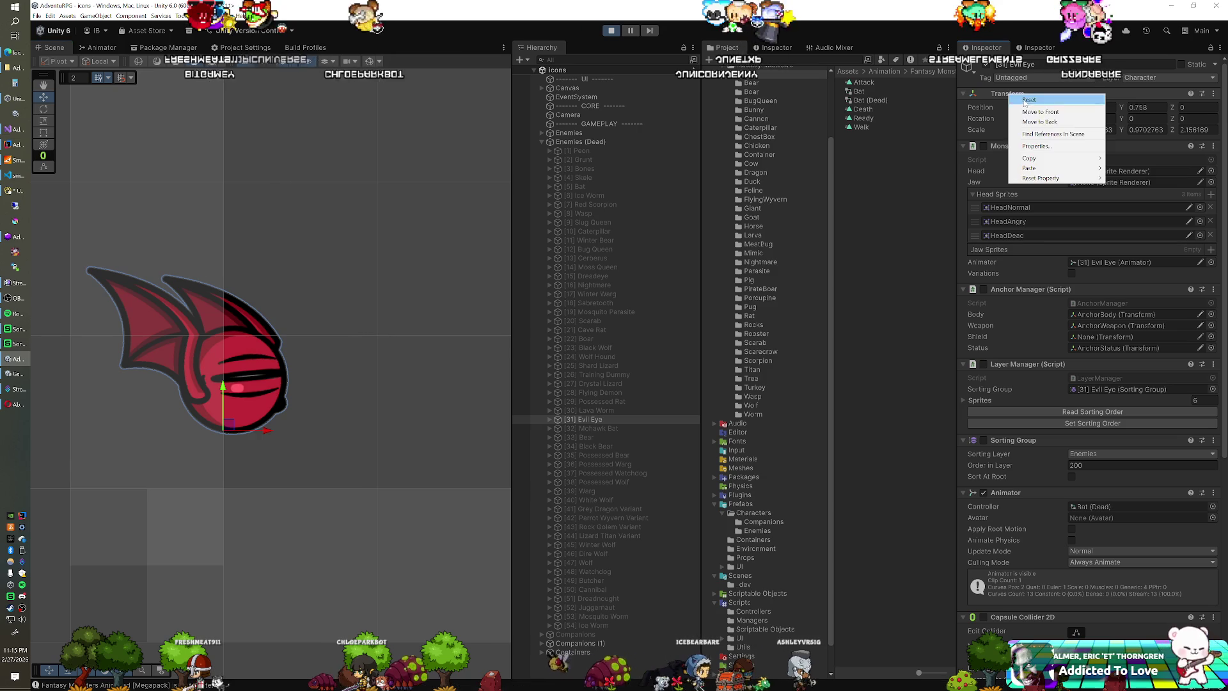
mouse_move(1049, 158)
click(1126, 202)
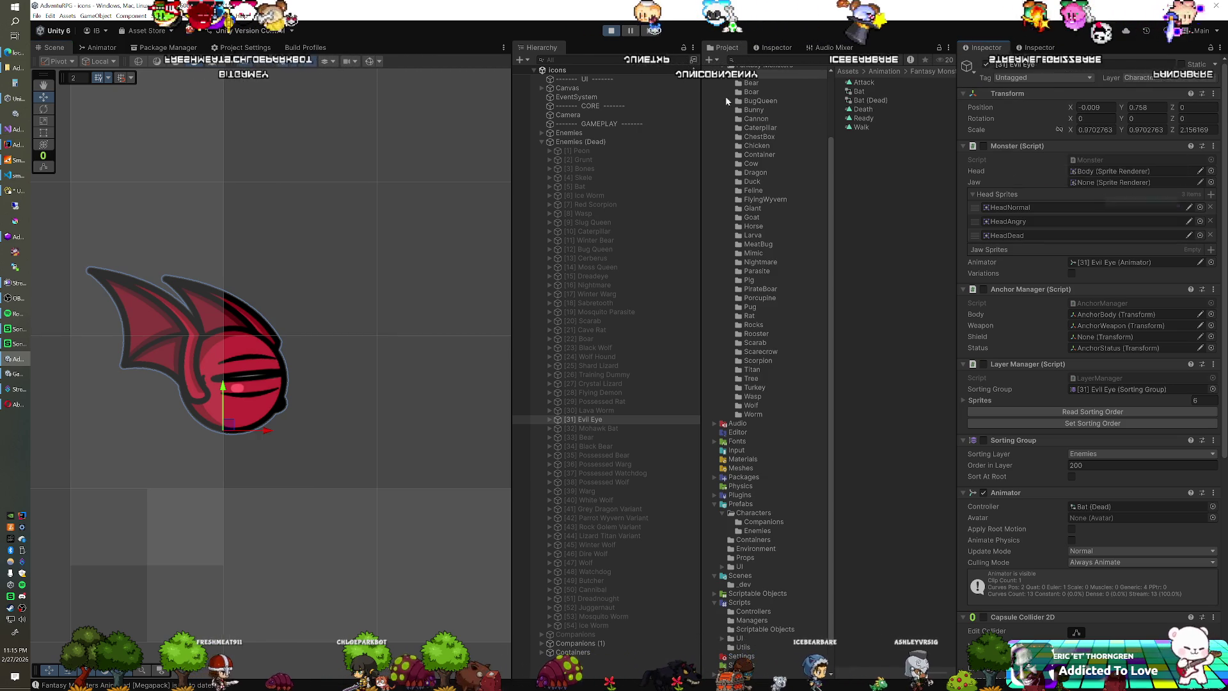
Step: Stop play, paste the tuned transform onto Evil Eye, save the Icons scene, and hide Evil Eye
click(611, 31)
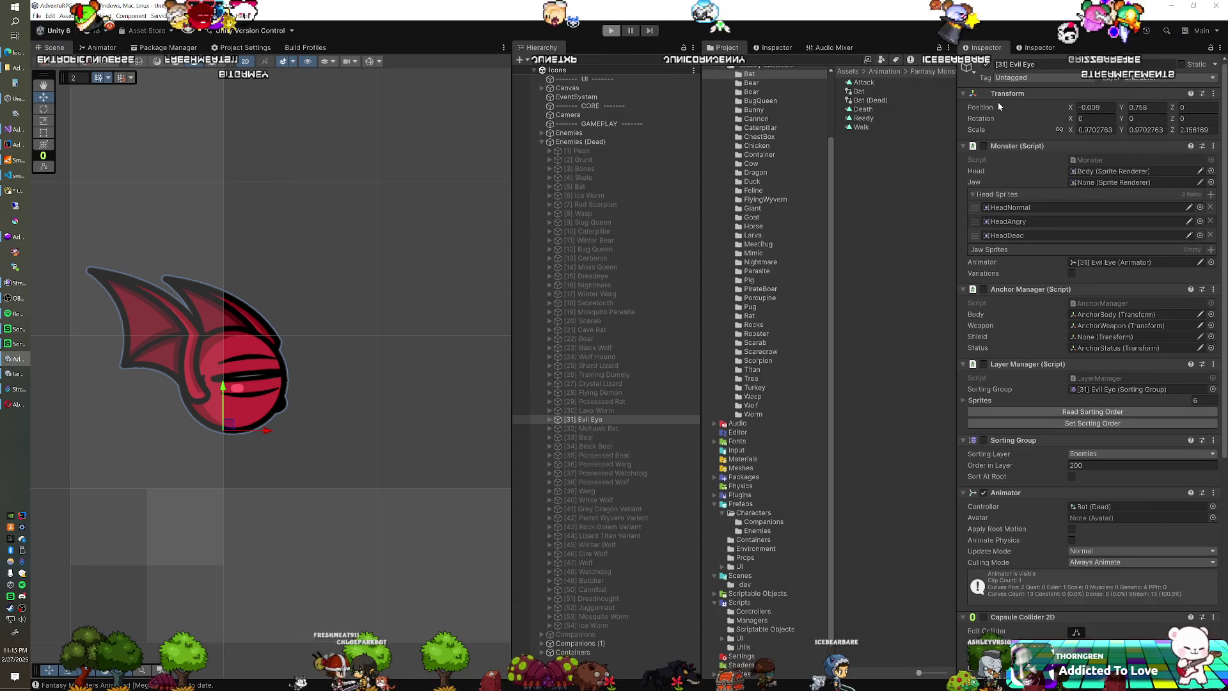
right_click(1019, 122)
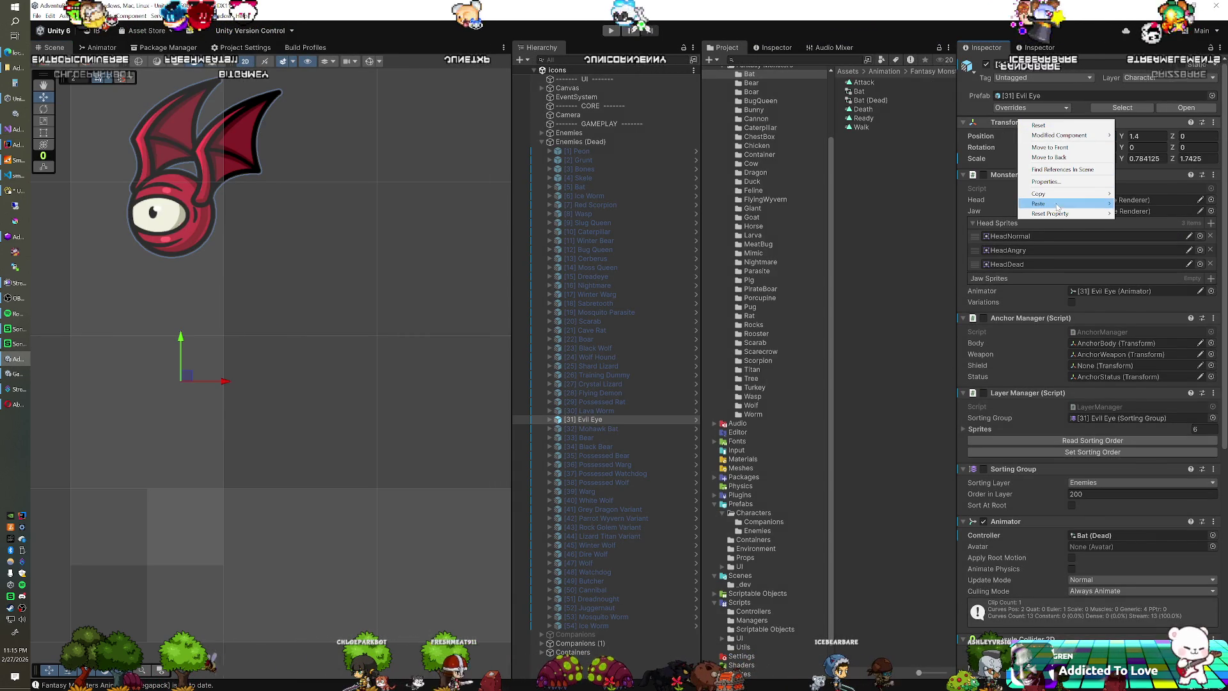
mouse_move(1039, 203)
click(1138, 215)
key(ctrl+s)
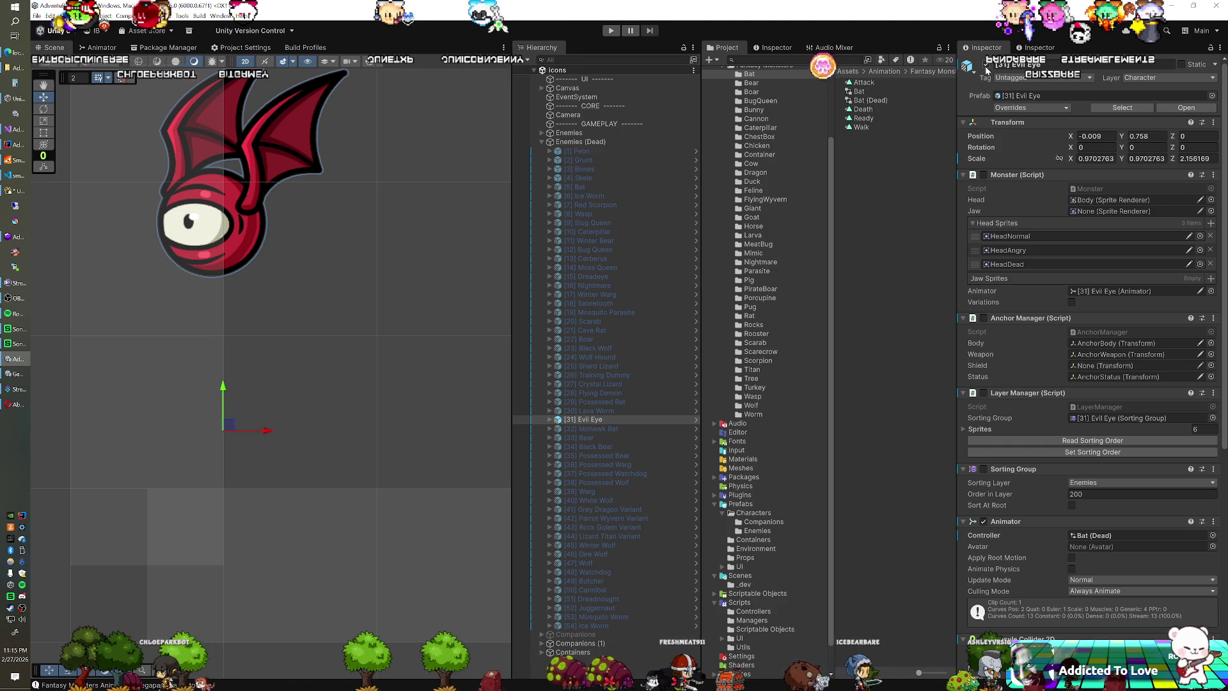
click(986, 65)
Step: Show the Bear and give it the Winter Bear's transform values
click(585, 437)
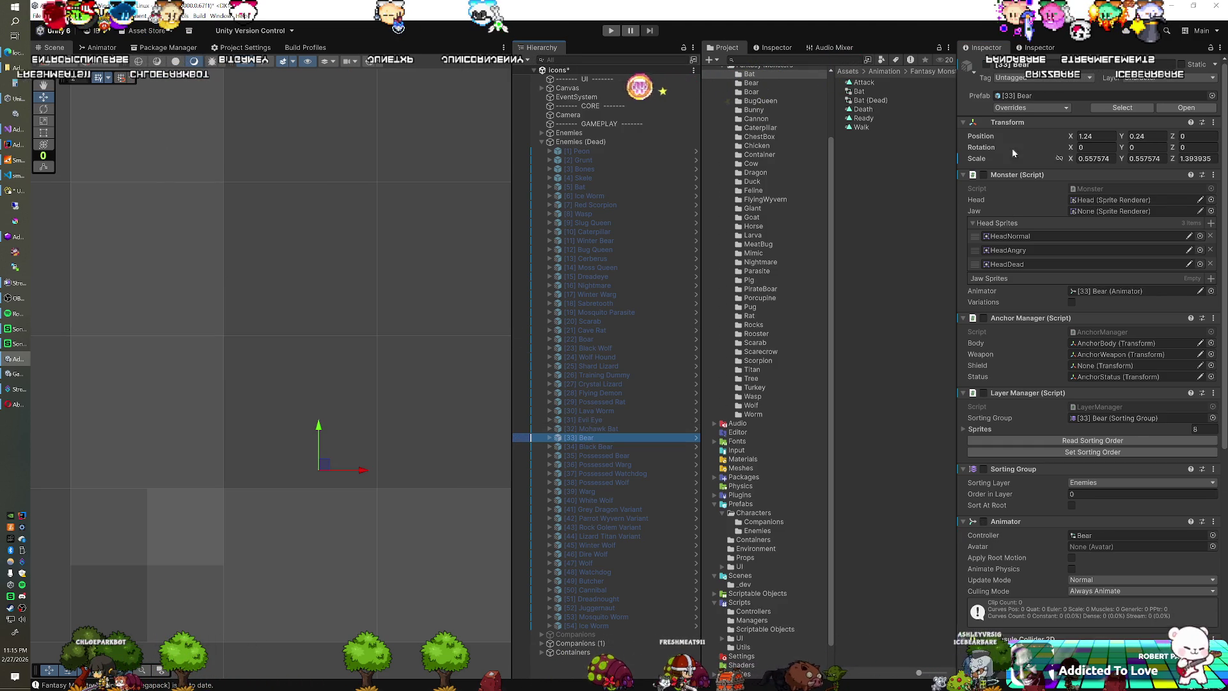
click(986, 65)
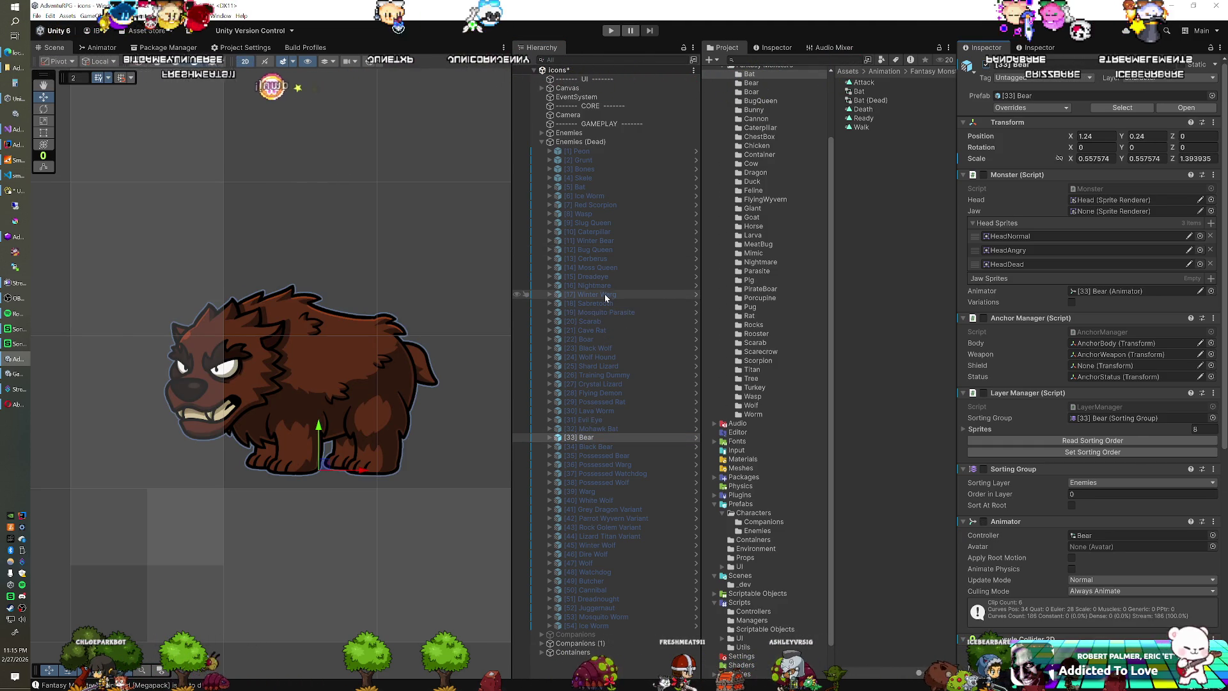
click(601, 241)
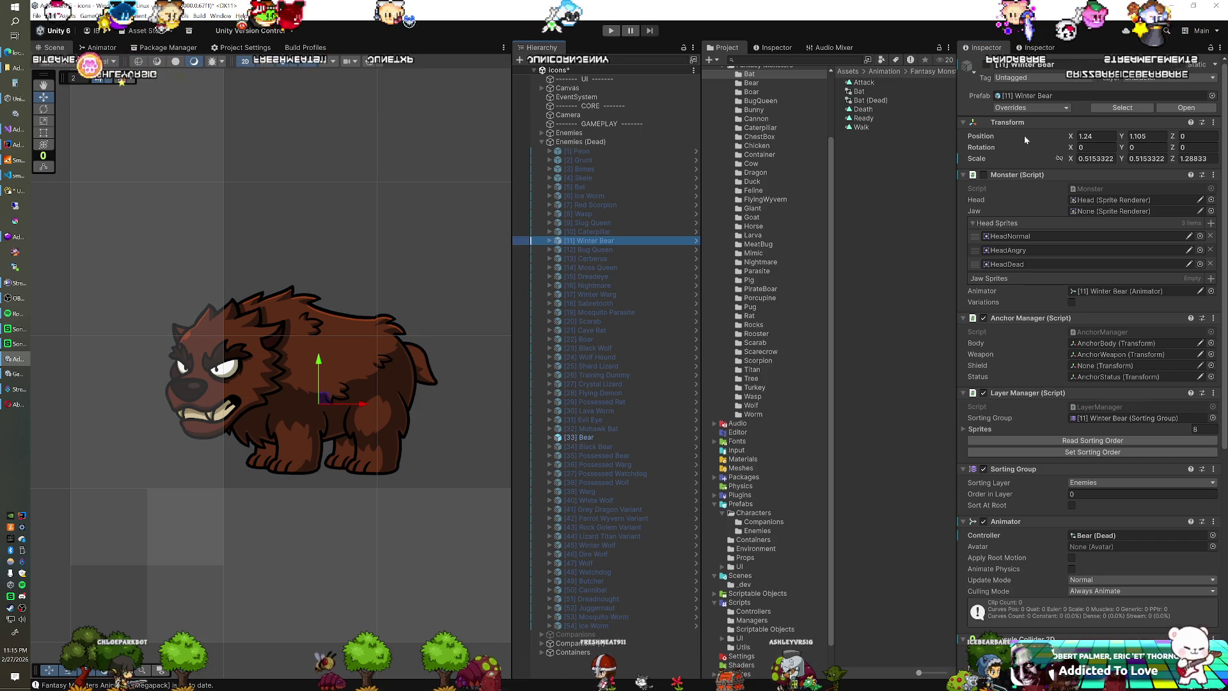
right_click(1012, 123)
mouse_move(1061, 197)
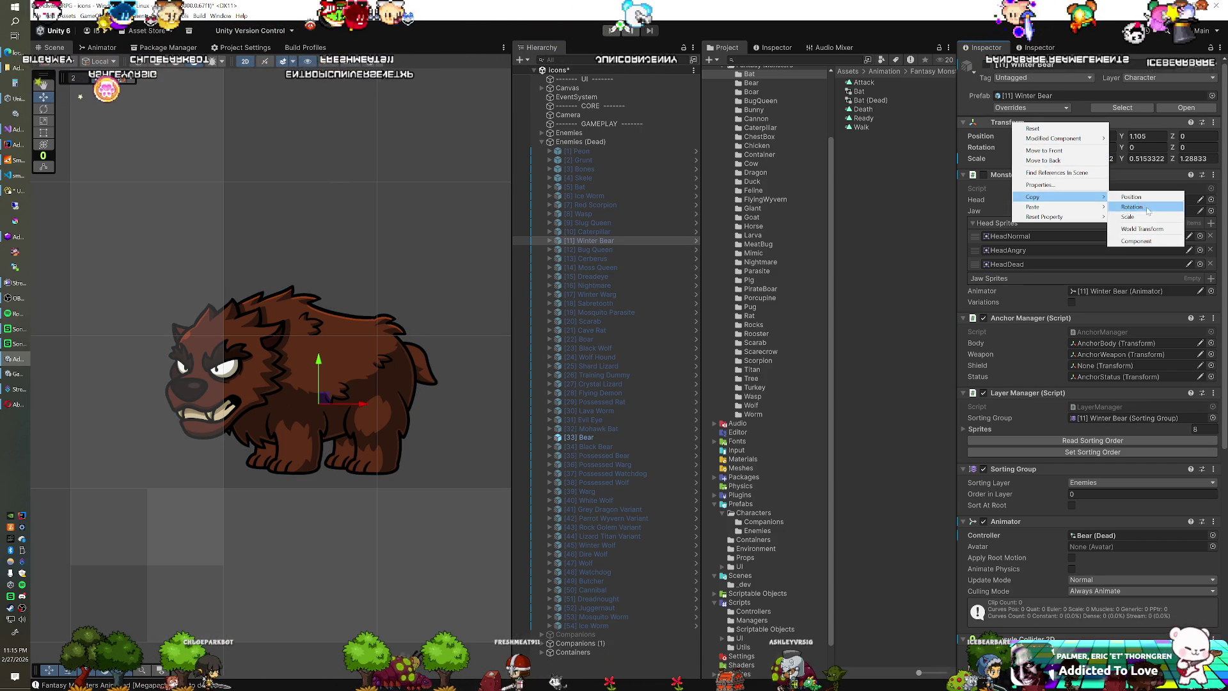
click(1136, 243)
click(592, 436)
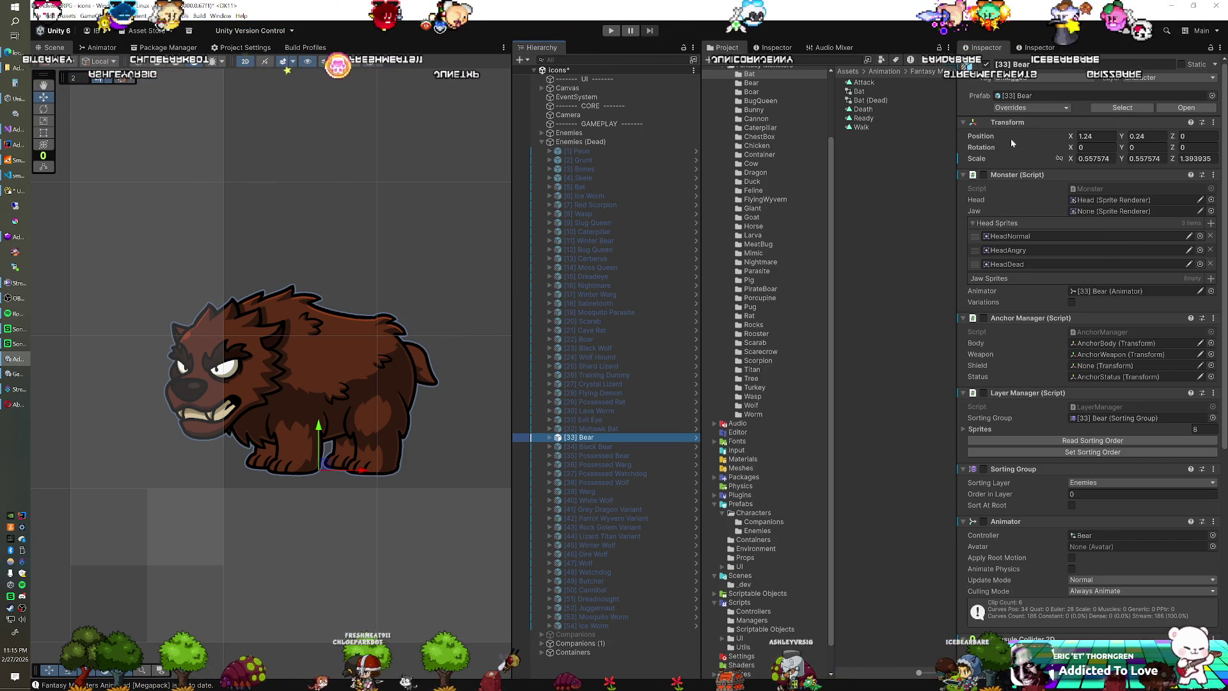
right_click(1007, 122)
mouse_move(1055, 207)
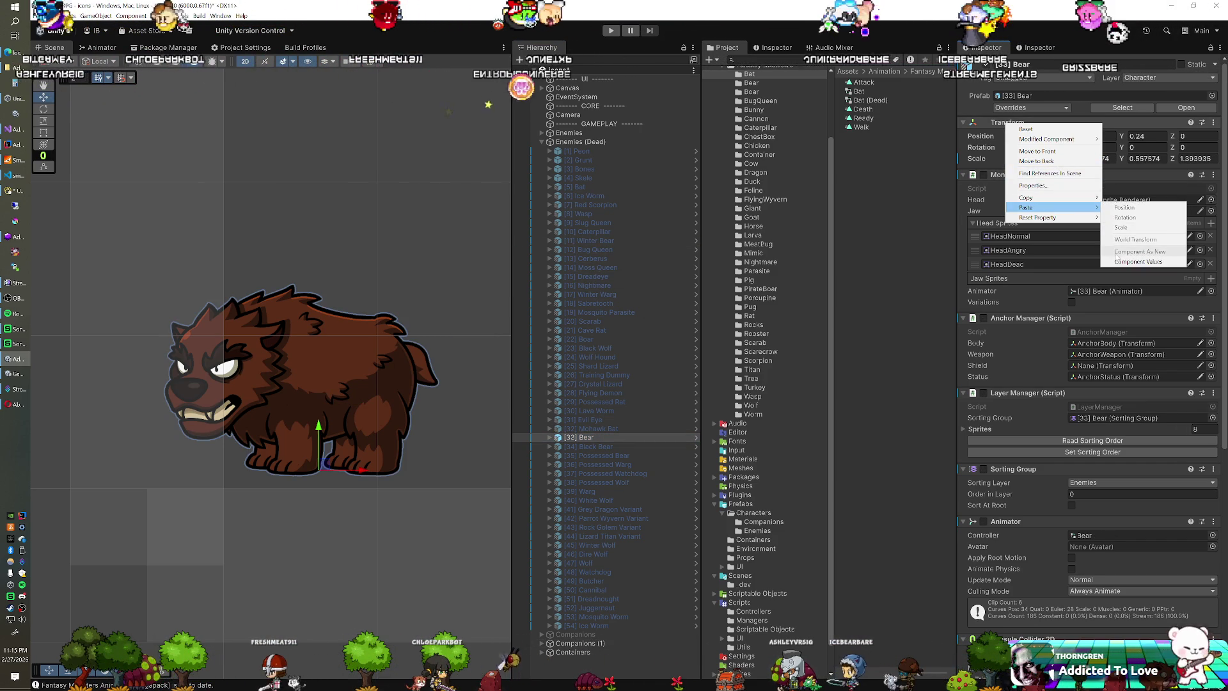
click(1135, 262)
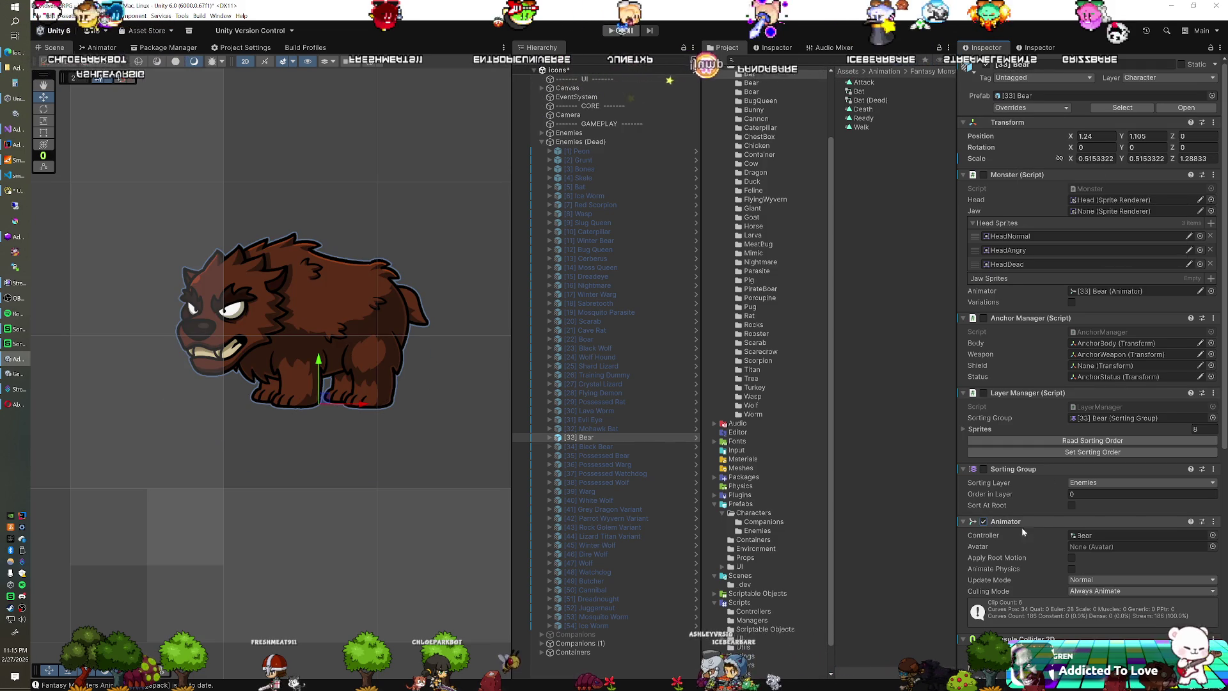
Step: Assign the Bear (Dead) controller, enter play mode, and nudge the Bear slightly down
click(752, 82)
mouse_move(860, 90)
mouse_down()
mouse_move(1104, 497)
mouse_move(1109, 537)
mouse_up()
click(611, 31)
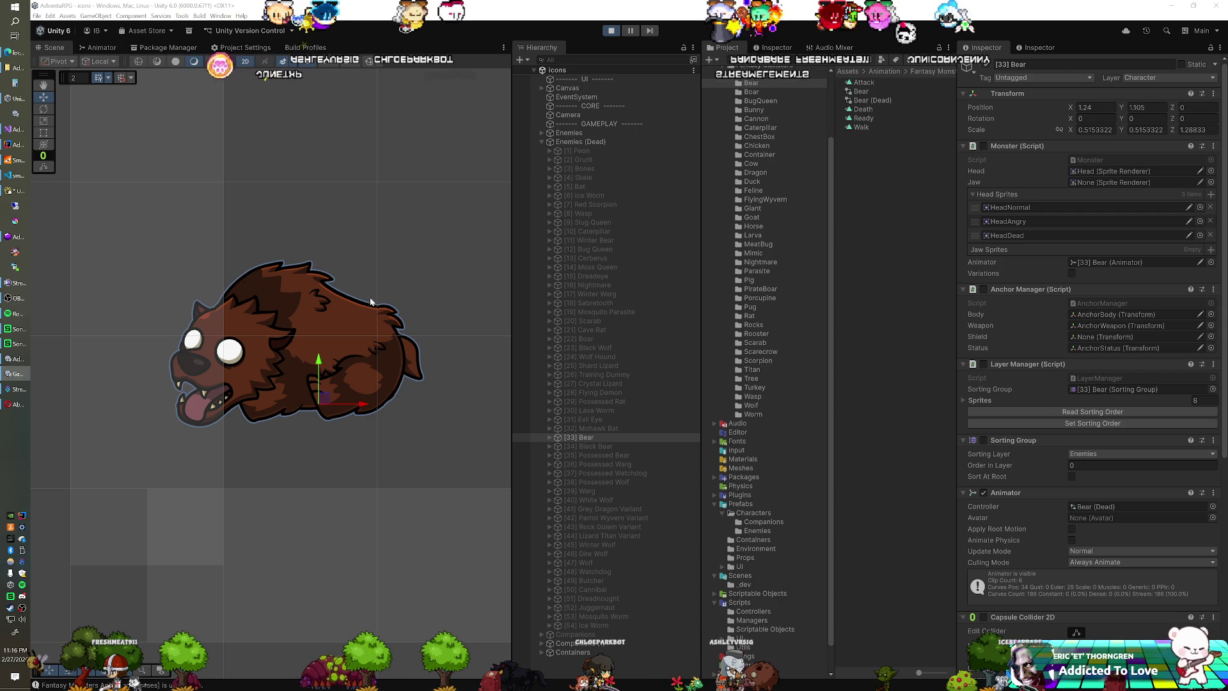
drag(325, 397, 326, 409)
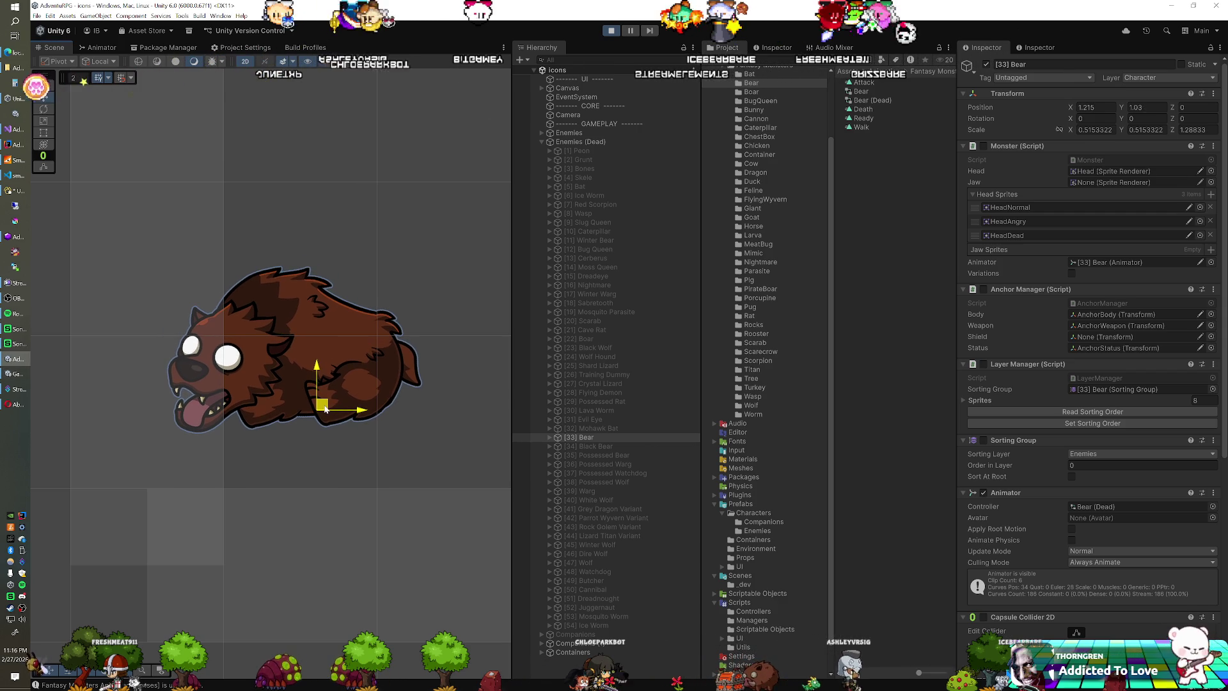
Step: Carry the Bear's tuned position 1.215, 1.026 out of play mode, then hide the Bear
right_click(1000, 94)
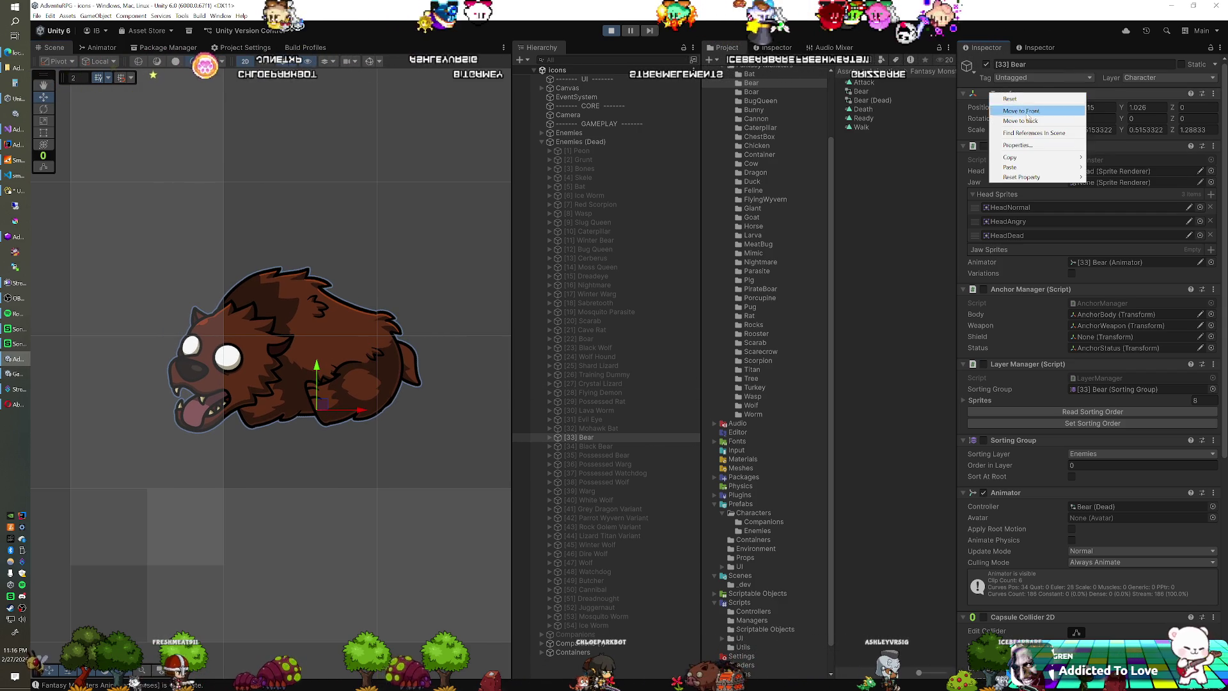
mouse_move(1014, 156)
click(1112, 201)
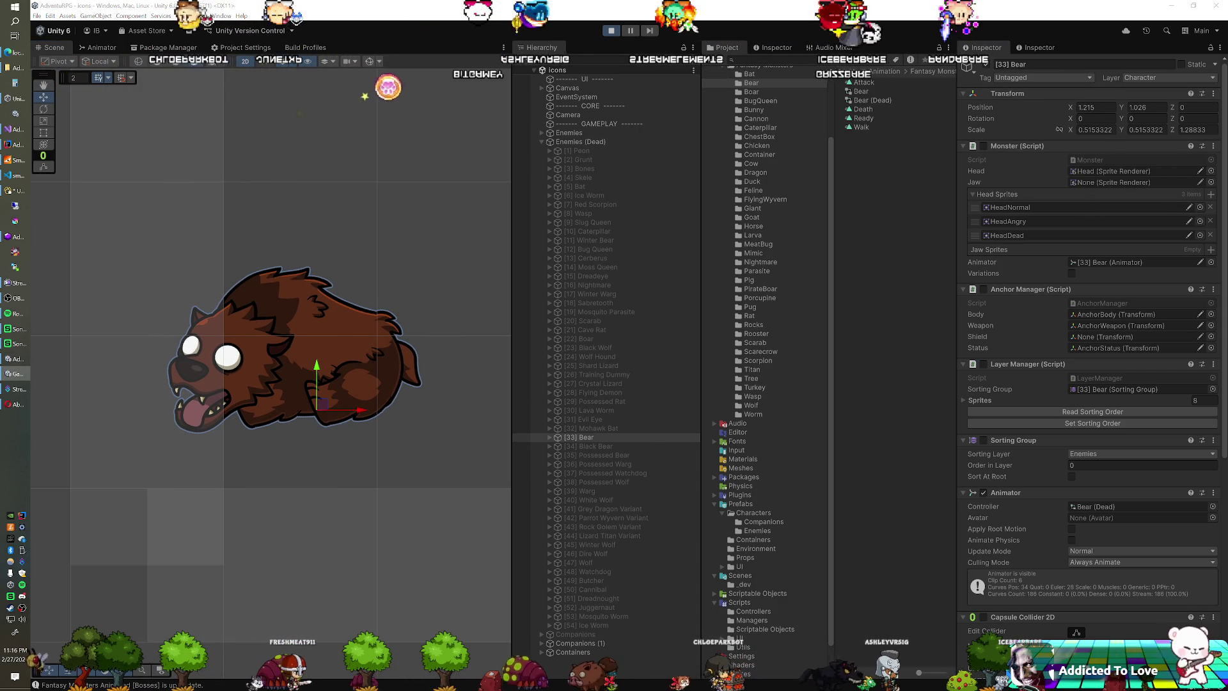
click(612, 32)
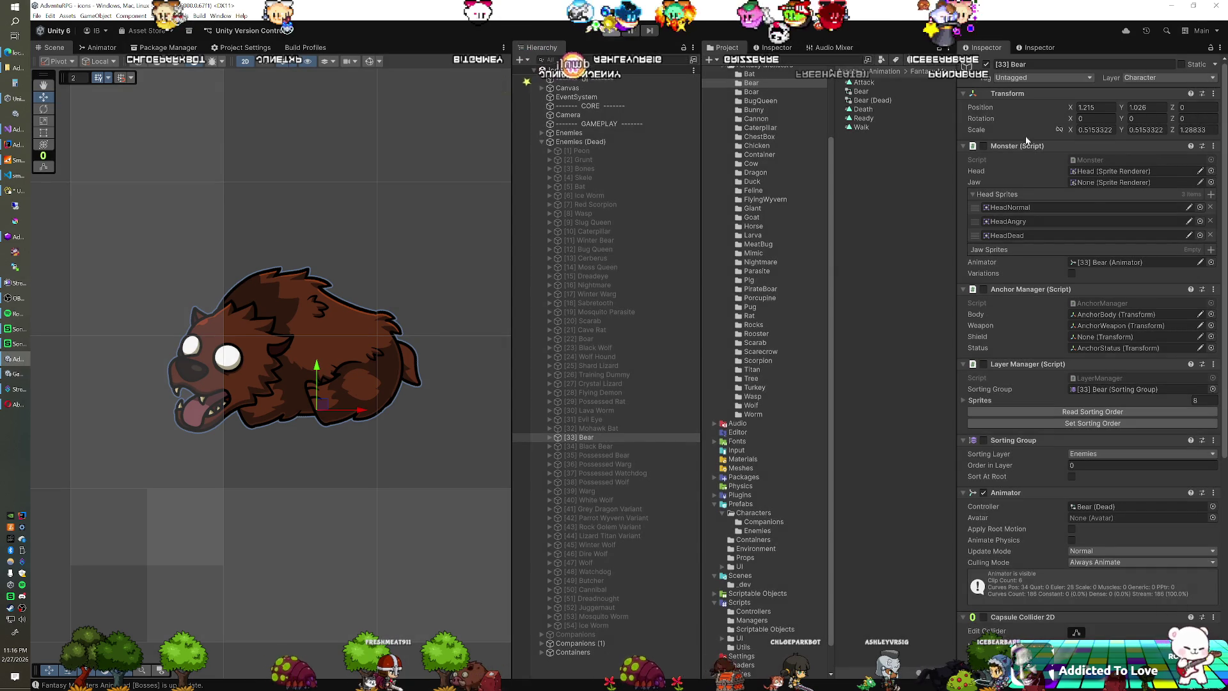
right_click(995, 126)
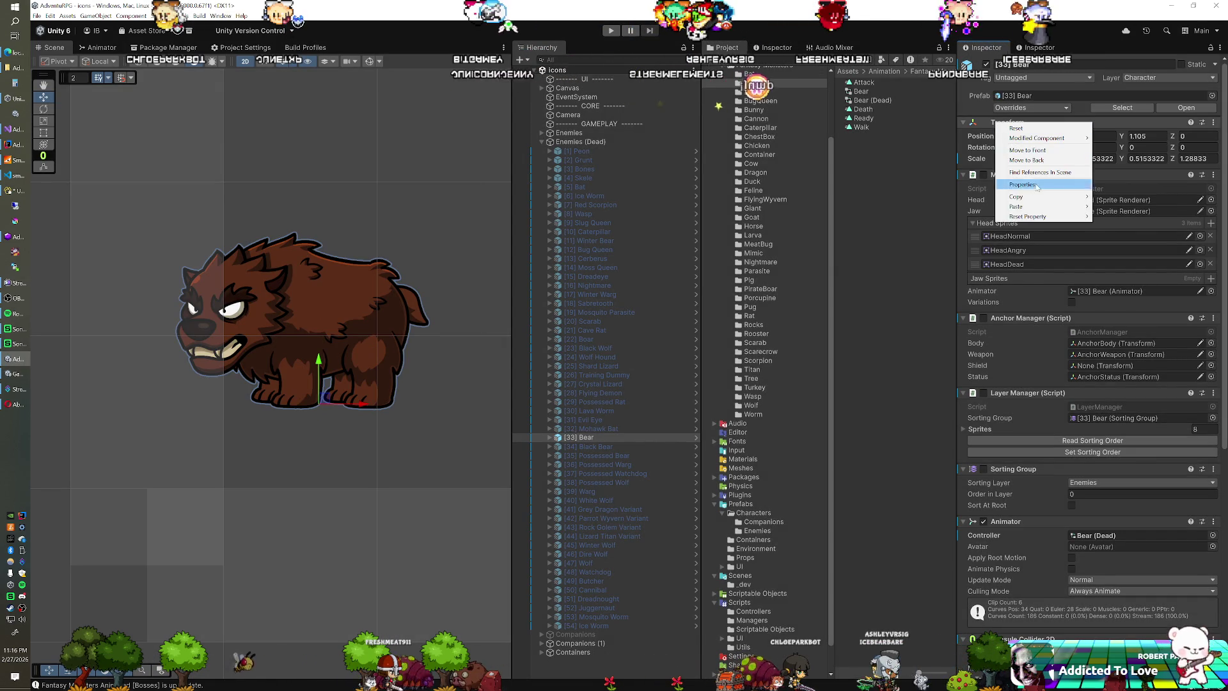
mouse_move(1031, 209)
click(1124, 262)
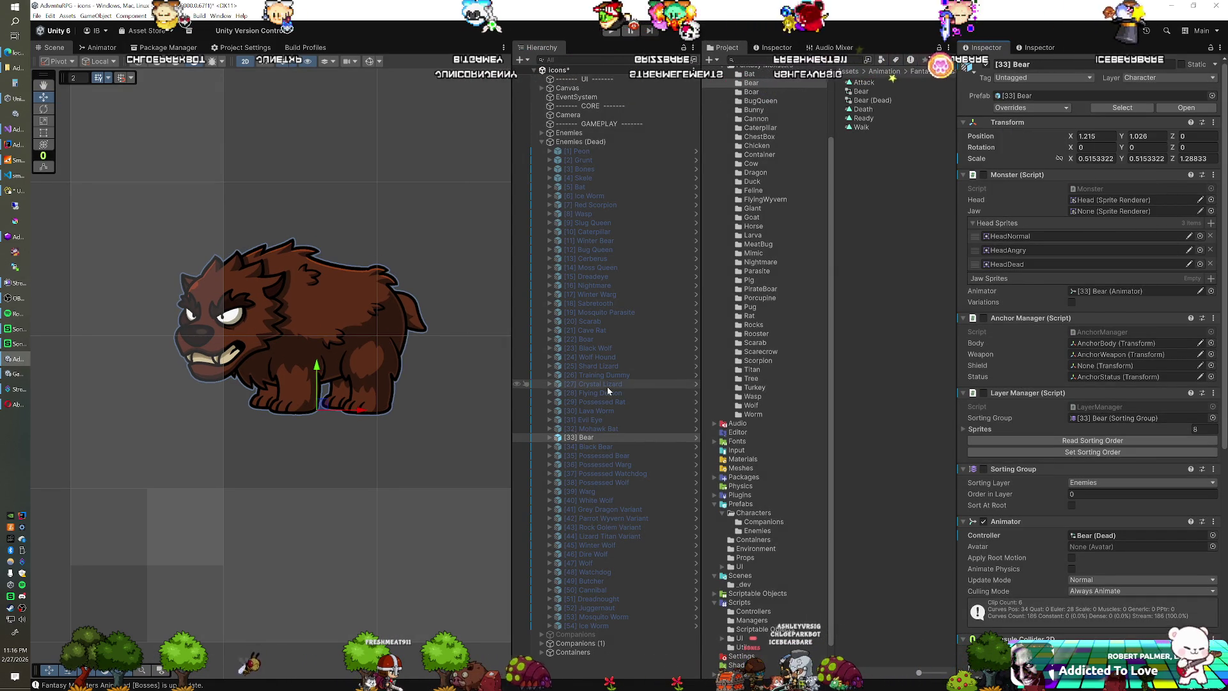
click(986, 65)
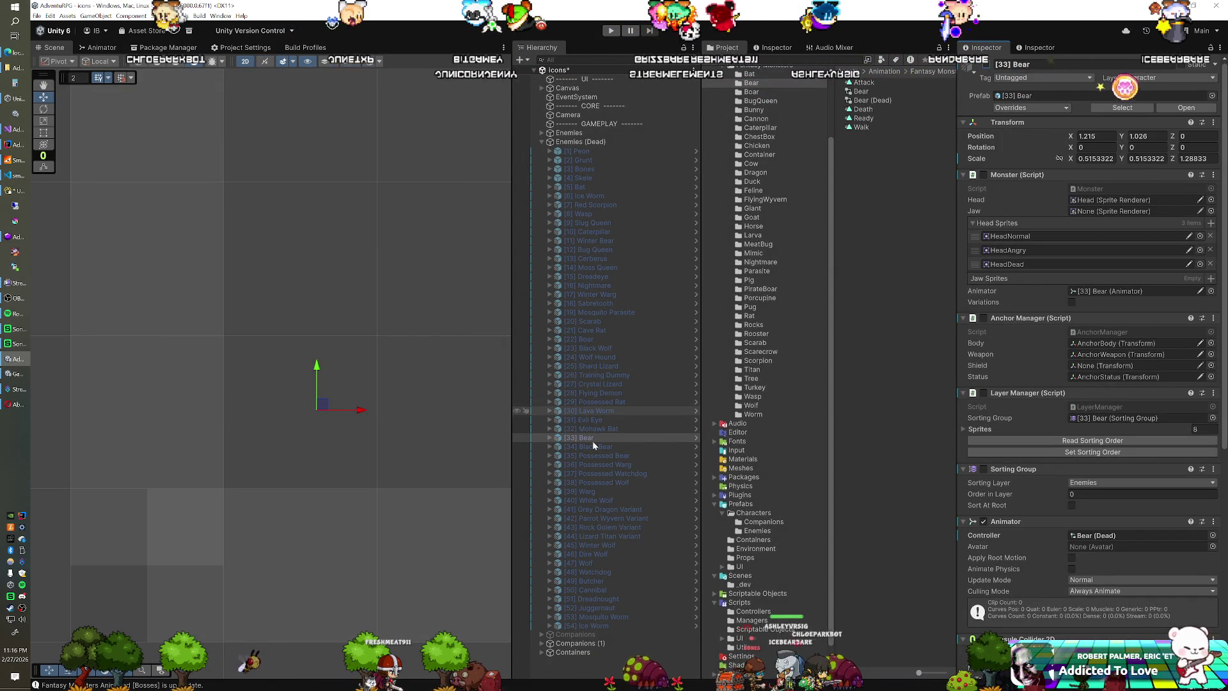
Step: Show the Black Bear and paste the tuned transform (1.215, 1.026, scale 0.515) onto it
click(986, 65)
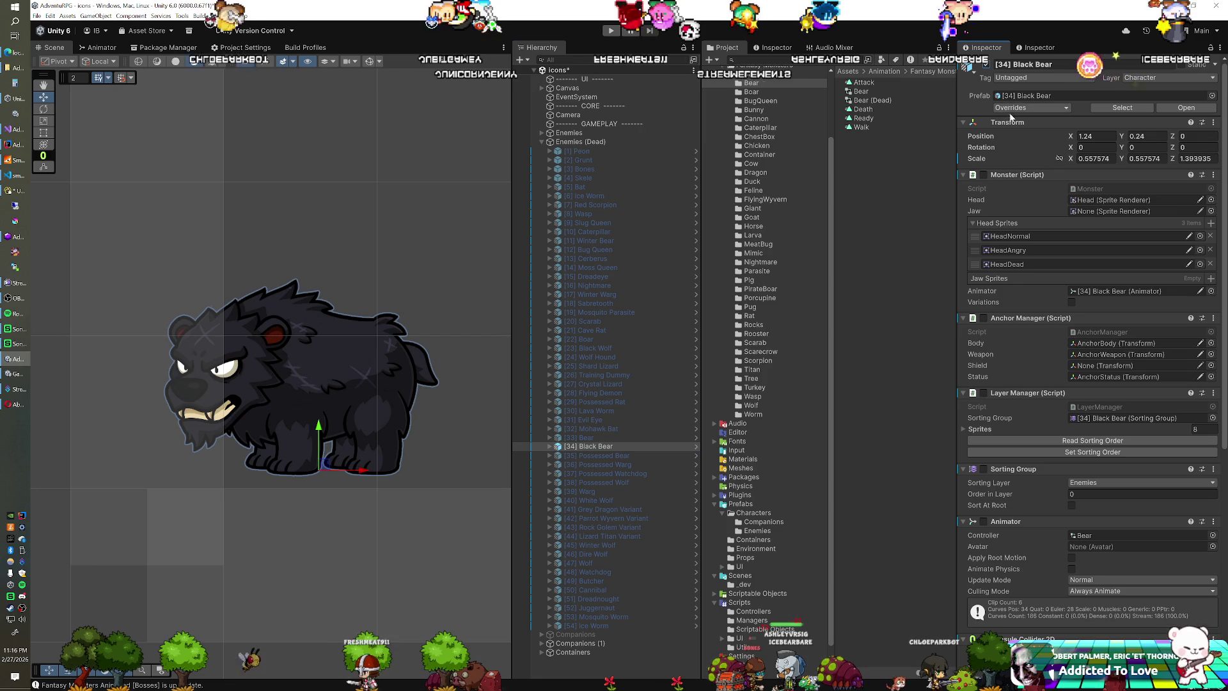
right_click(1010, 126)
mouse_move(1032, 209)
click(1124, 262)
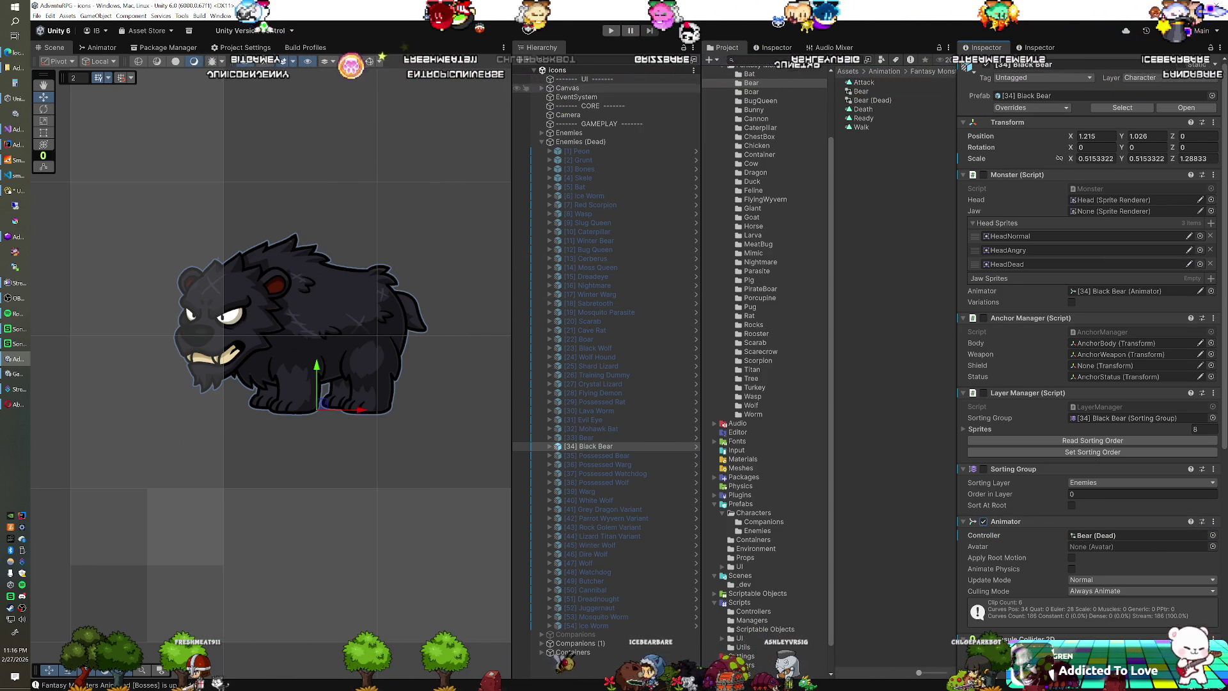
Step: Preview the Black Bear in play mode, then stop and hide it
click(617, 32)
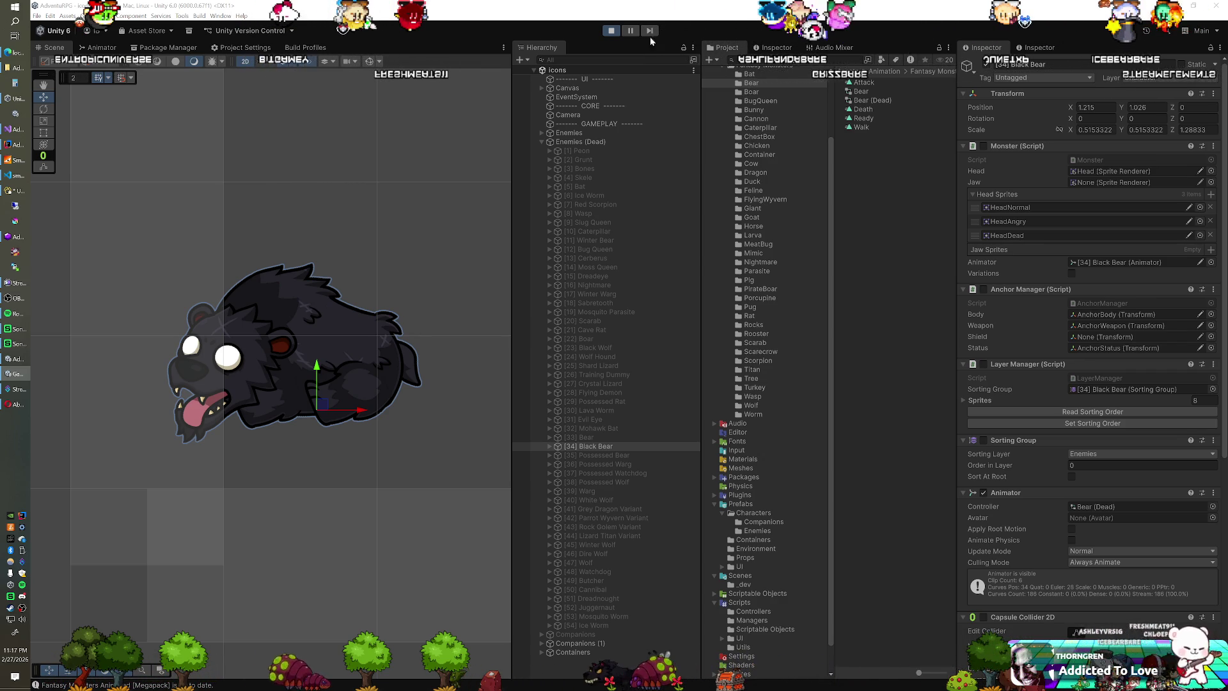
click(612, 32)
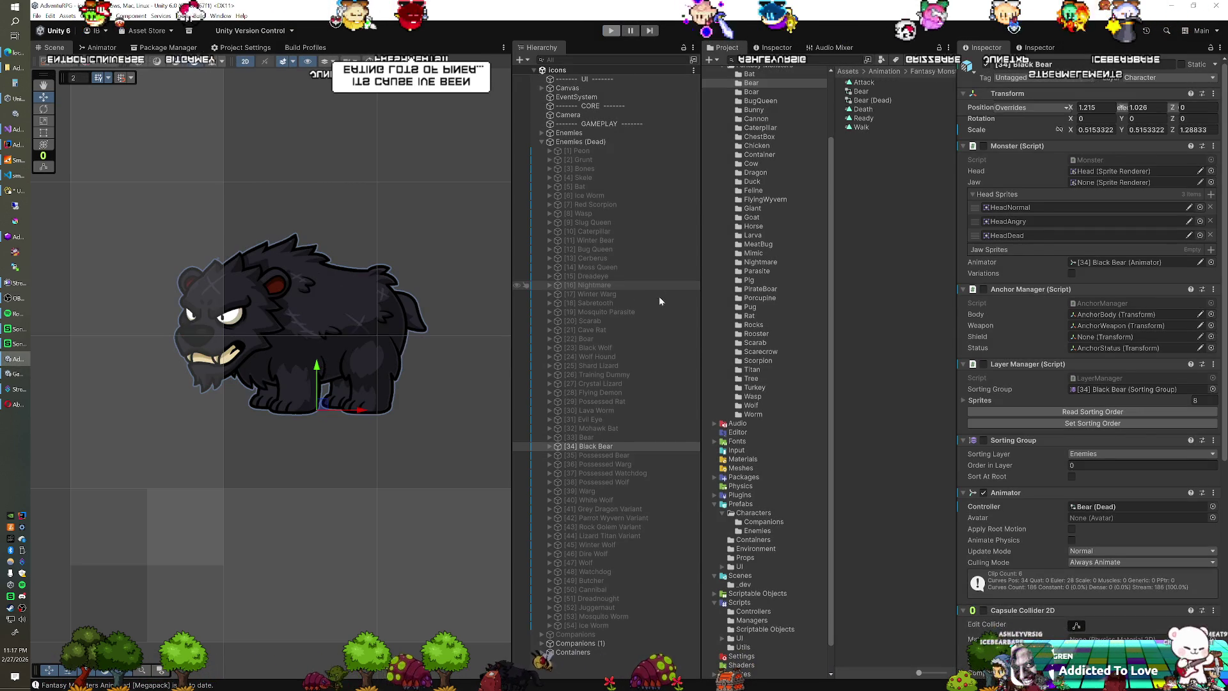
click(986, 65)
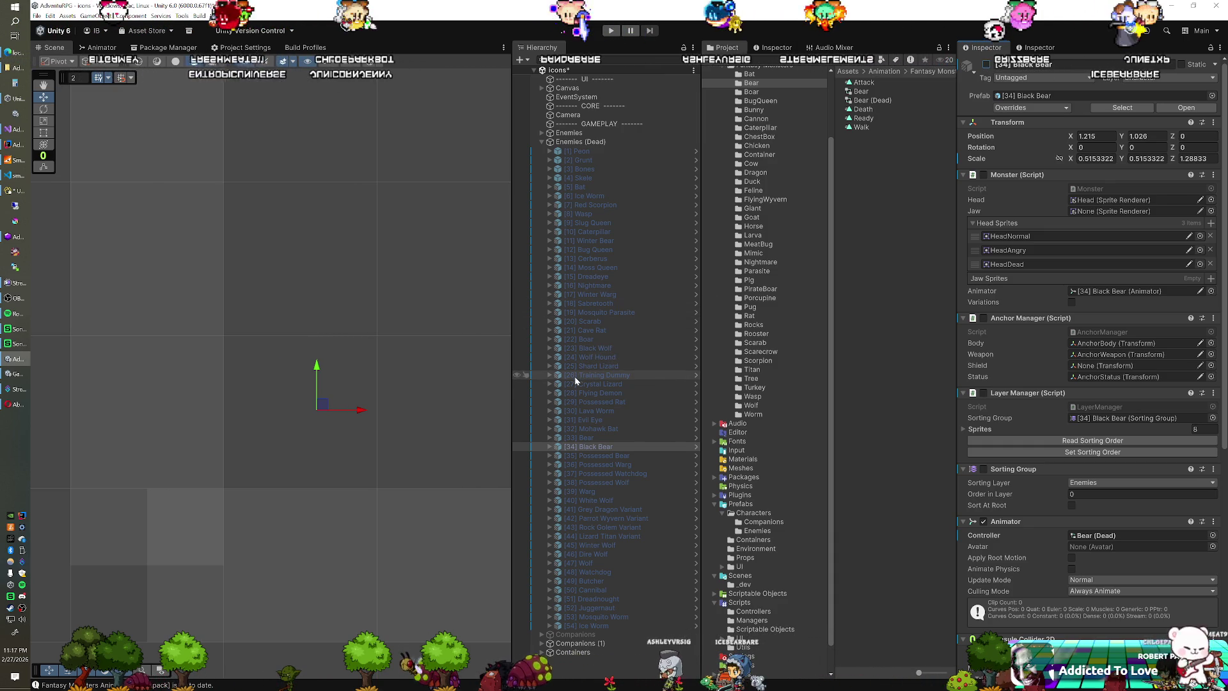
Step: Show the Possessed Bear, paste the tuned transform onto it, and preview it in play mode
click(591, 456)
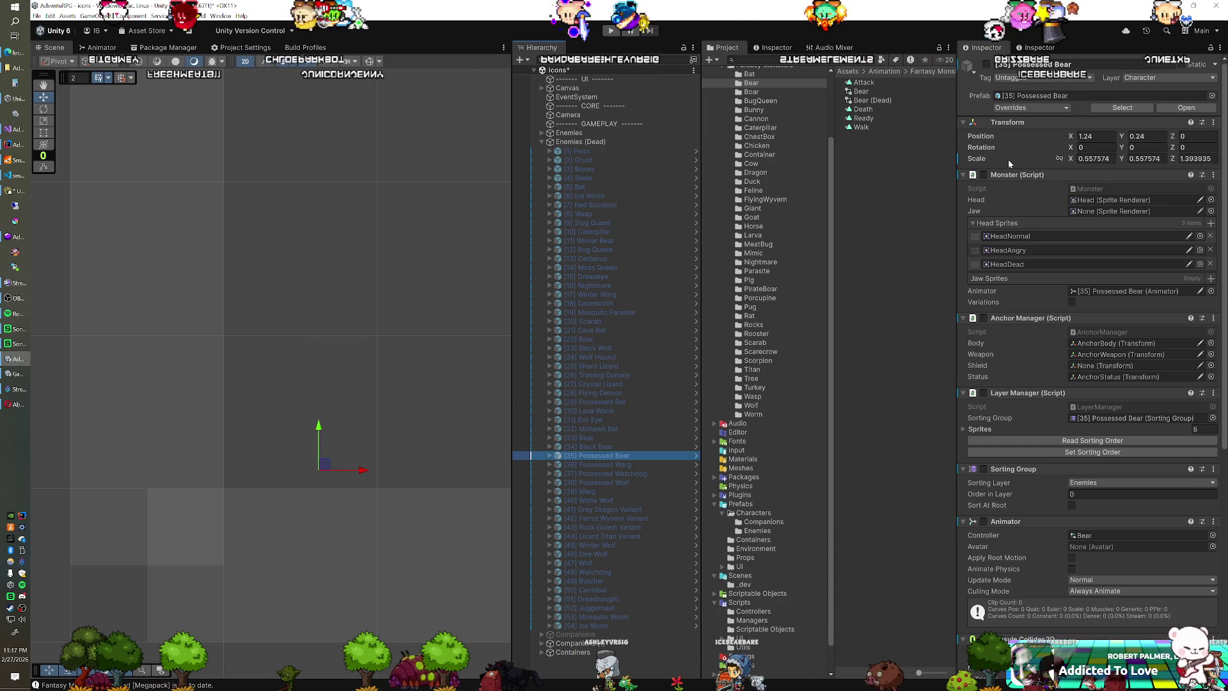
click(987, 64)
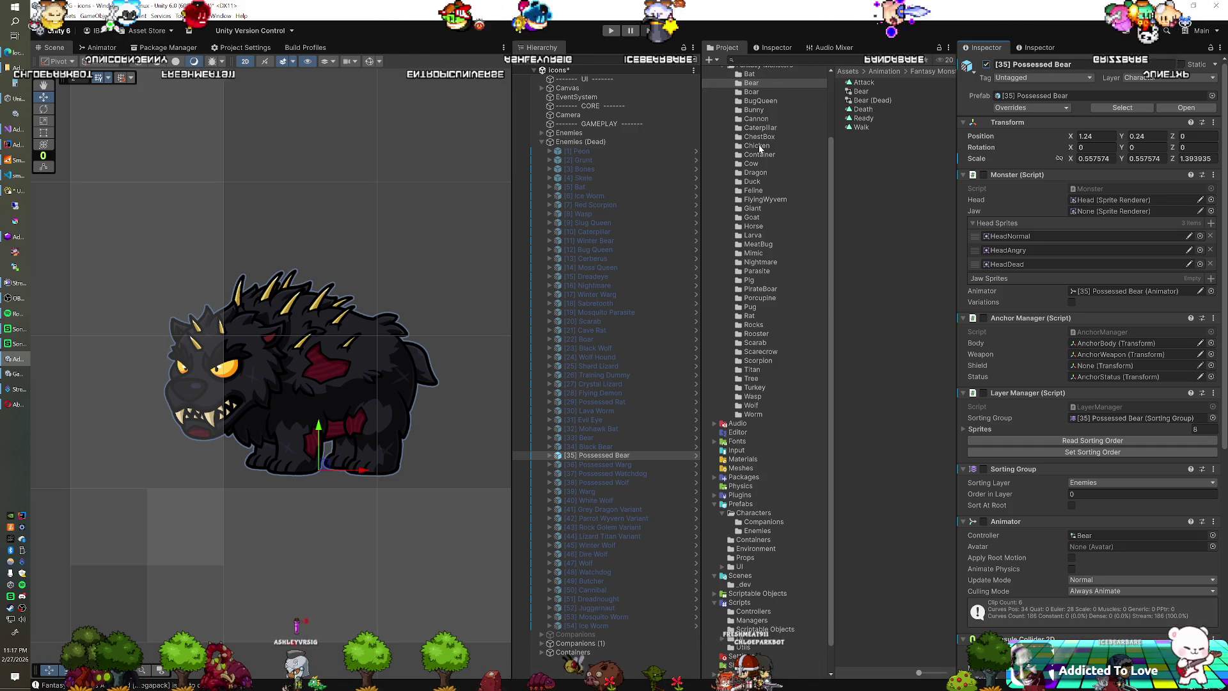
right_click(1018, 122)
mouse_move(1075, 200)
click(1145, 252)
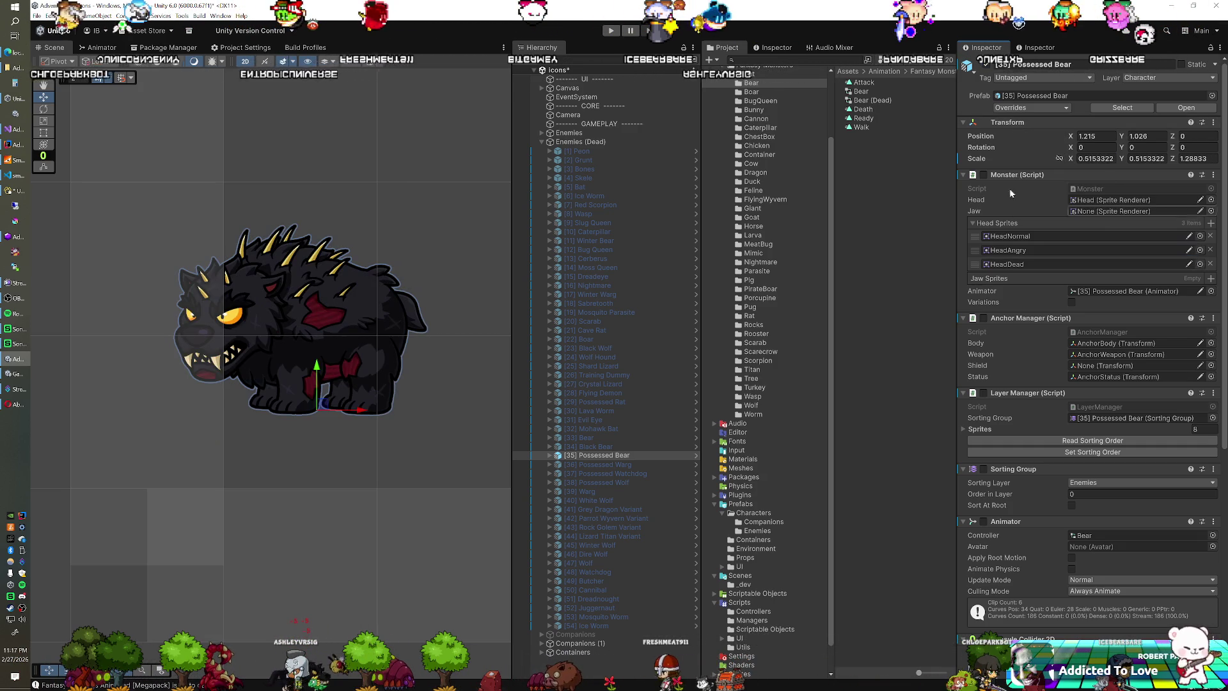
click(614, 32)
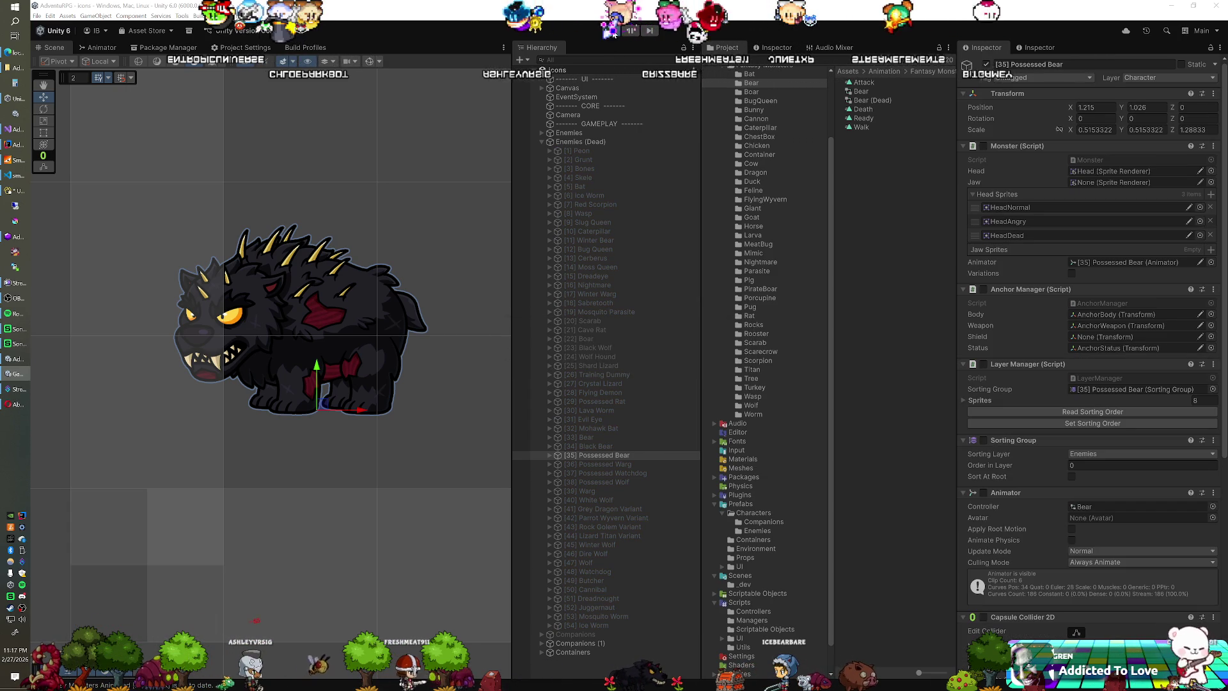
key(ctrl+p)
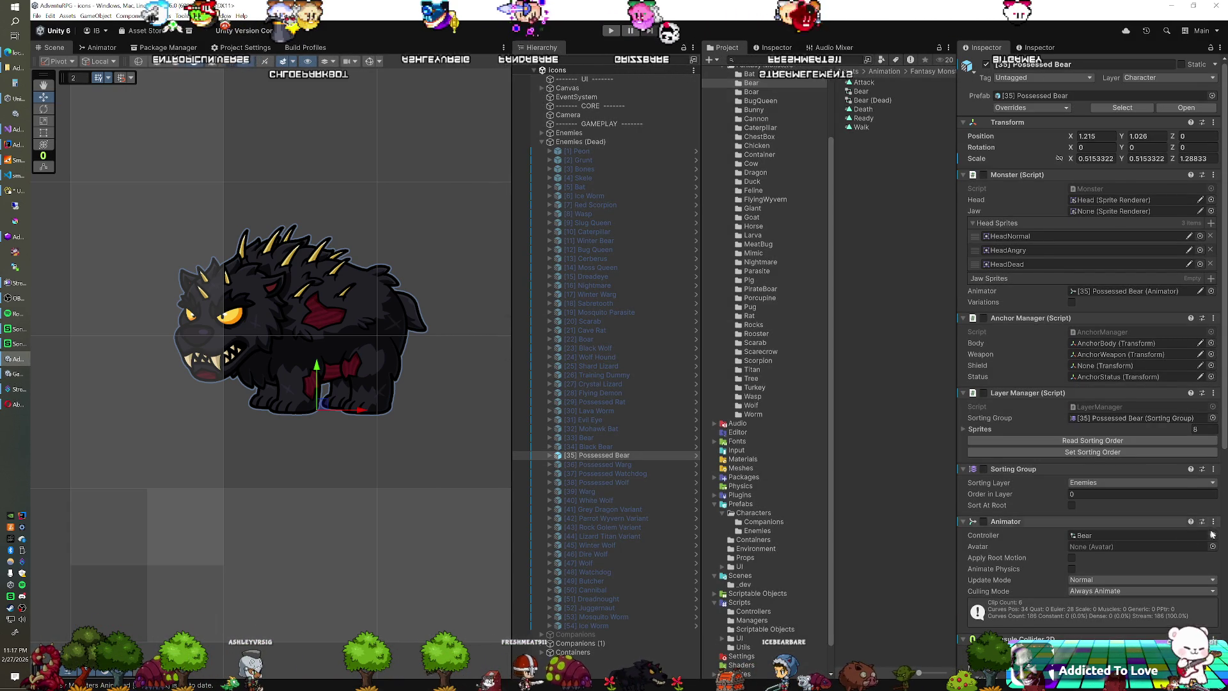
Step: Set the Possessed Bear's controller to Bear (Dead), test it, save the scene, and hide it
click(1213, 536)
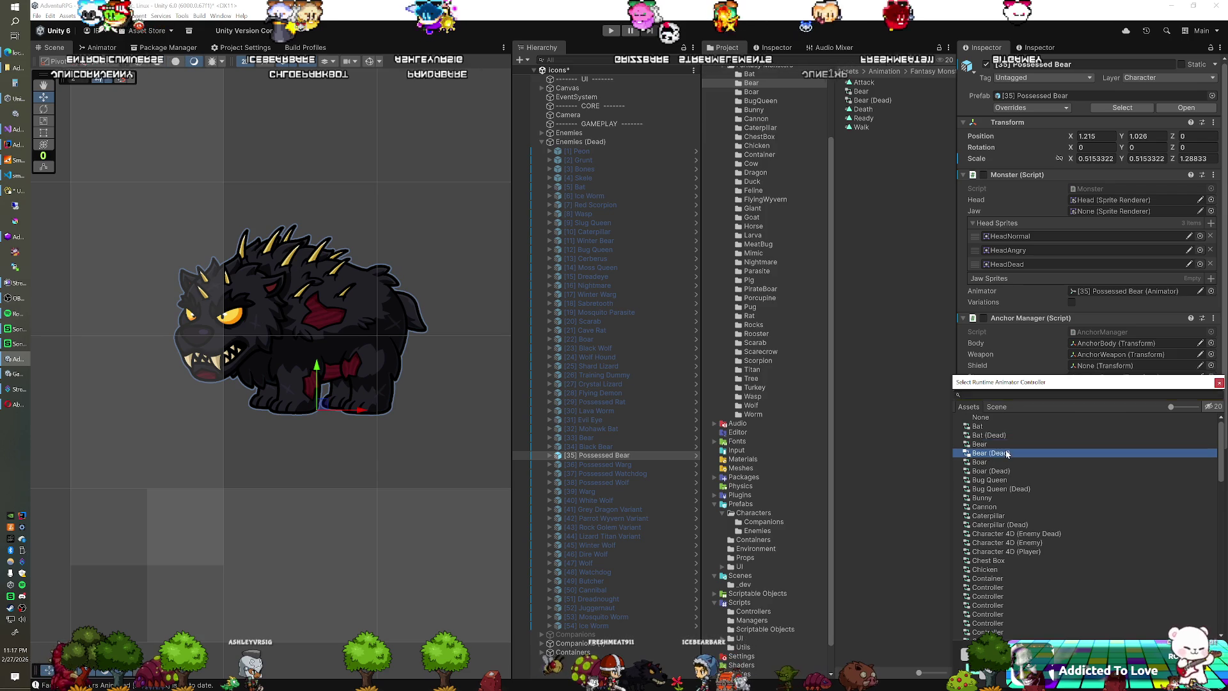
double_click(1008, 456)
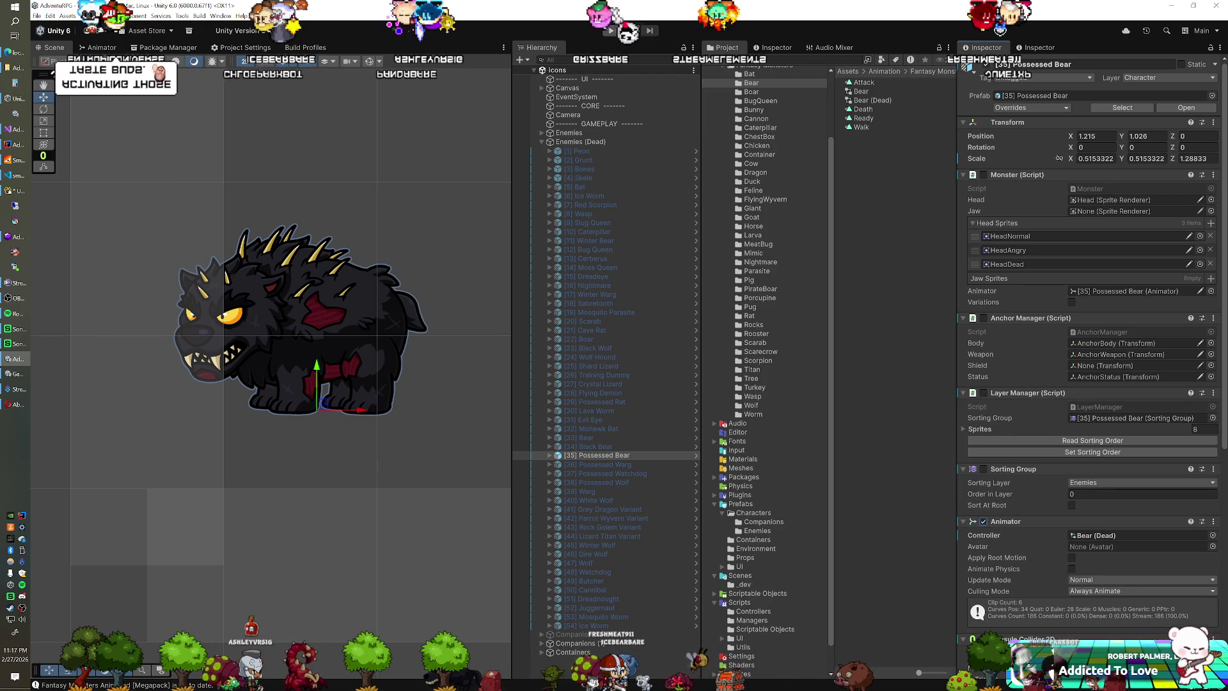
click(610, 30)
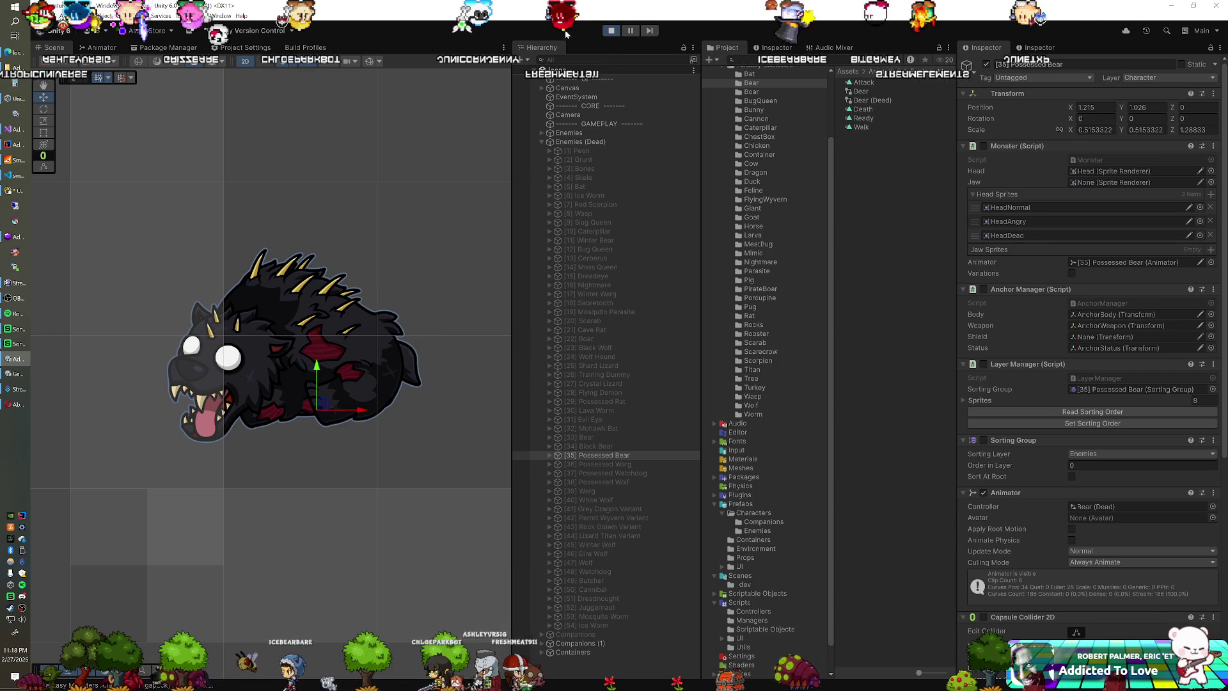
key(ctrl+s)
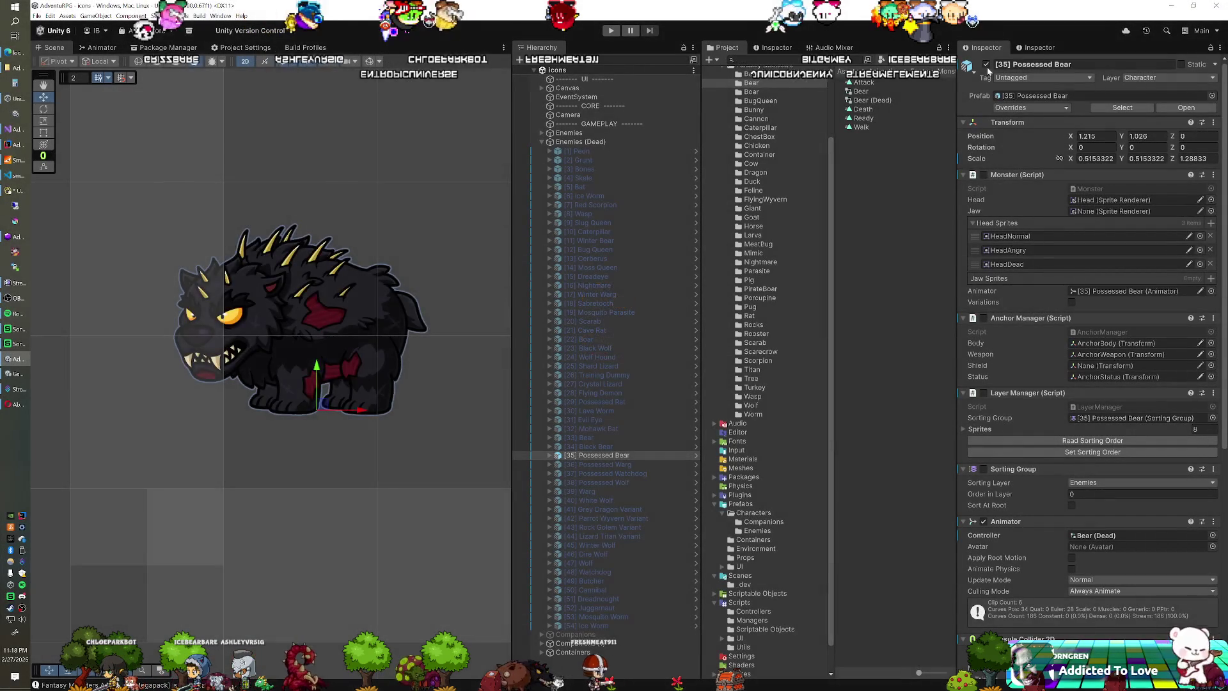
click(986, 64)
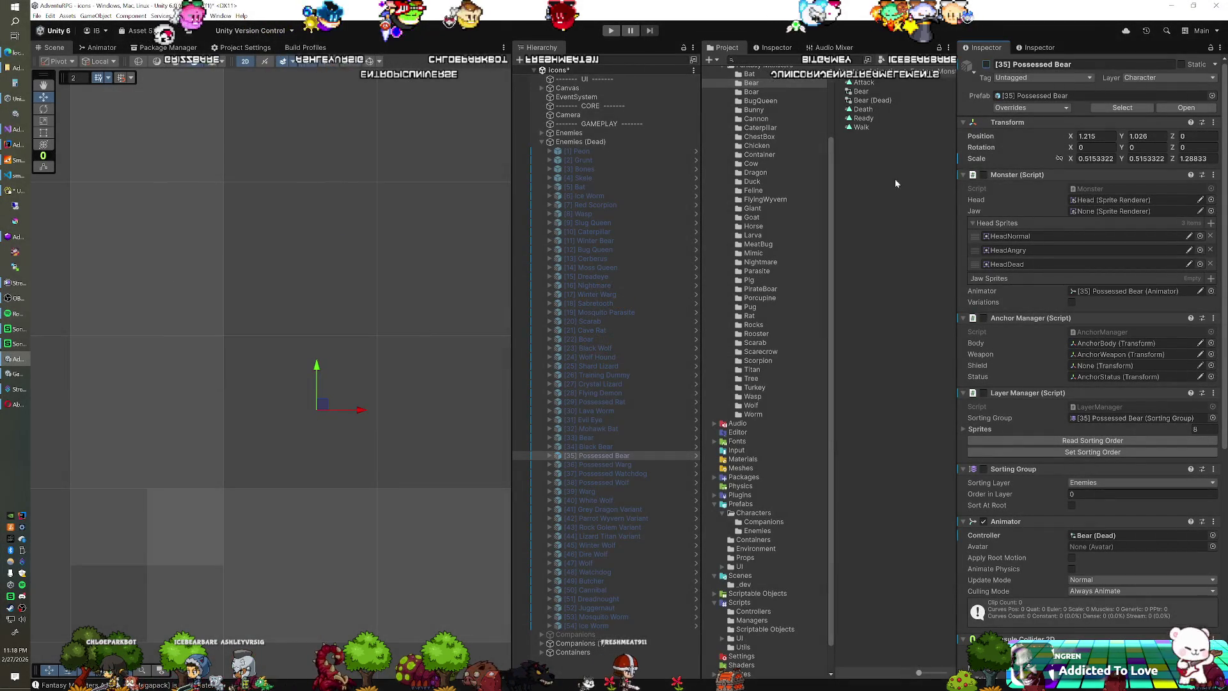
Step: Show the Possessed Warg and switch its controller to Wolf (Dead)
click(595, 464)
click(986, 63)
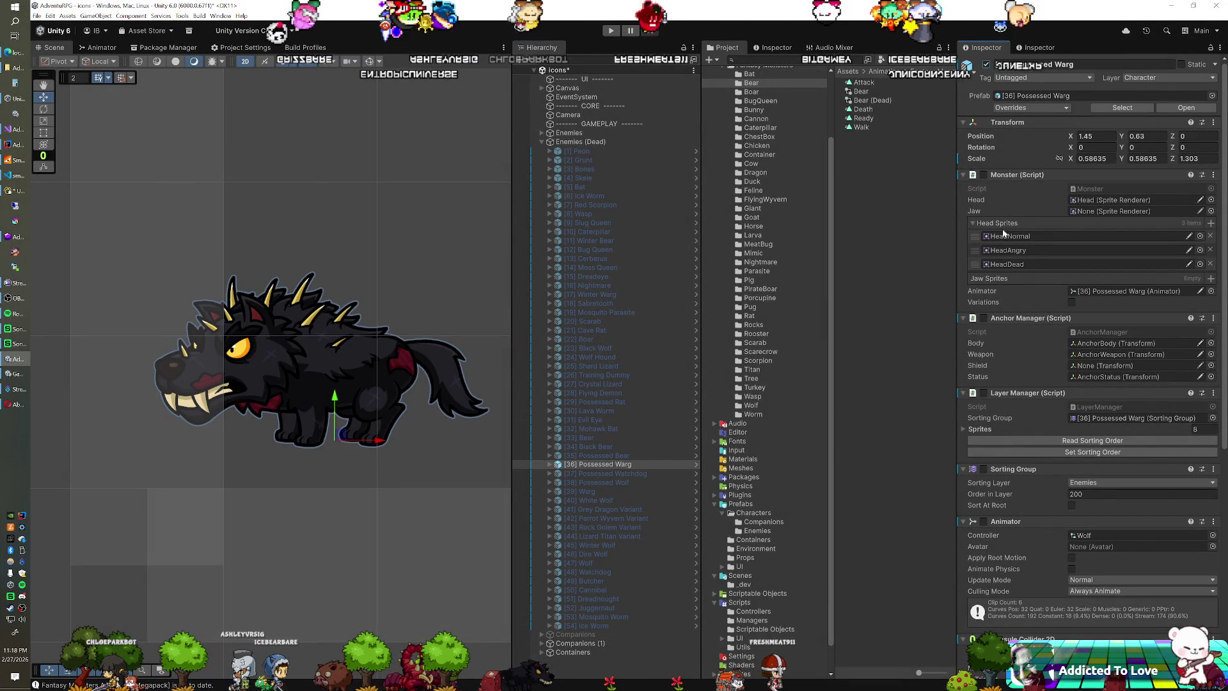
click(1095, 537)
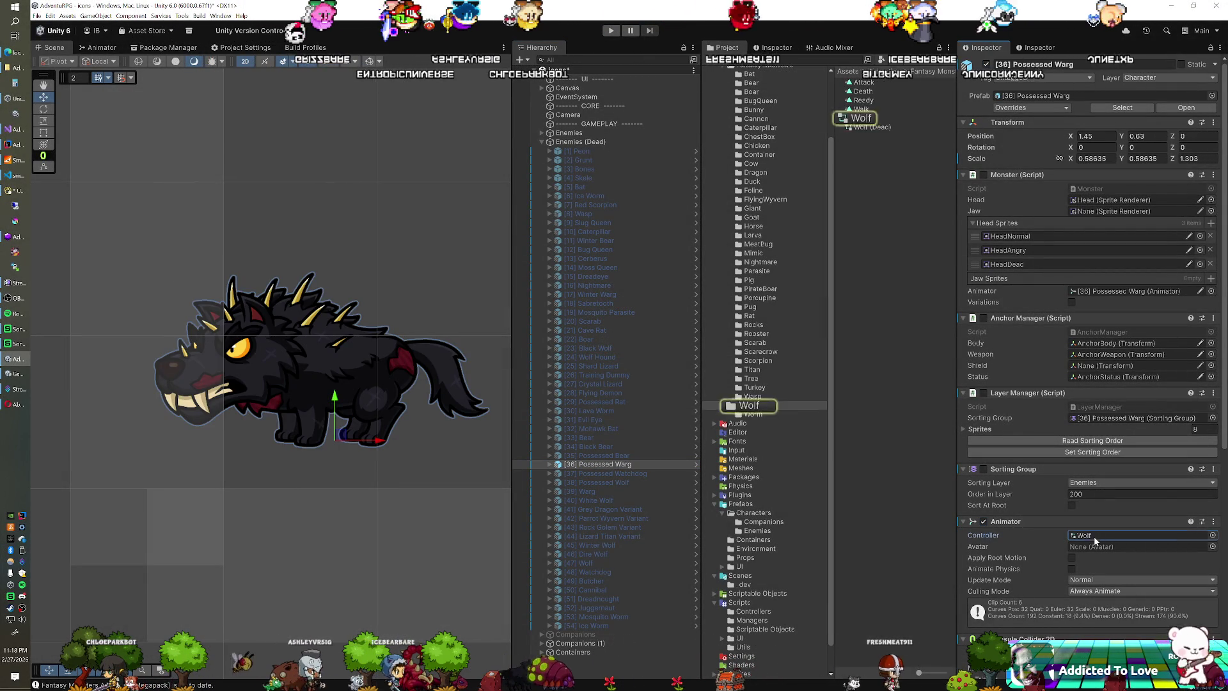
mouse_move(869, 128)
mouse_down()
mouse_move(997, 269)
mouse_move(1087, 430)
mouse_move(1096, 537)
mouse_up()
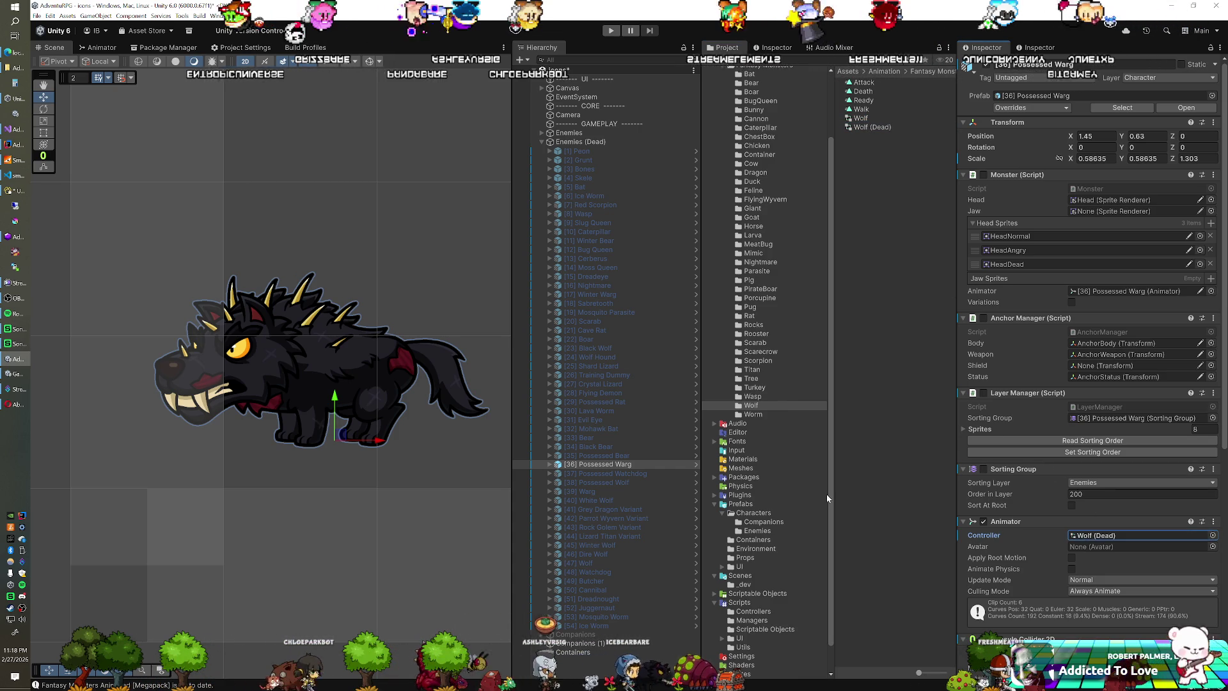
Step: Copy the Black Wolf's position and scale onto the Possessed Warg
click(588, 348)
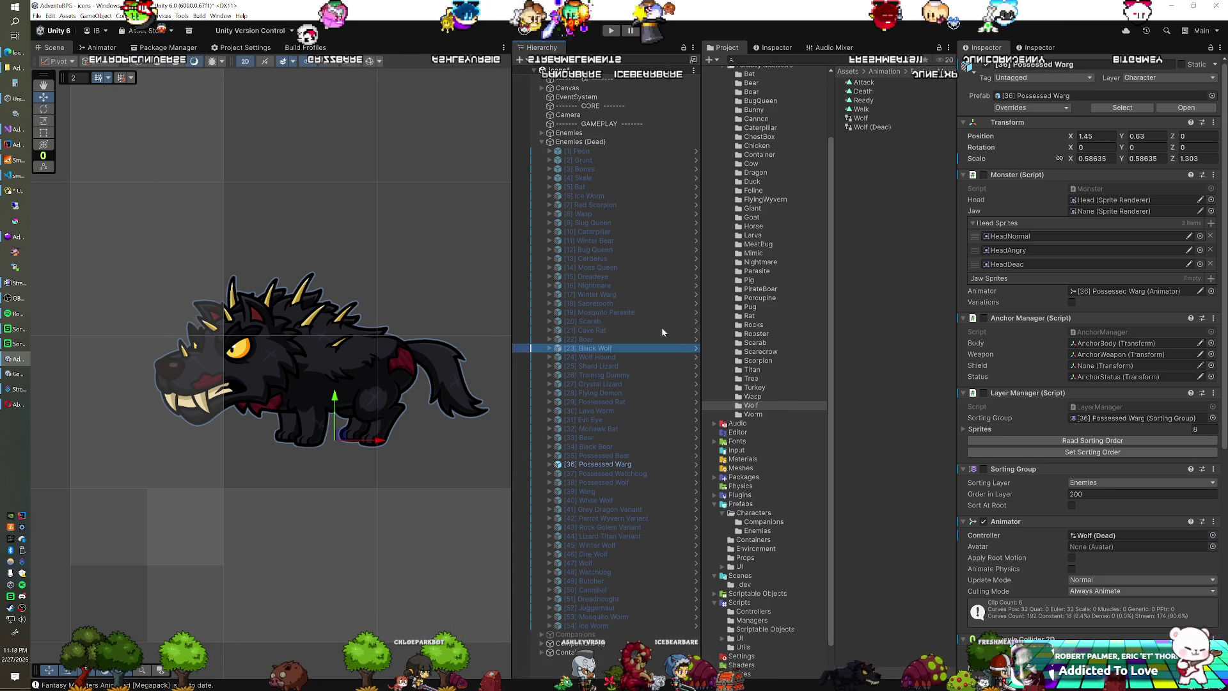
right_click(1021, 134)
click(1151, 245)
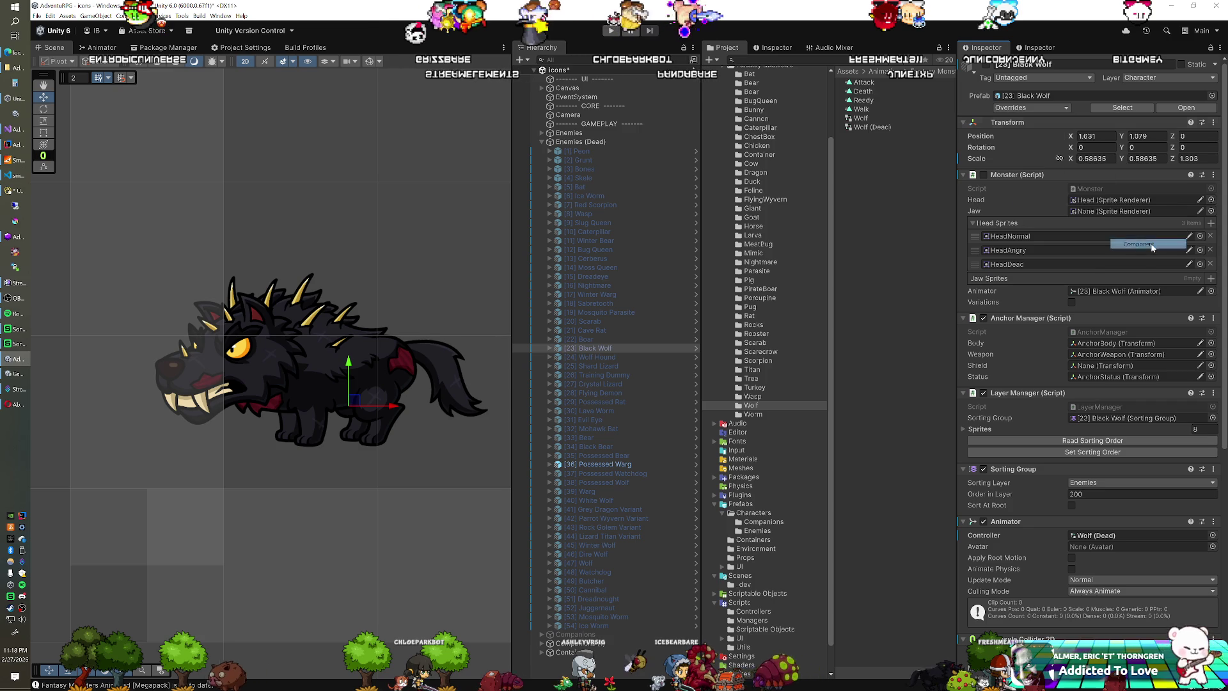
click(605, 464)
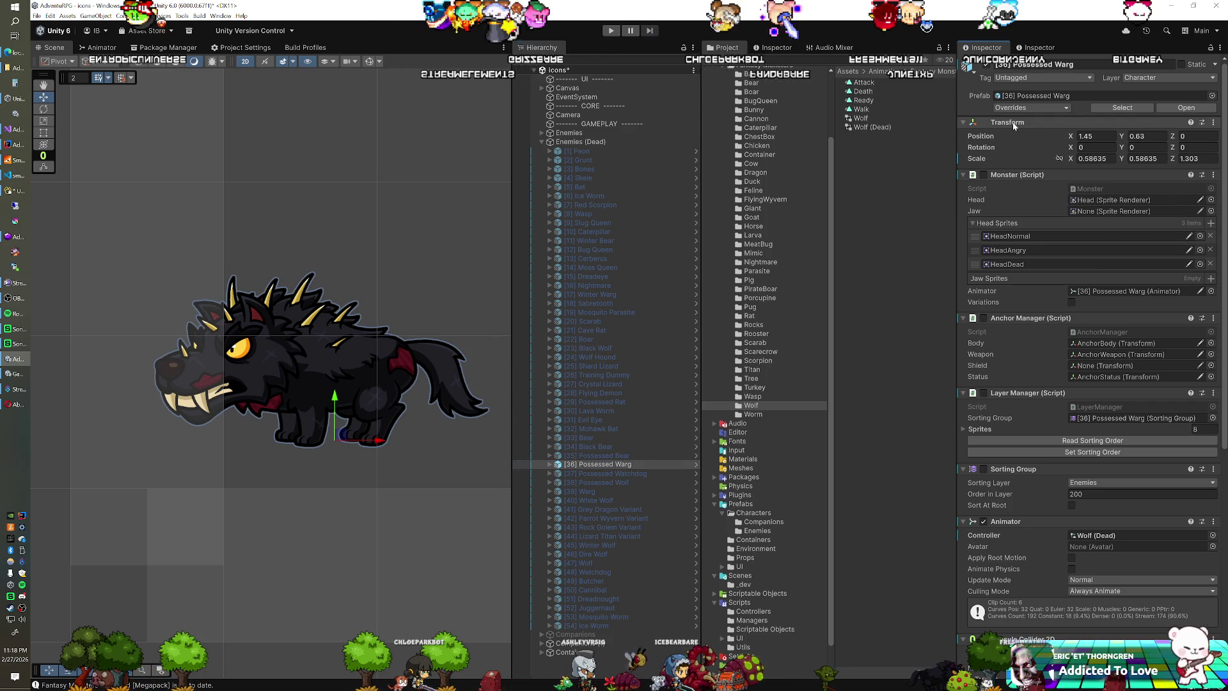
right_click(1014, 126)
mouse_move(1074, 207)
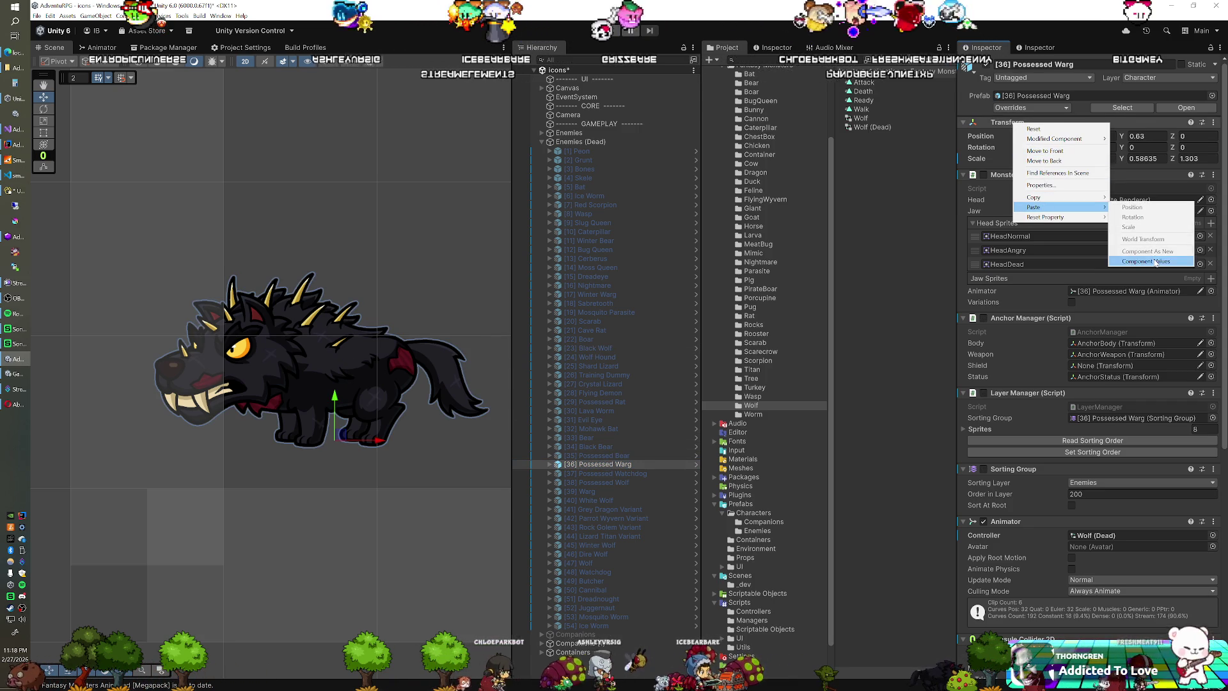
click(1144, 261)
Step: Preview the Warg in play mode, stop, and select the Possessed Watchdog
click(607, 30)
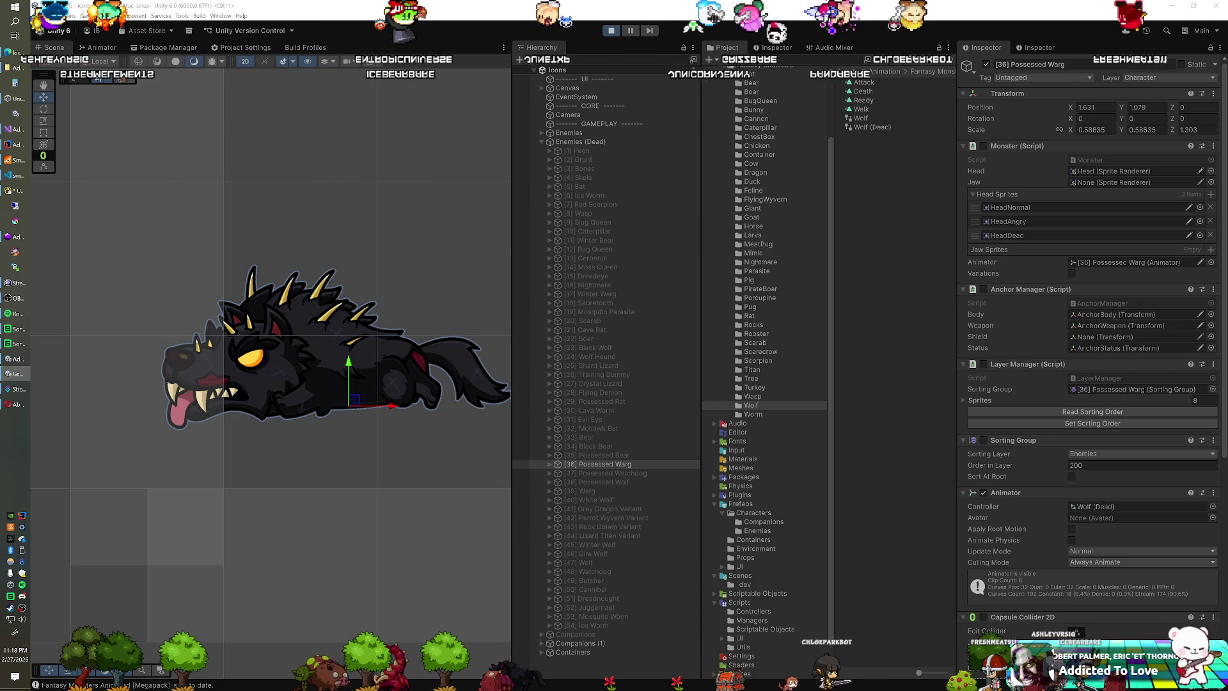
key(ctrl+p)
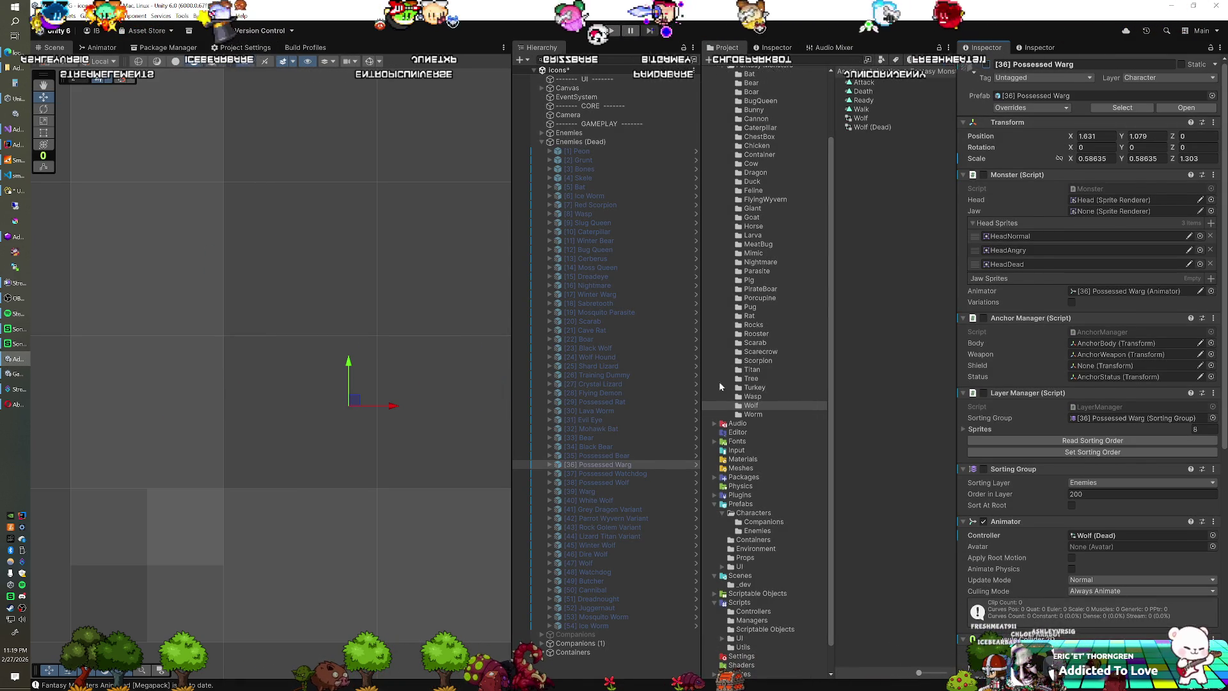
click(640, 473)
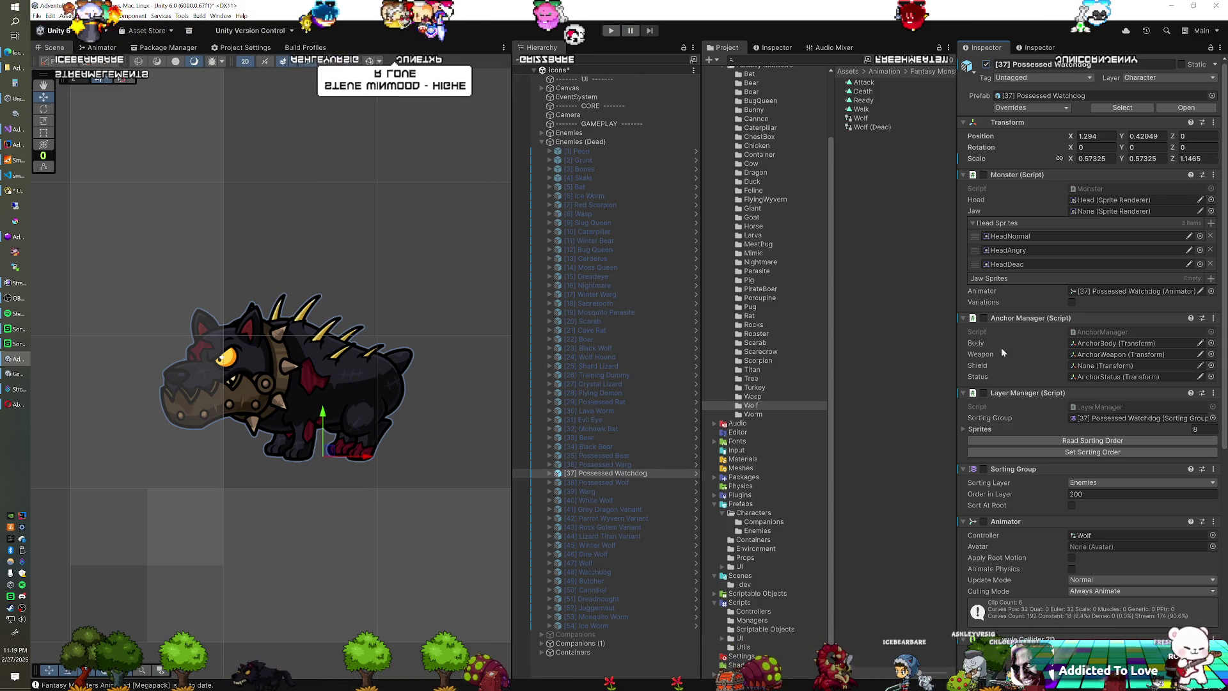
Step: Paste the copied transform values onto the Possessed Watchdog's Transform
right_click(1014, 127)
mouse_move(1049, 208)
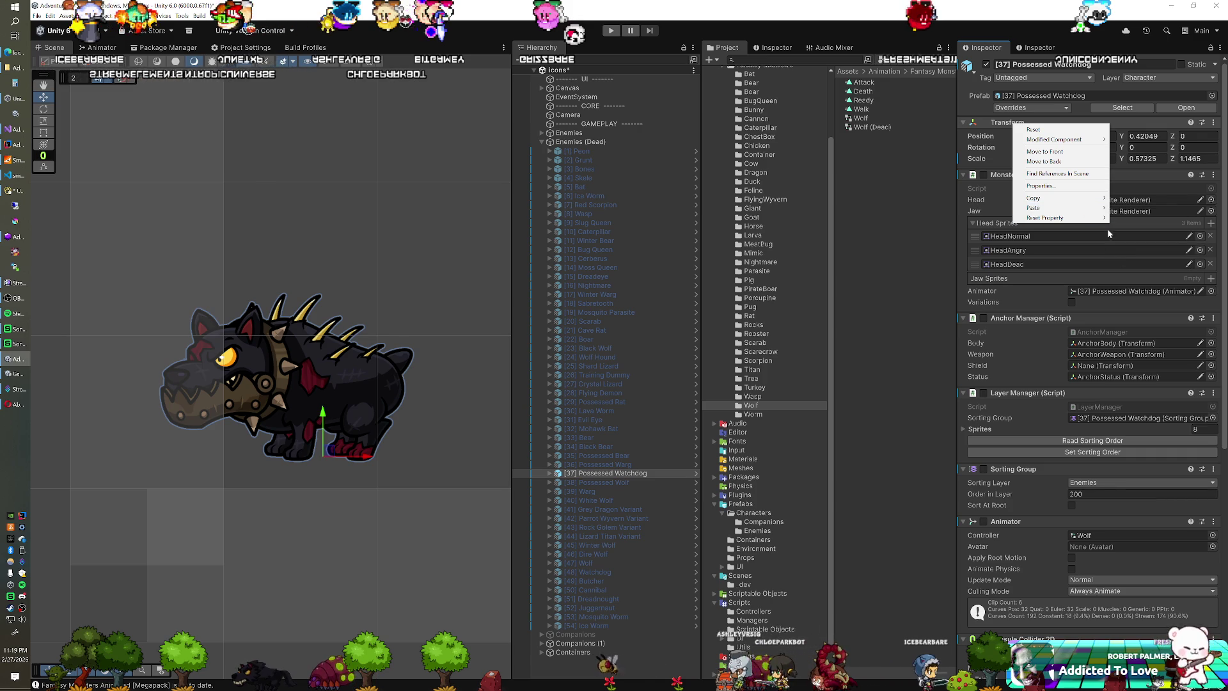
click(1145, 262)
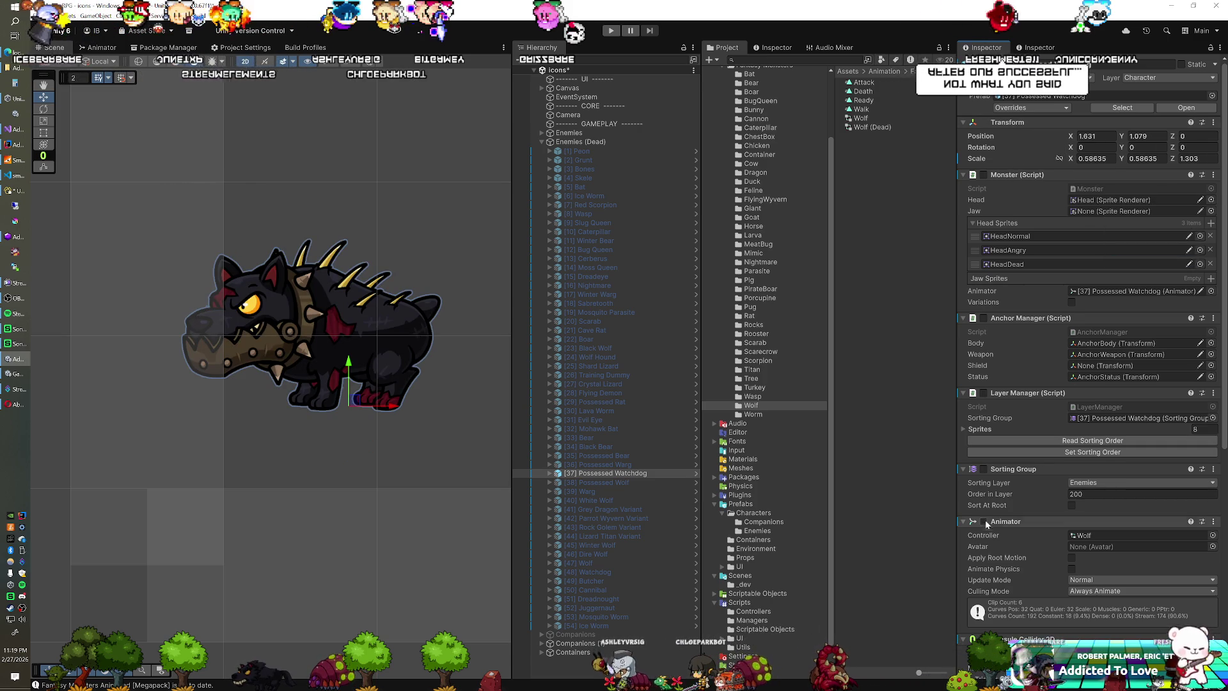
Step: Assign the Wolf (Dead) animator controller and preview the dead pose in play mode
click(1215, 537)
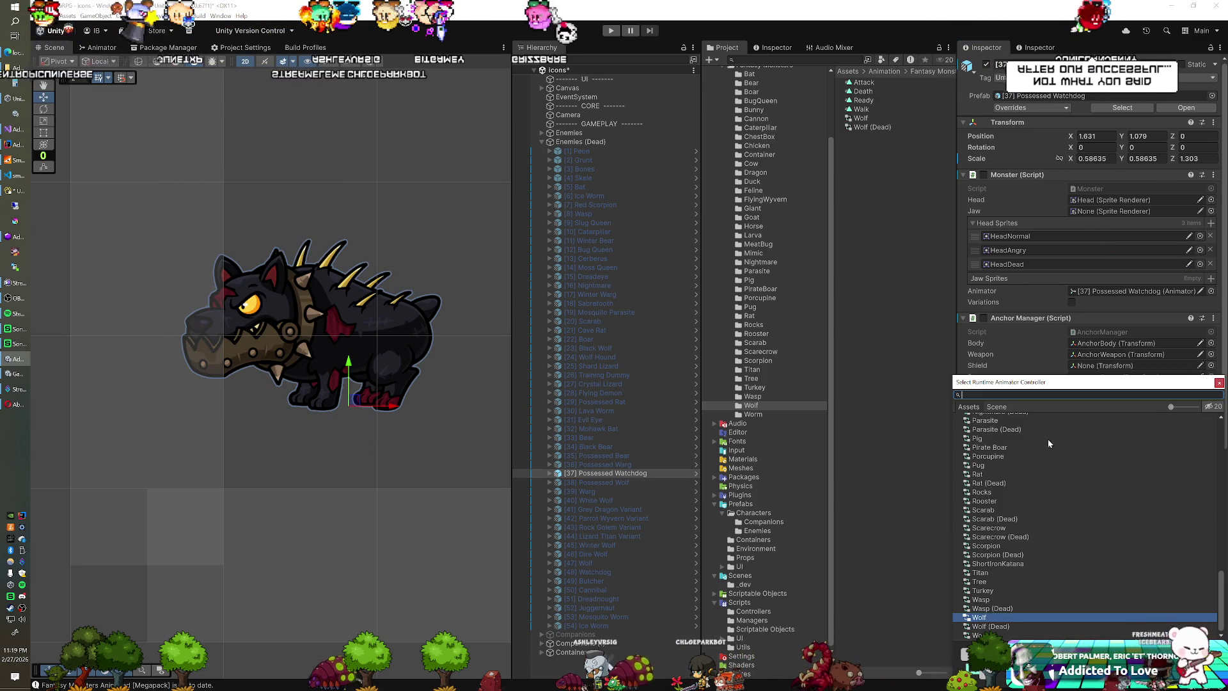
double_click(1057, 448)
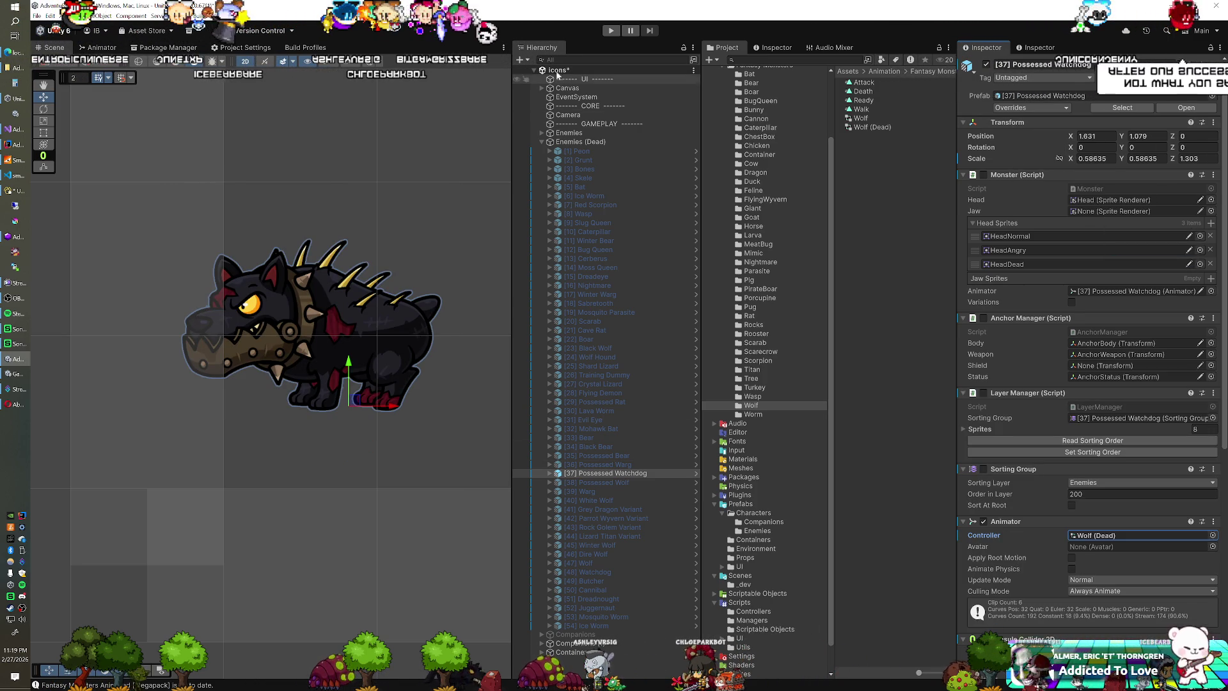
click(608, 32)
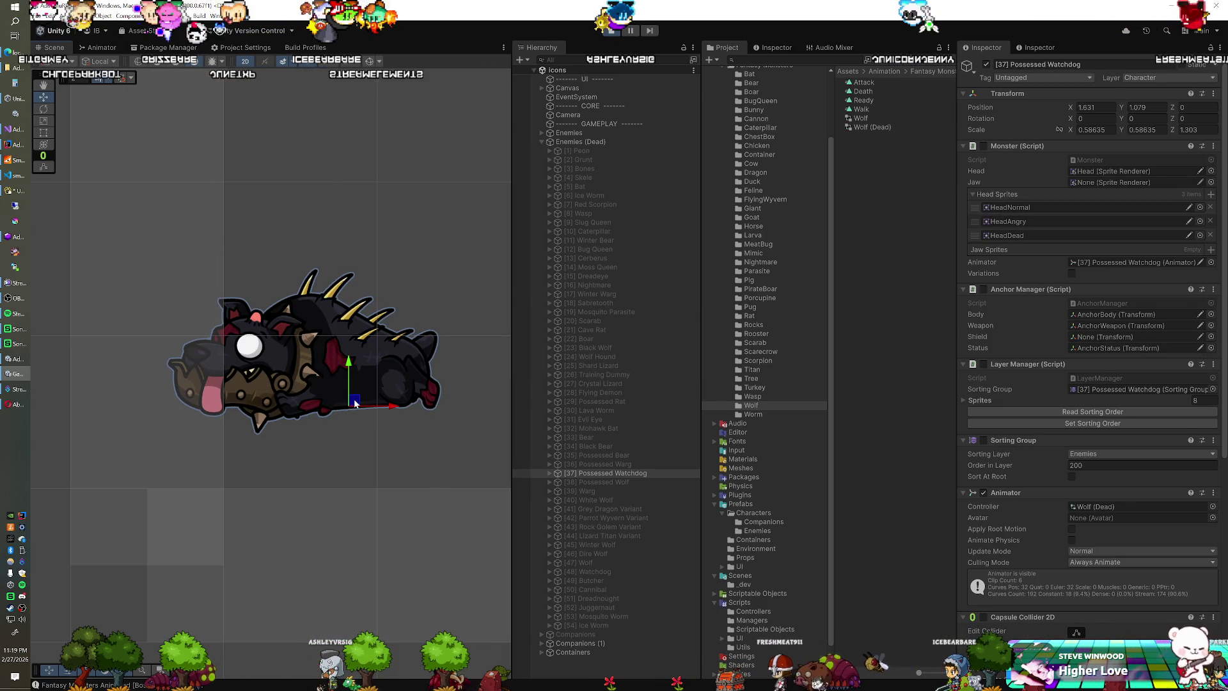
Step: Enlarge the Watchdog to about 0.63 scale in play mode and copy its transform
mouse_move(347, 408)
mouse_down()
mouse_move(364, 406)
mouse_move(352, 417)
mouse_up()
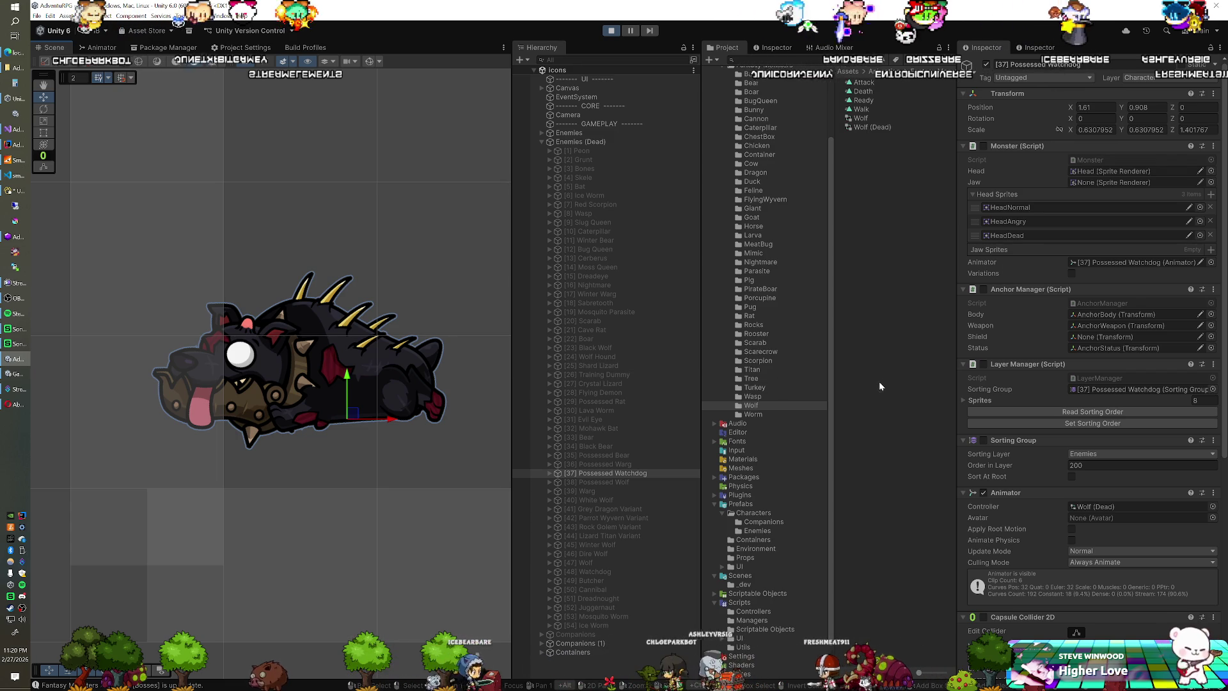
right_click(1006, 95)
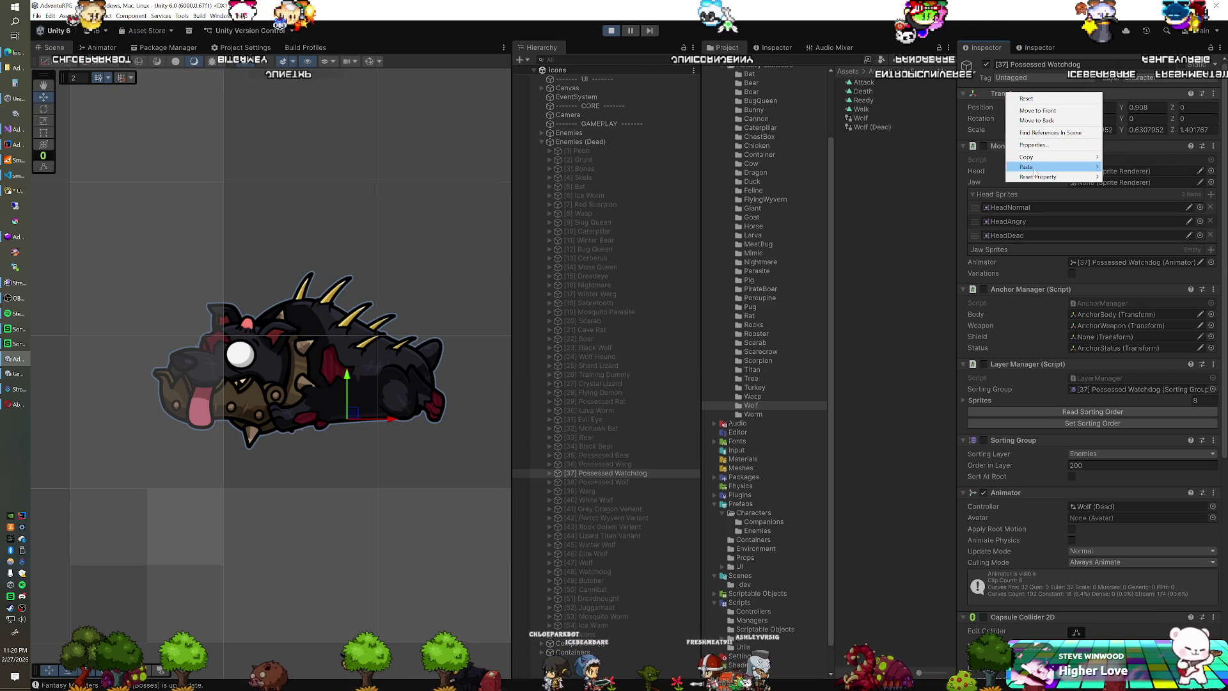
mouse_move(1081, 156)
click(1114, 201)
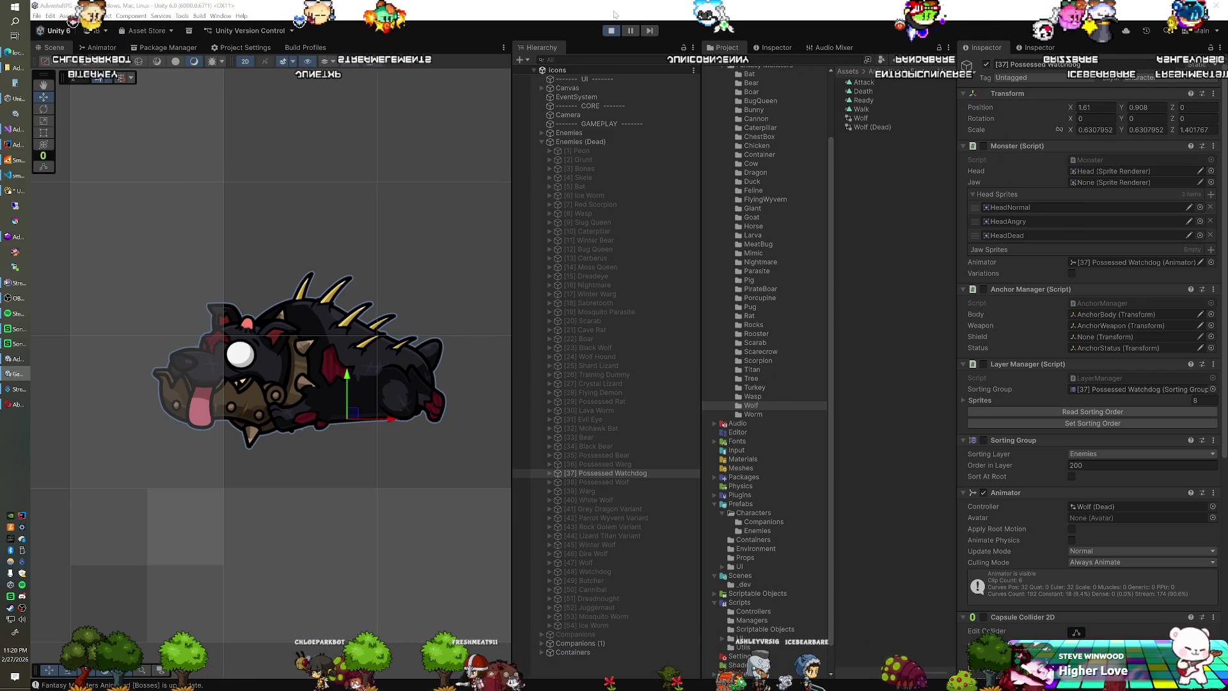
Step: Exit play mode, paste the tuned transform back onto the Watchdog, and select the Possessed Wolf
click(611, 30)
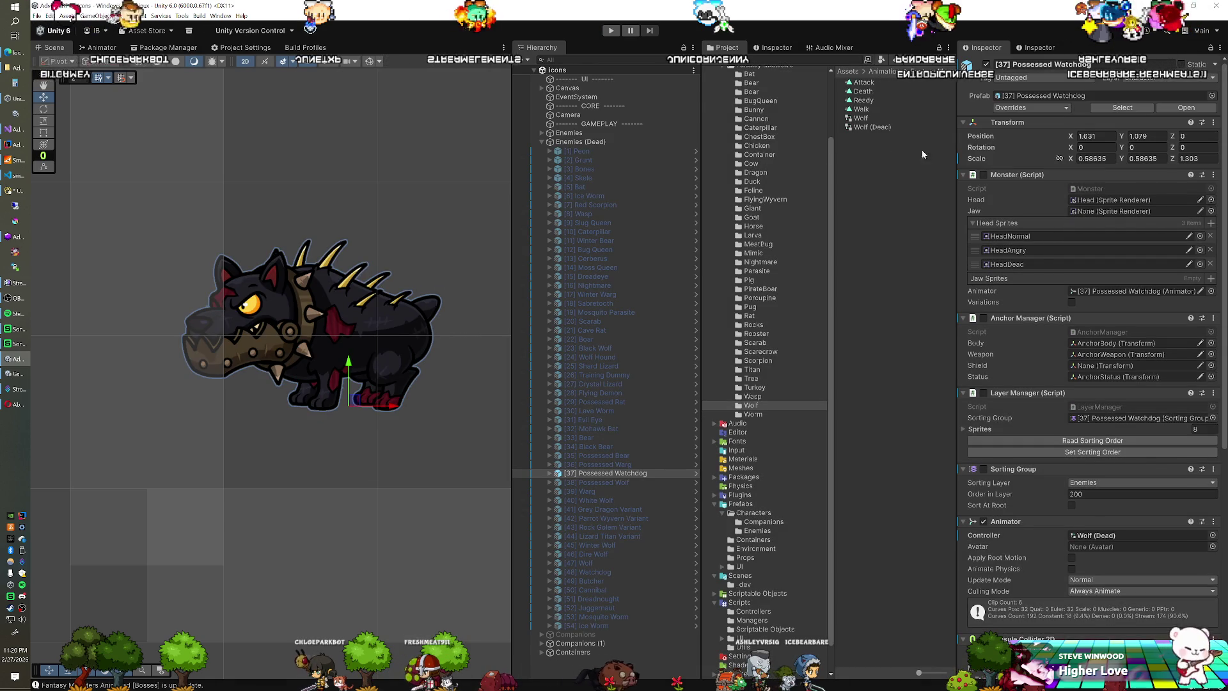
right_click(996, 123)
mouse_move(1062, 205)
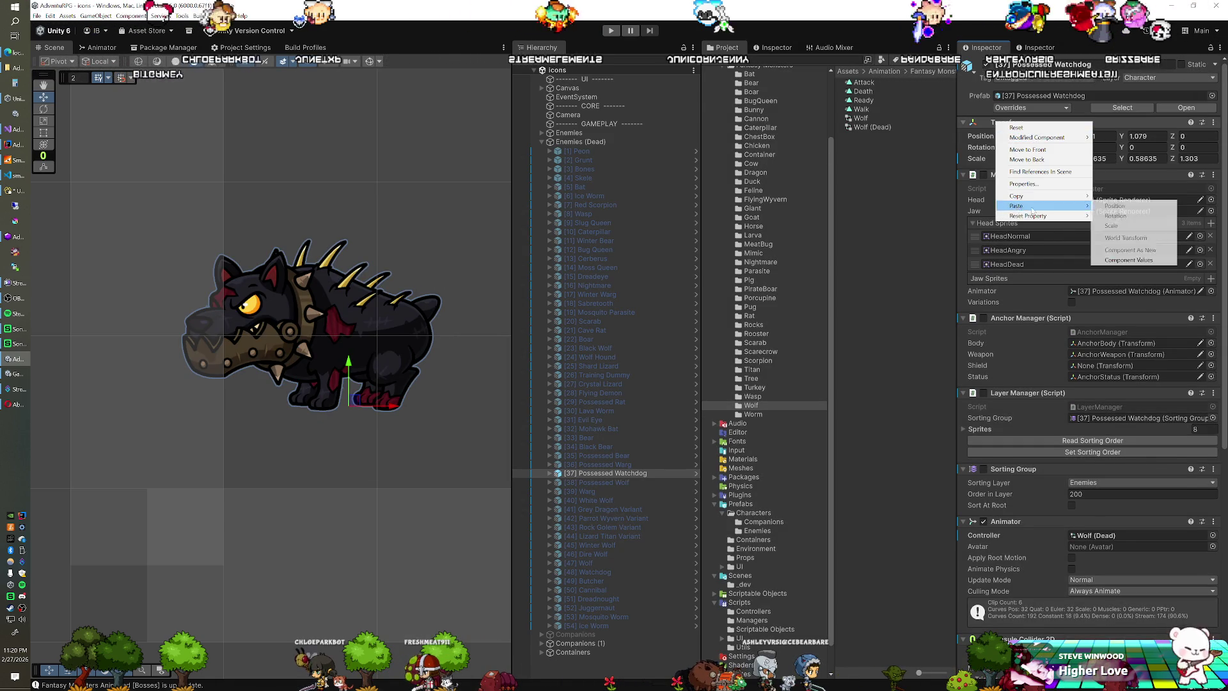
click(1110, 259)
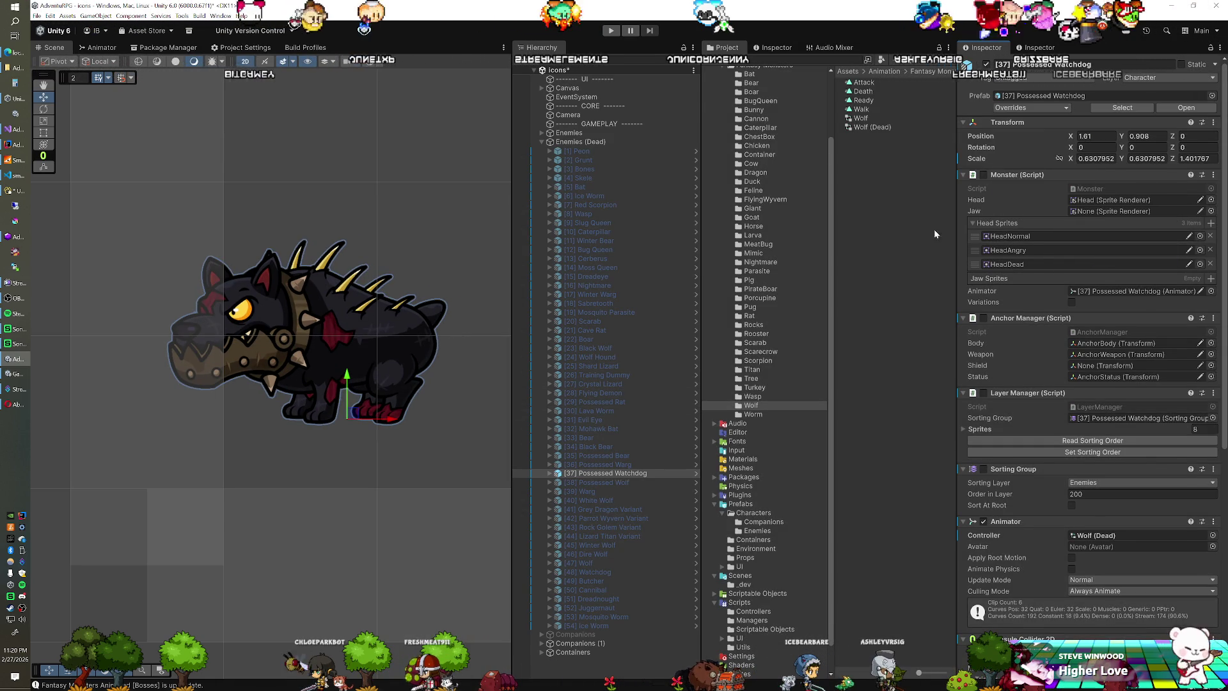
click(626, 482)
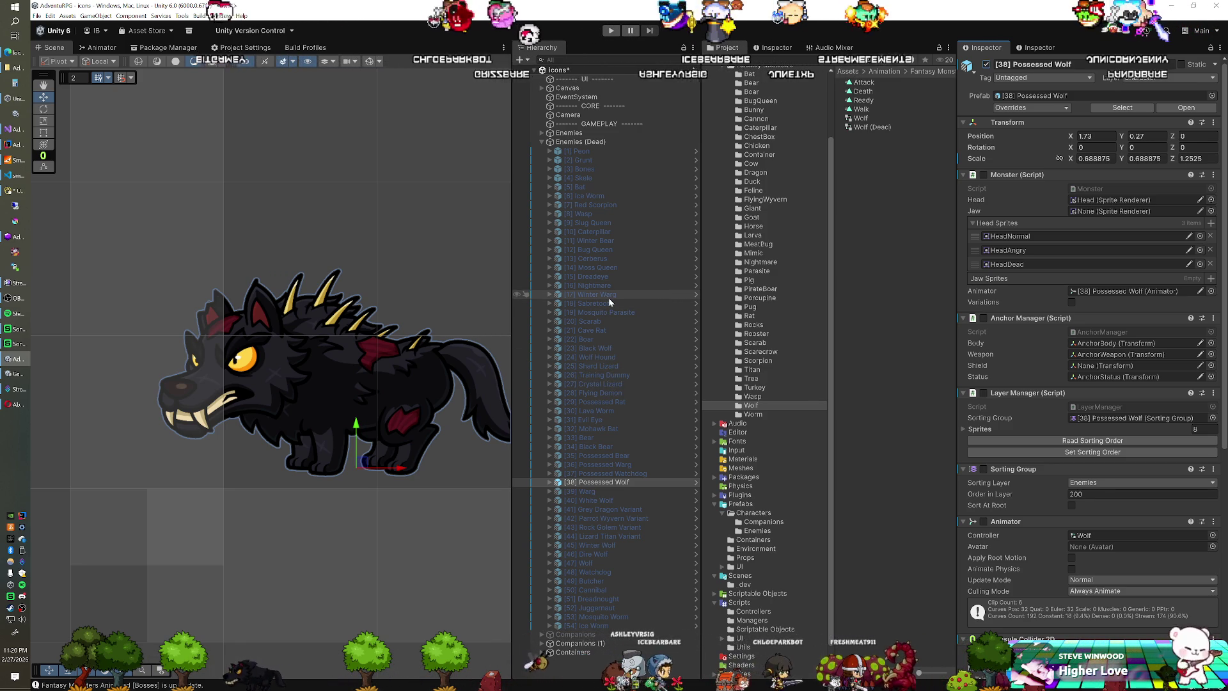
Step: Copy the Black Wolf's transform and paste its values onto the Possessed Wolf
click(598, 348)
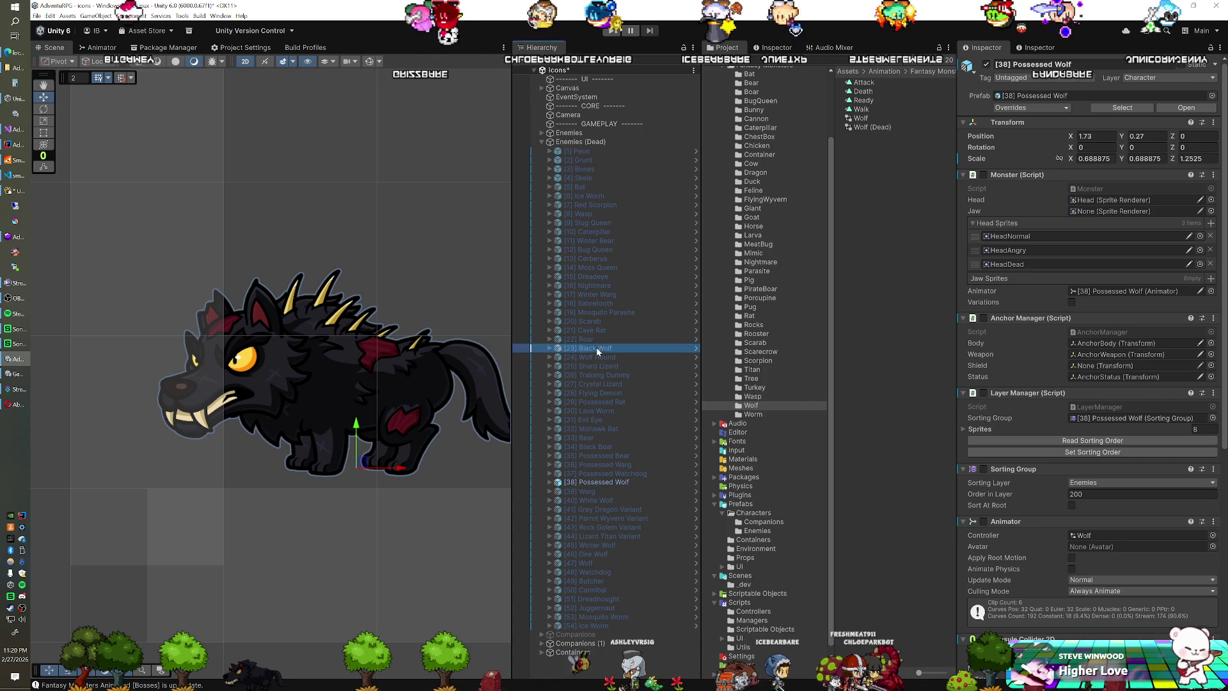
right_click(1008, 125)
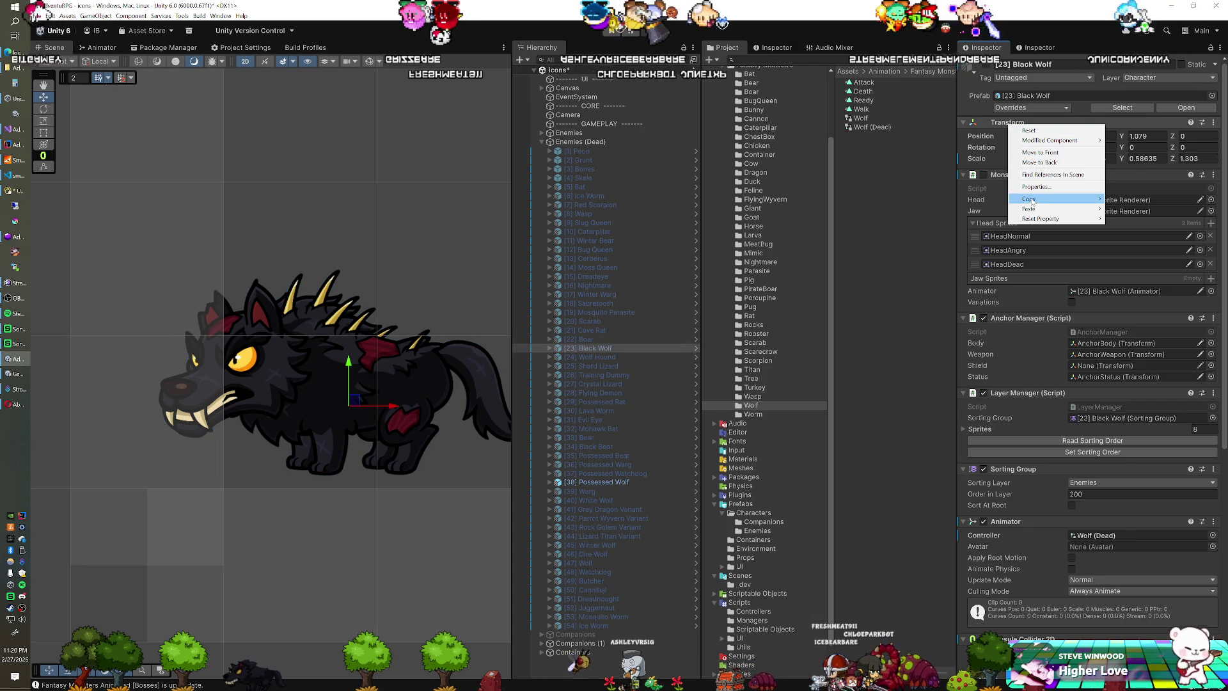
mouse_move(1061, 204)
click(1129, 244)
click(603, 482)
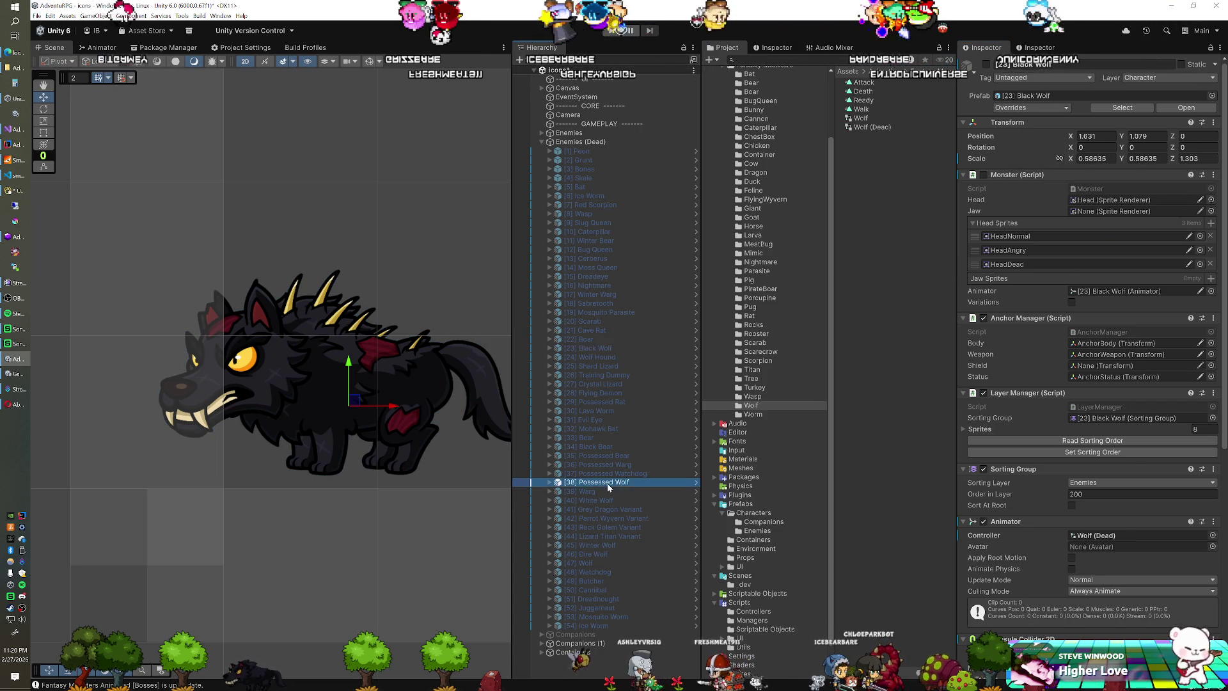
right_click(1008, 125)
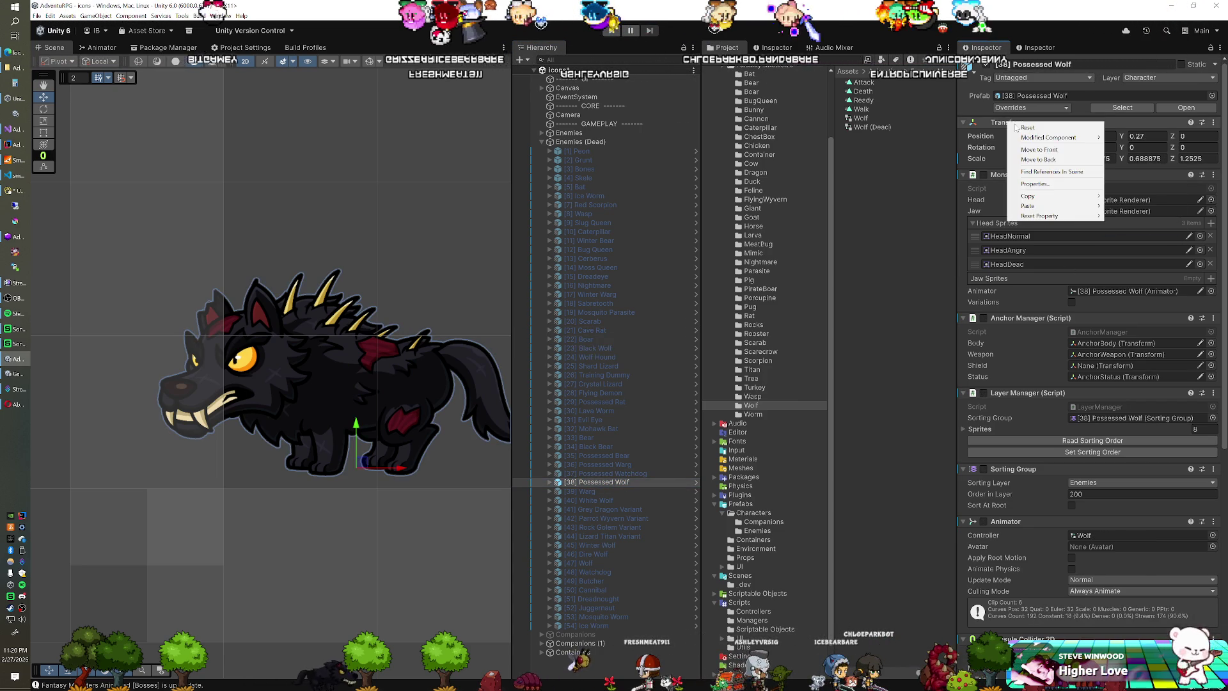
mouse_move(1062, 205)
click(1130, 260)
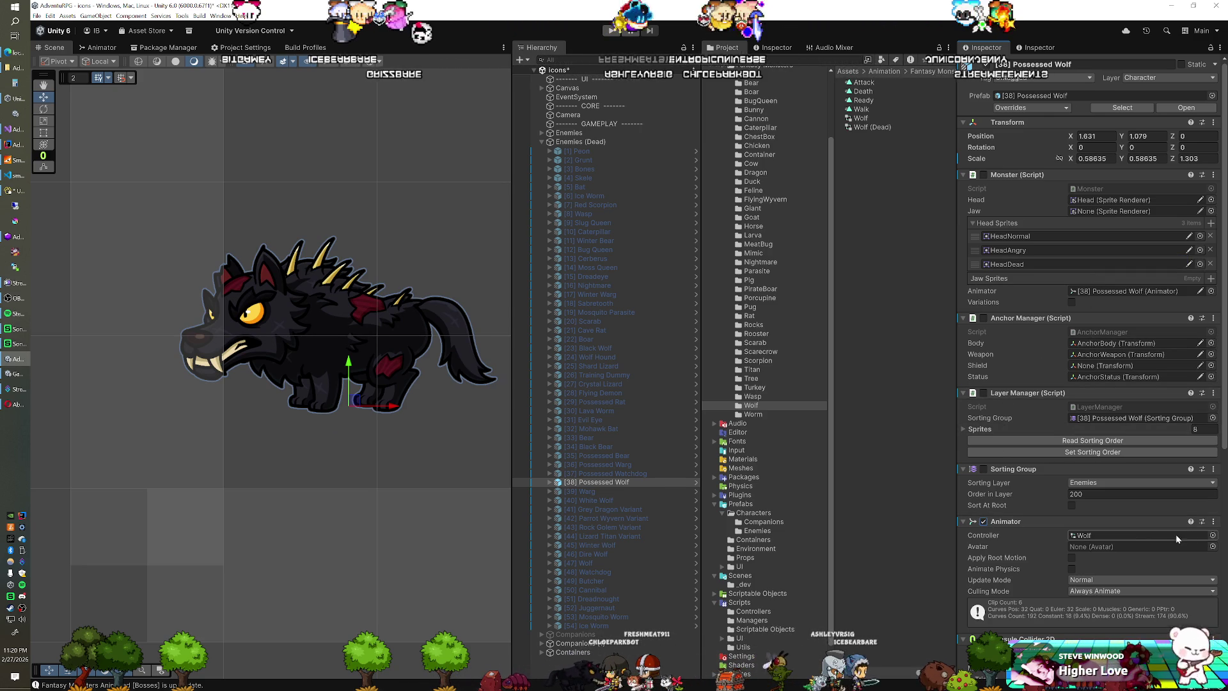
Step: Give the Possessed Wolf the Wolf (Dead) controller and preview it in play mode
click(1213, 537)
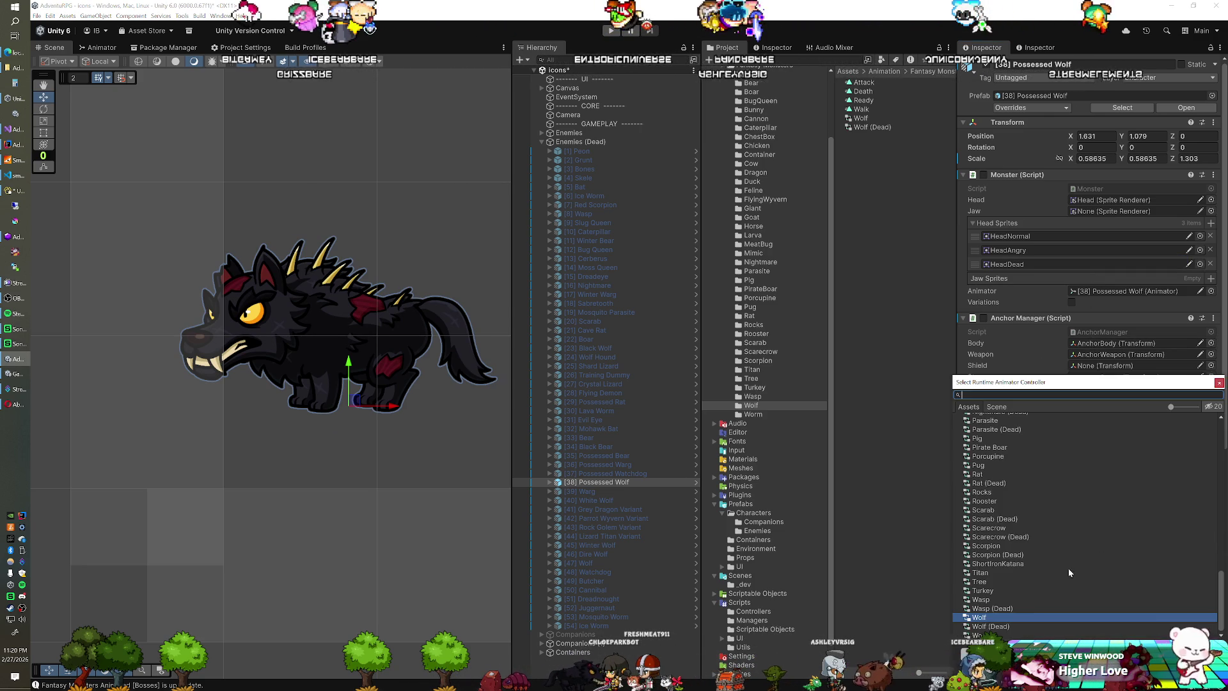
double_click(998, 622)
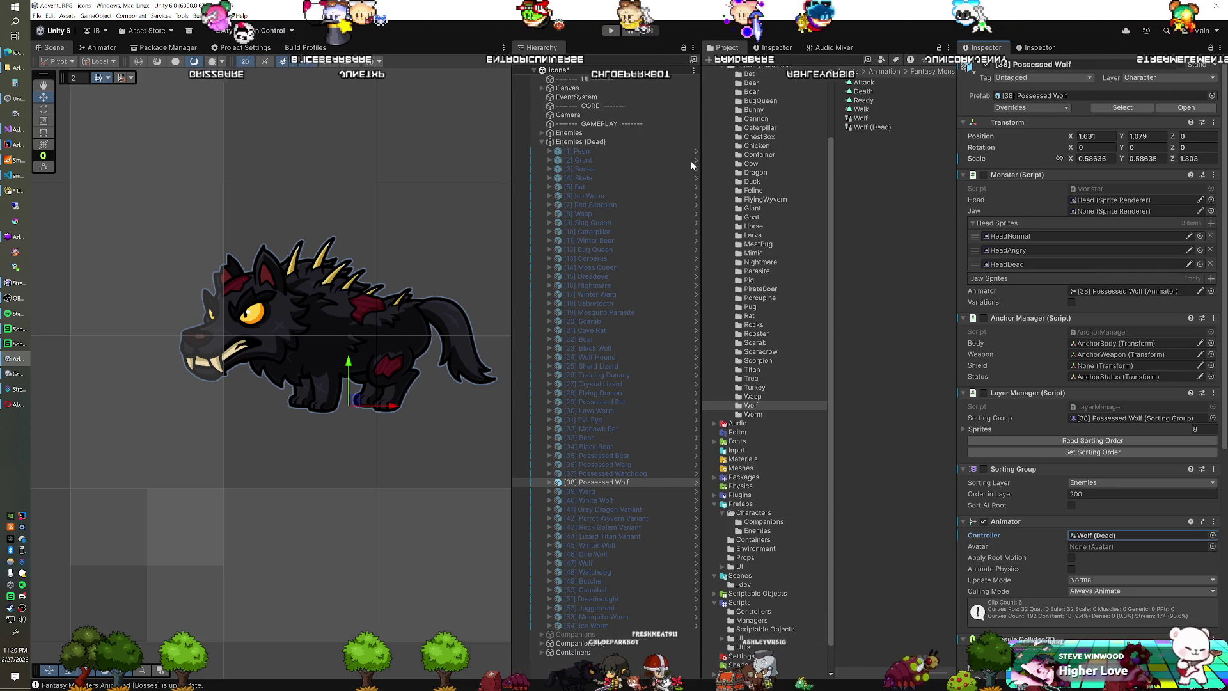
click(611, 31)
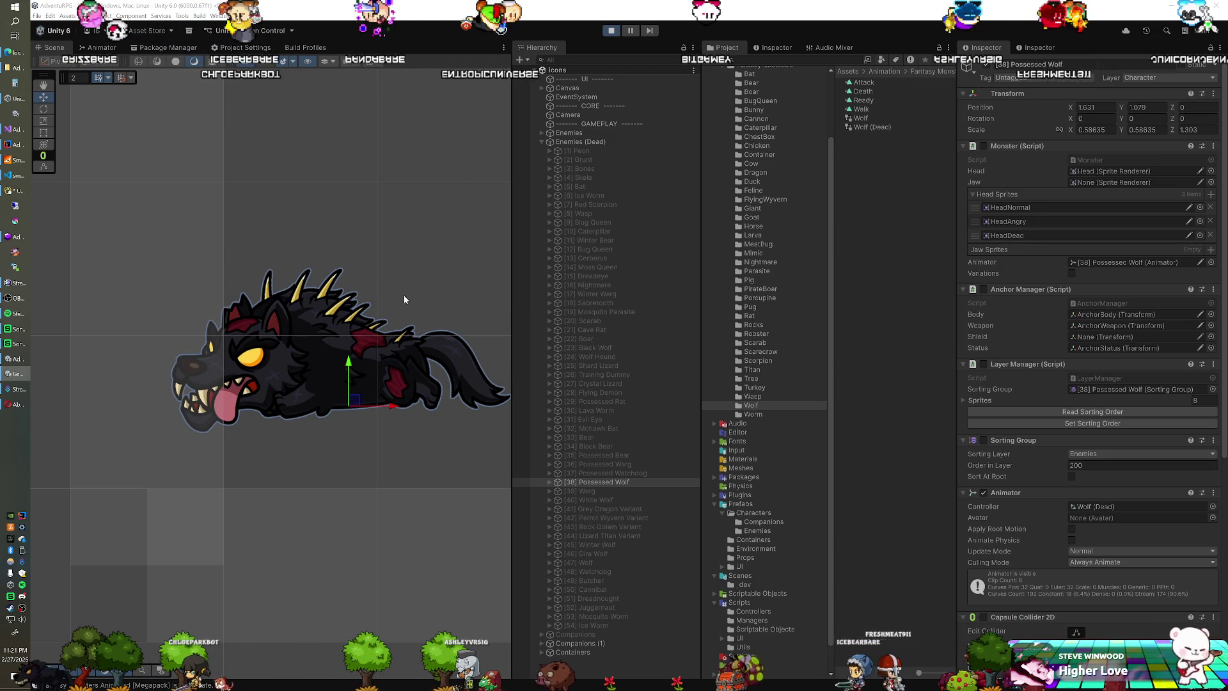
Step: Shift the wolf slightly left in play mode and copy its adjusted transform
drag(353, 403, 341, 405)
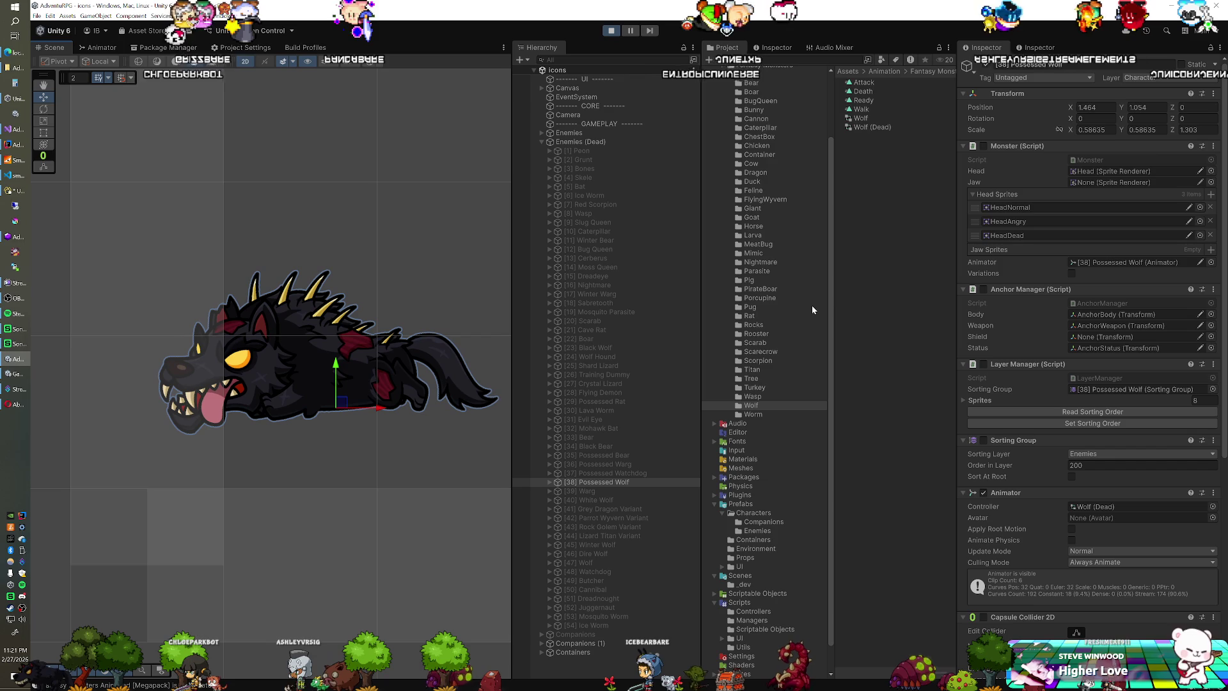
right_click(1002, 97)
mouse_move(1049, 157)
click(1132, 203)
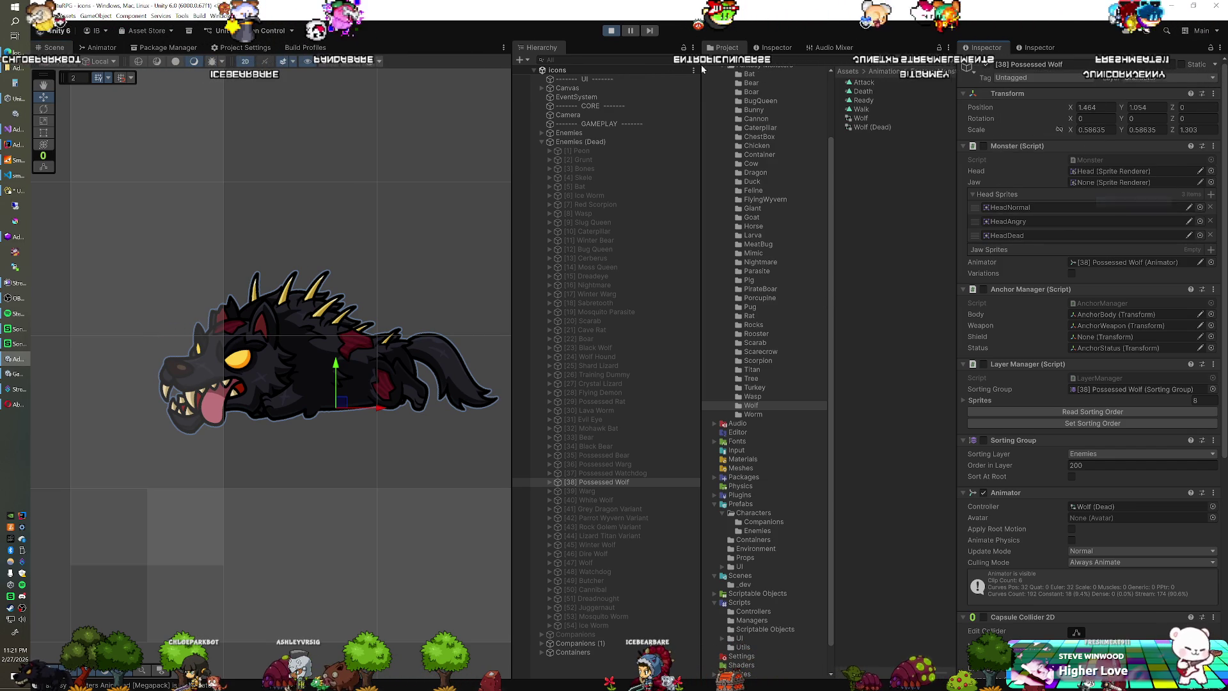
Step: Exit play mode and paste the adjusted position 1.464, 1.054 back onto the wolf
click(608, 32)
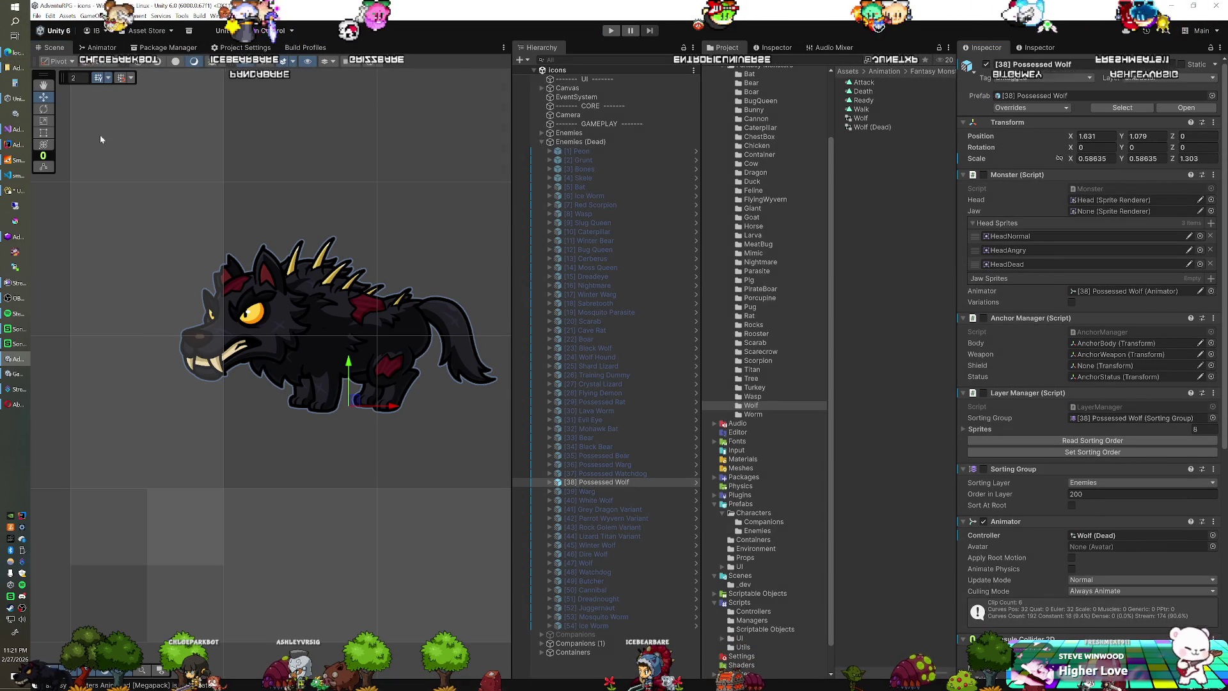
right_click(1000, 125)
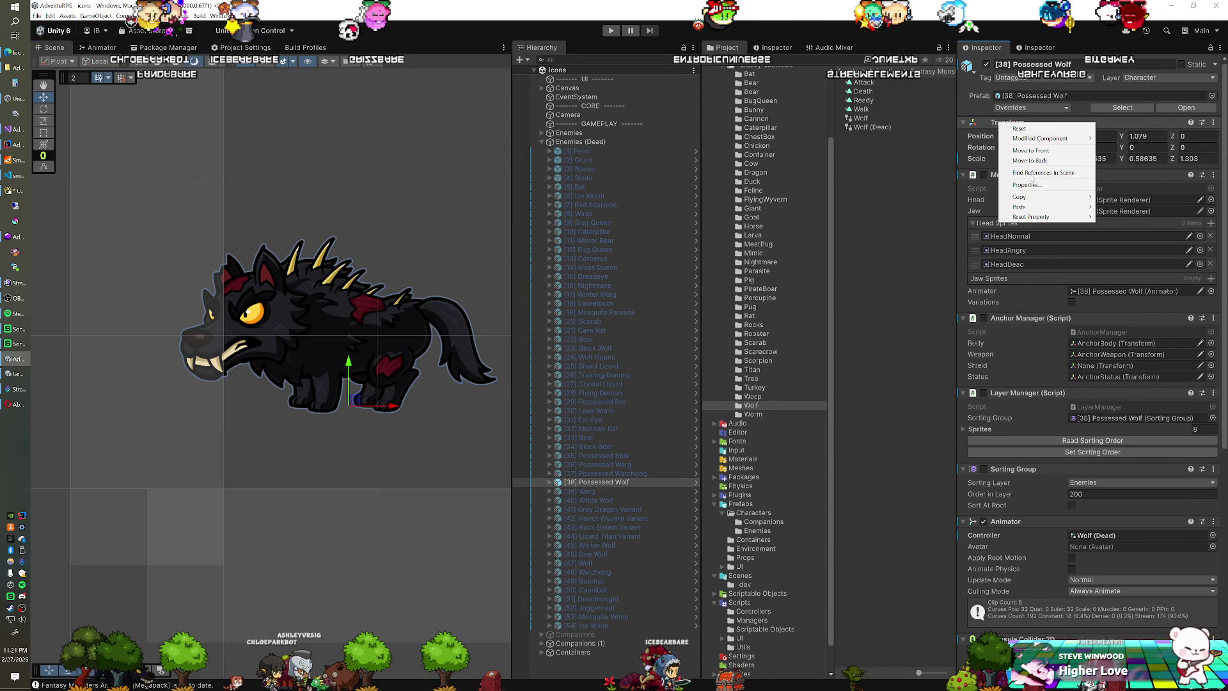
mouse_move(1028, 206)
click(1124, 211)
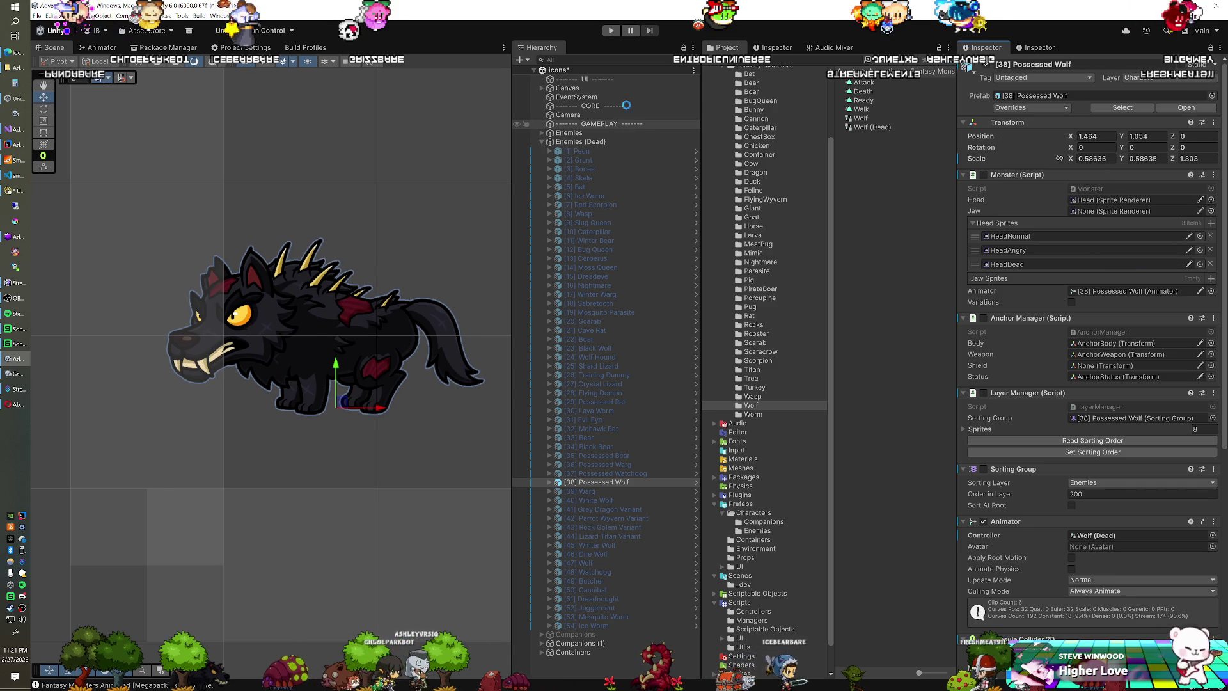
Step: Recheck the wolf's position in play mode, then deactivate the Possessed Wolf
click(612, 33)
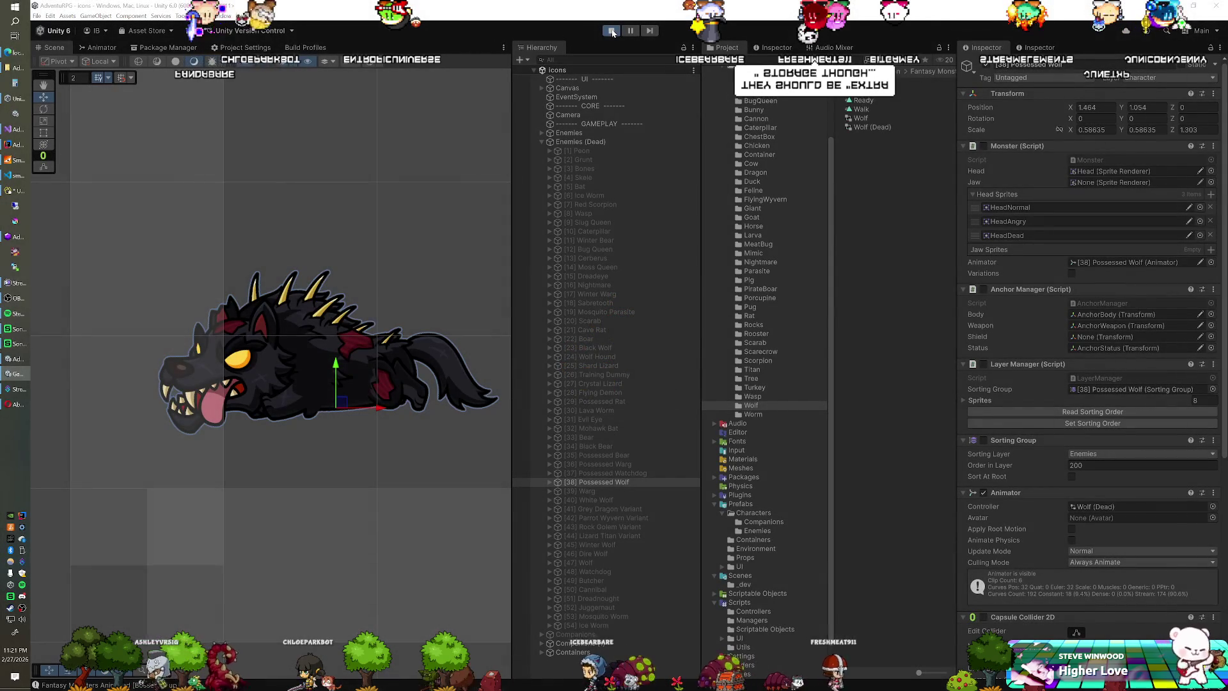
click(612, 32)
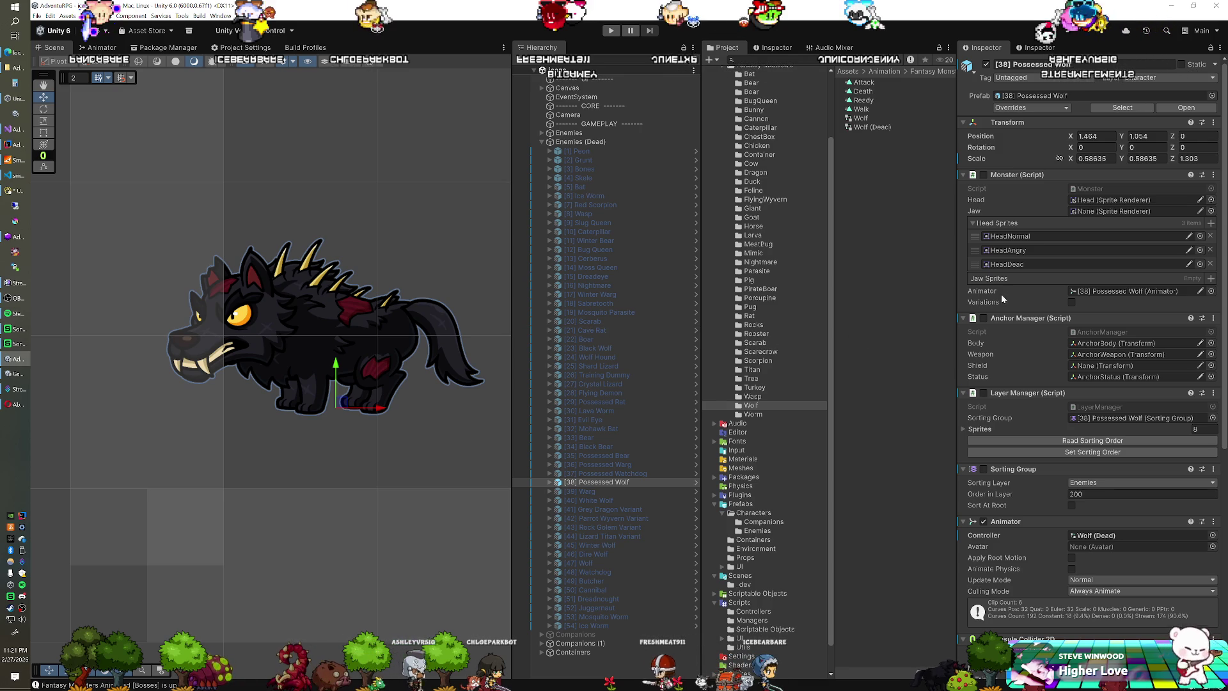
click(612, 32)
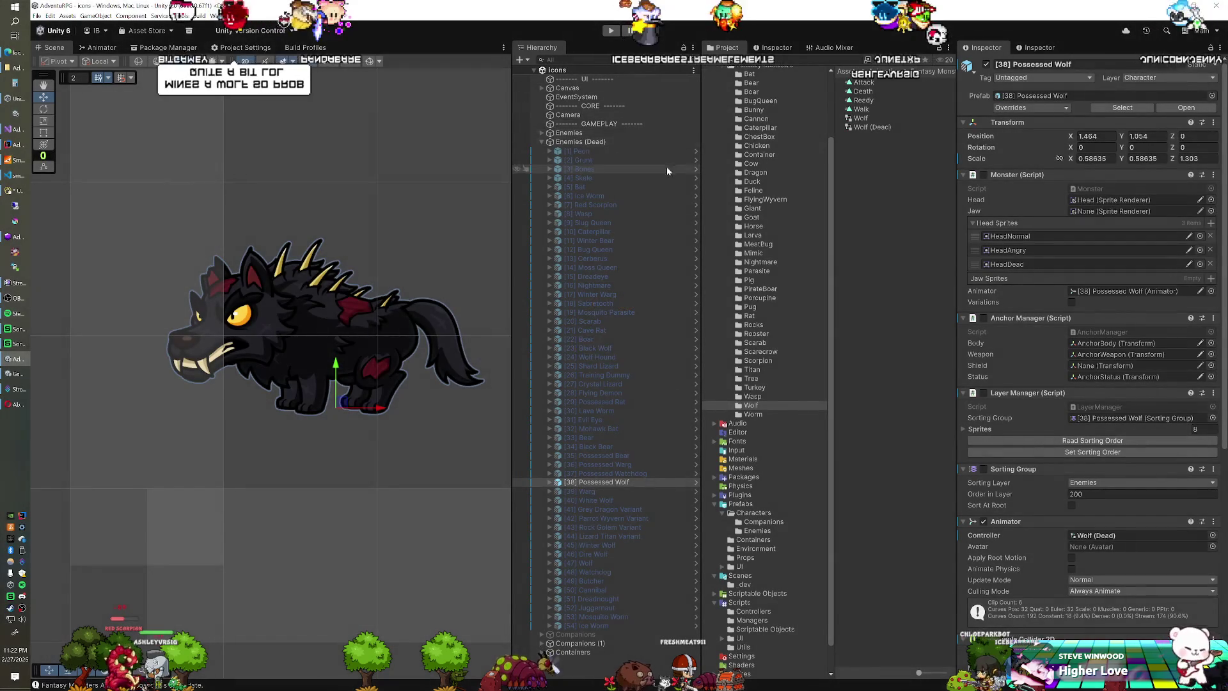
click(986, 64)
Step: Select and activate the Warg, then paste the saved transform (1.464, 1.054) onto it
click(584, 491)
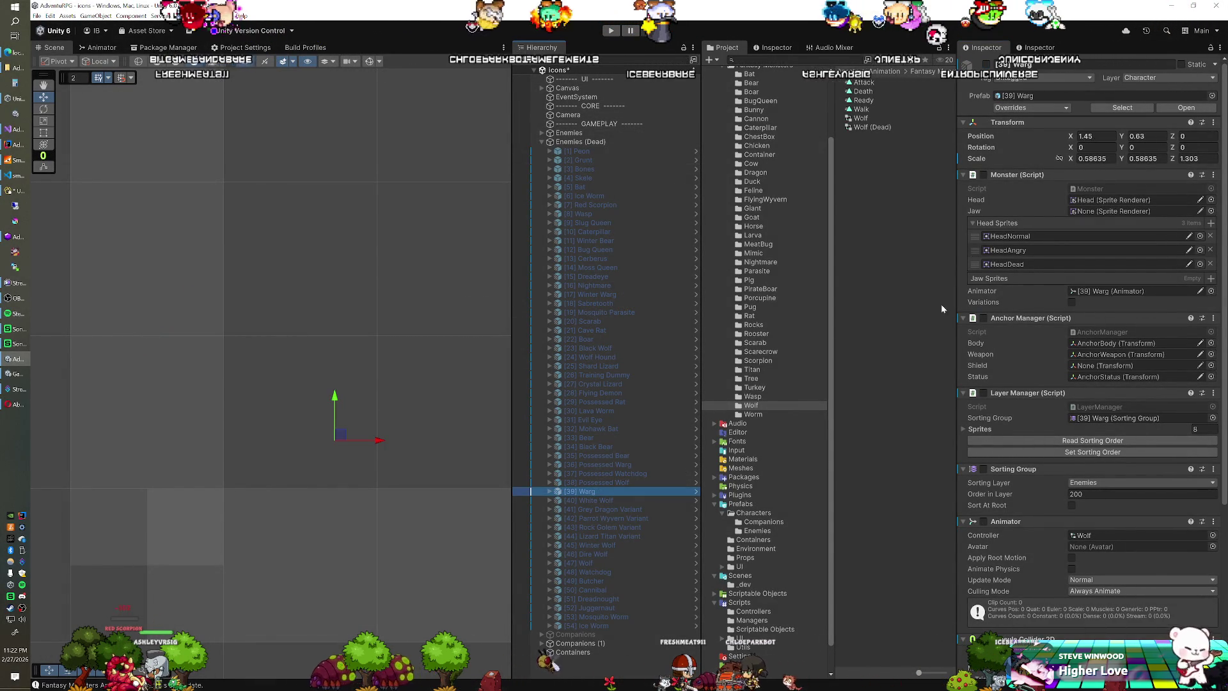
click(986, 65)
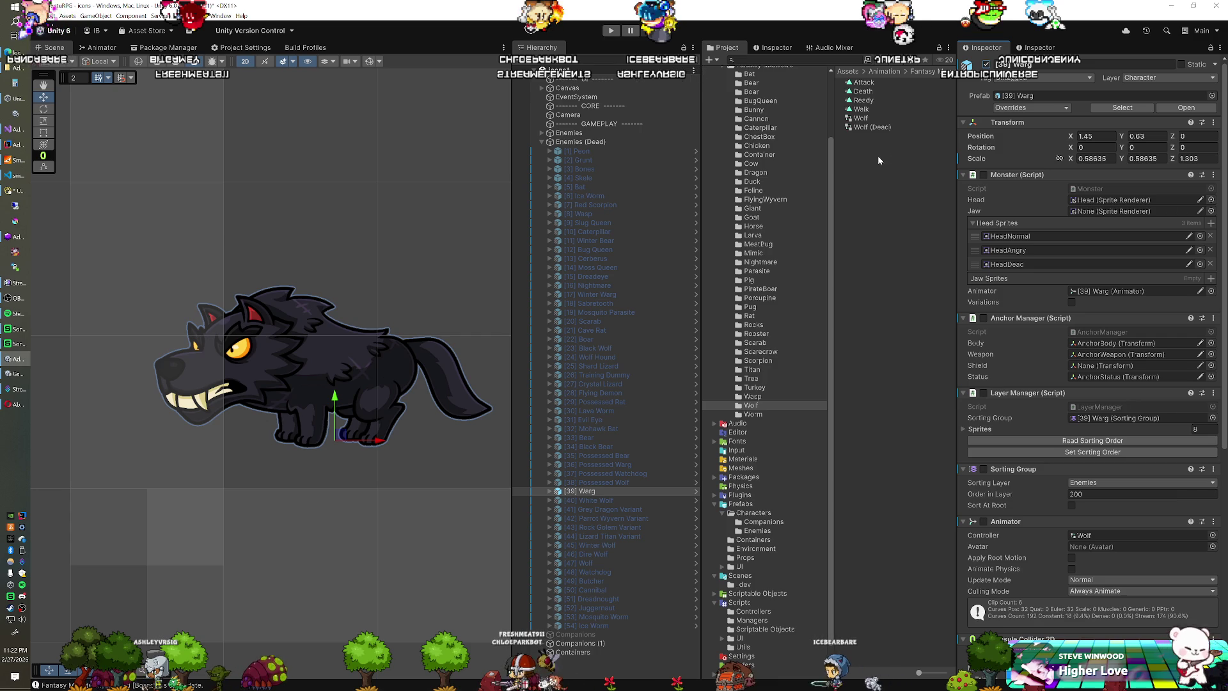
right_click(1017, 121)
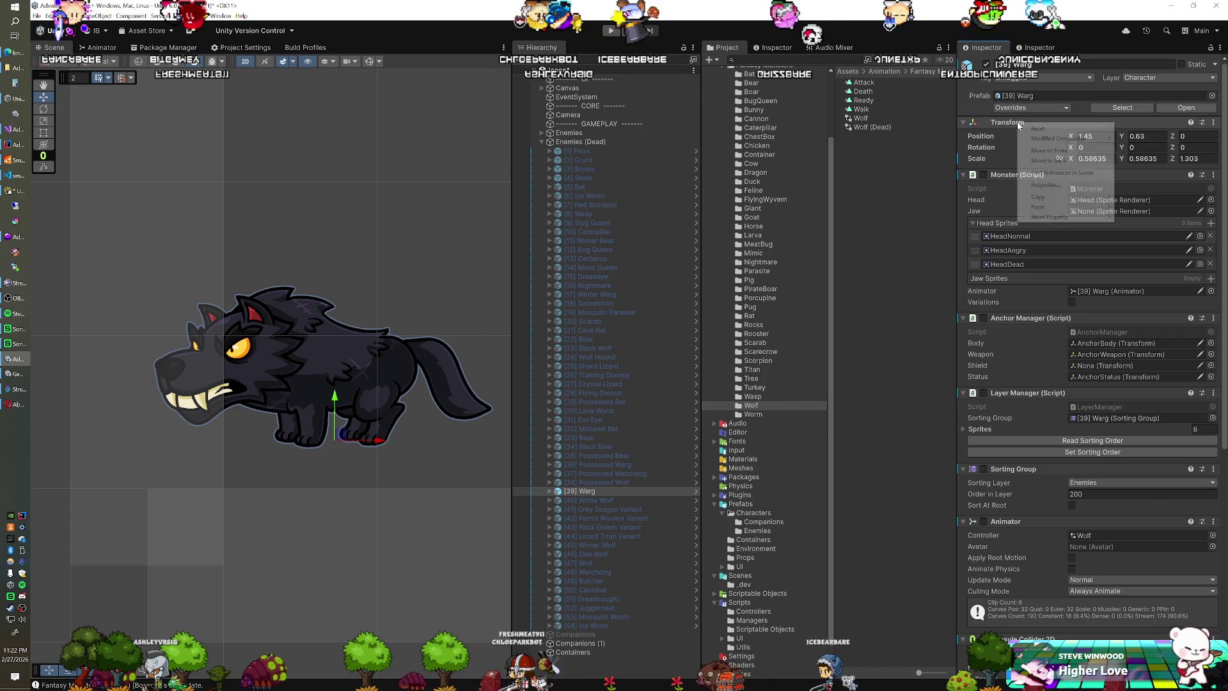
mouse_move(1044, 211)
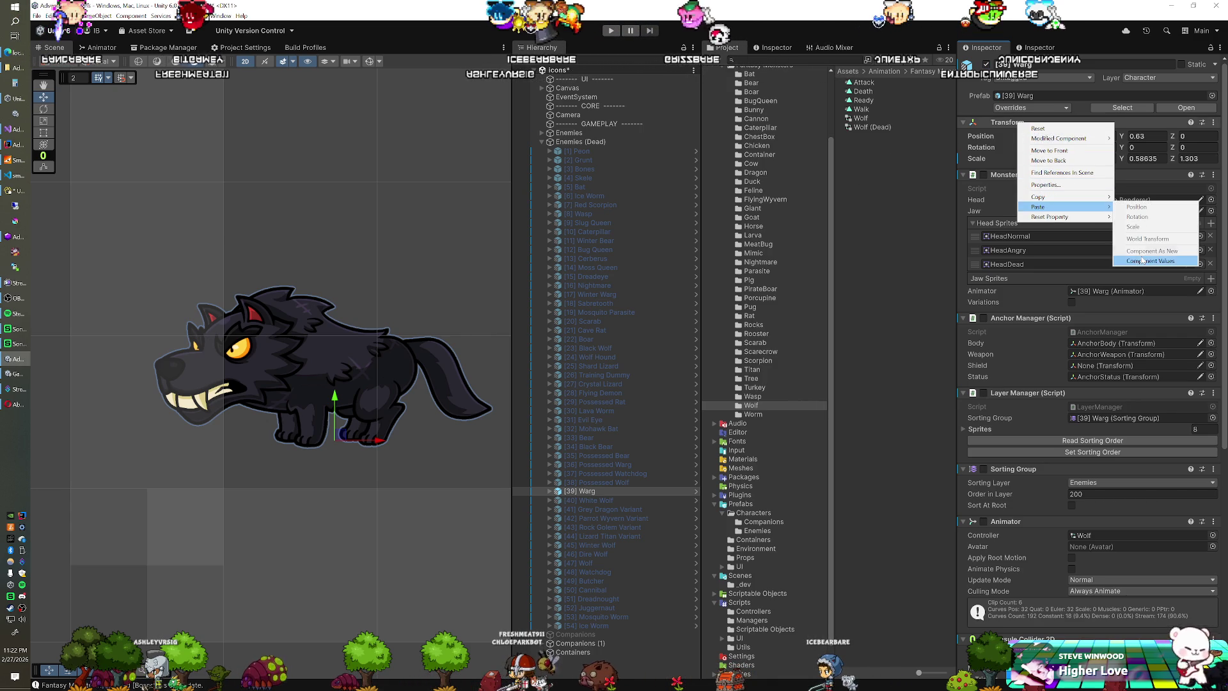
click(1148, 238)
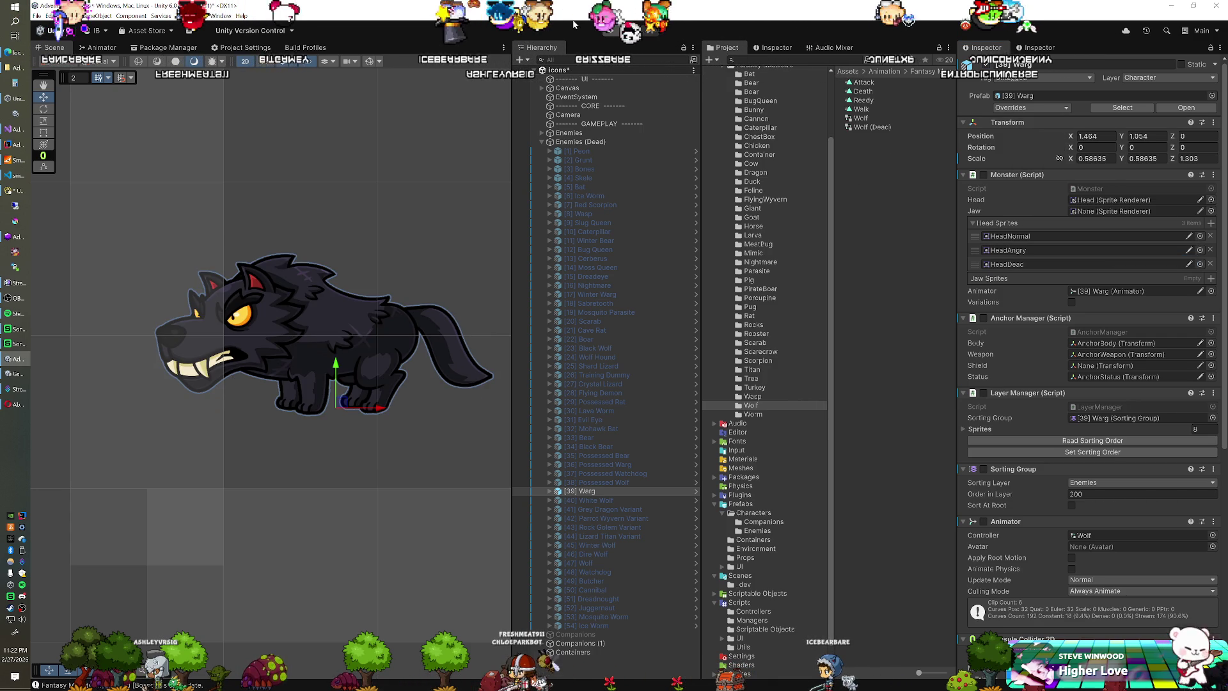
Step: Give the Warg the Wolf (Dead) controller and run play mode to see it lying dead
click(611, 30)
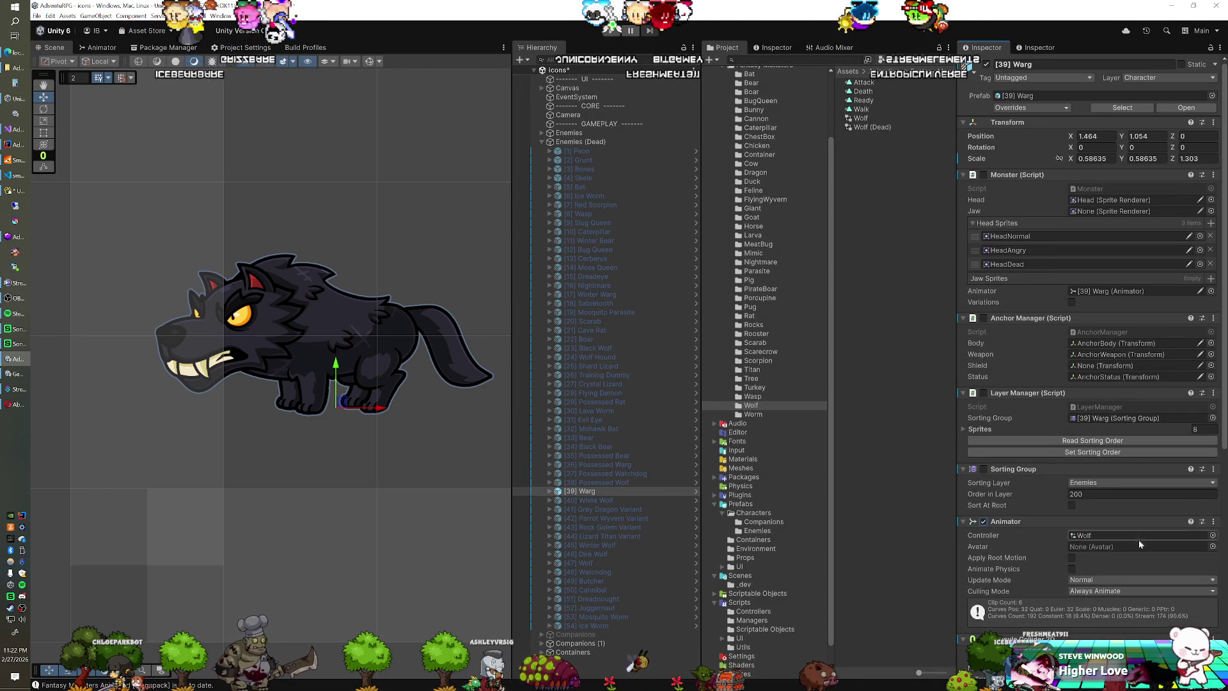
click(1212, 535)
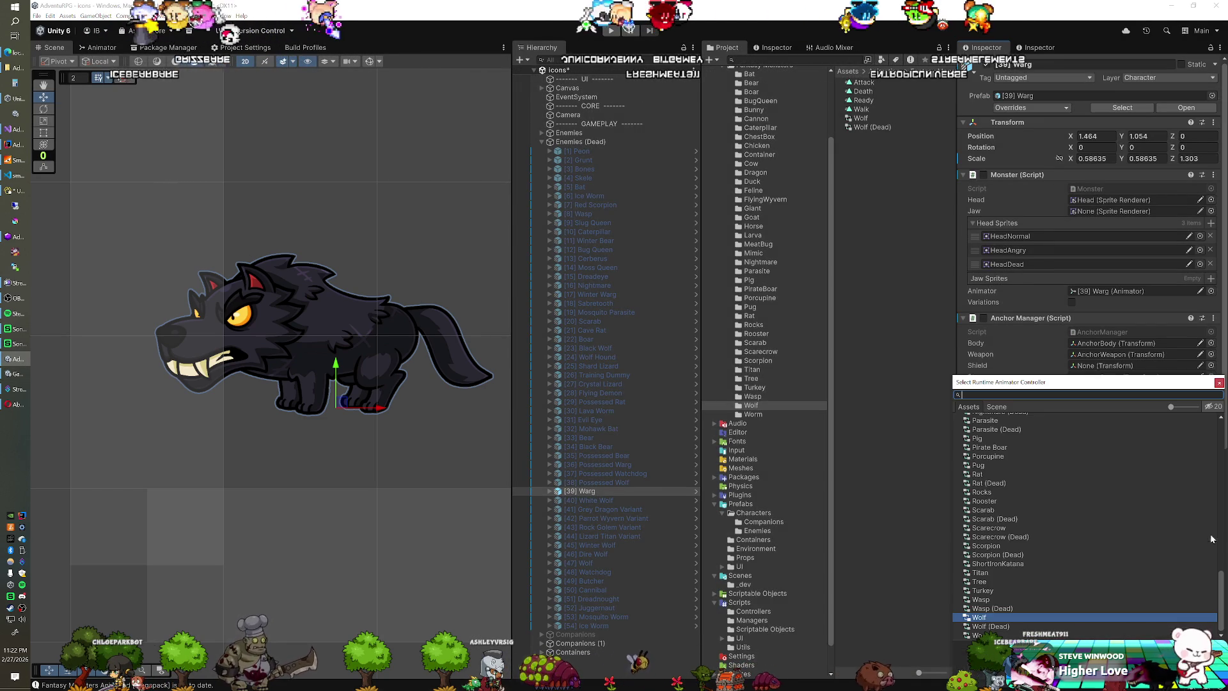
double_click(1020, 625)
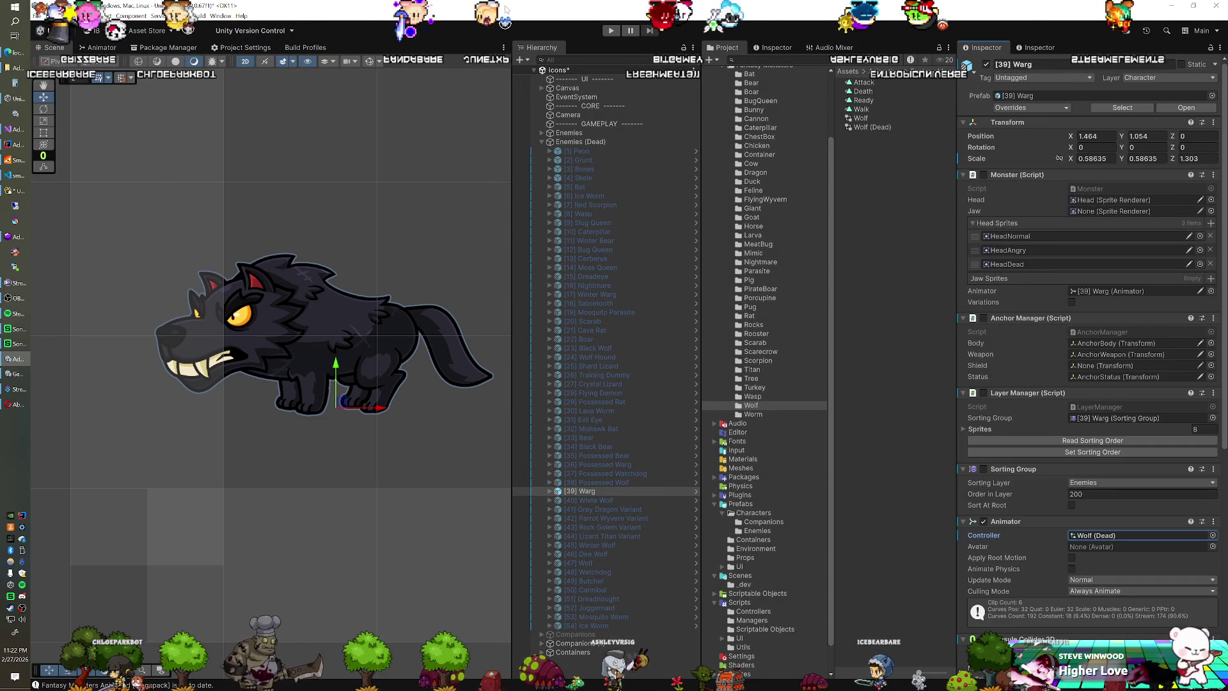
click(604, 31)
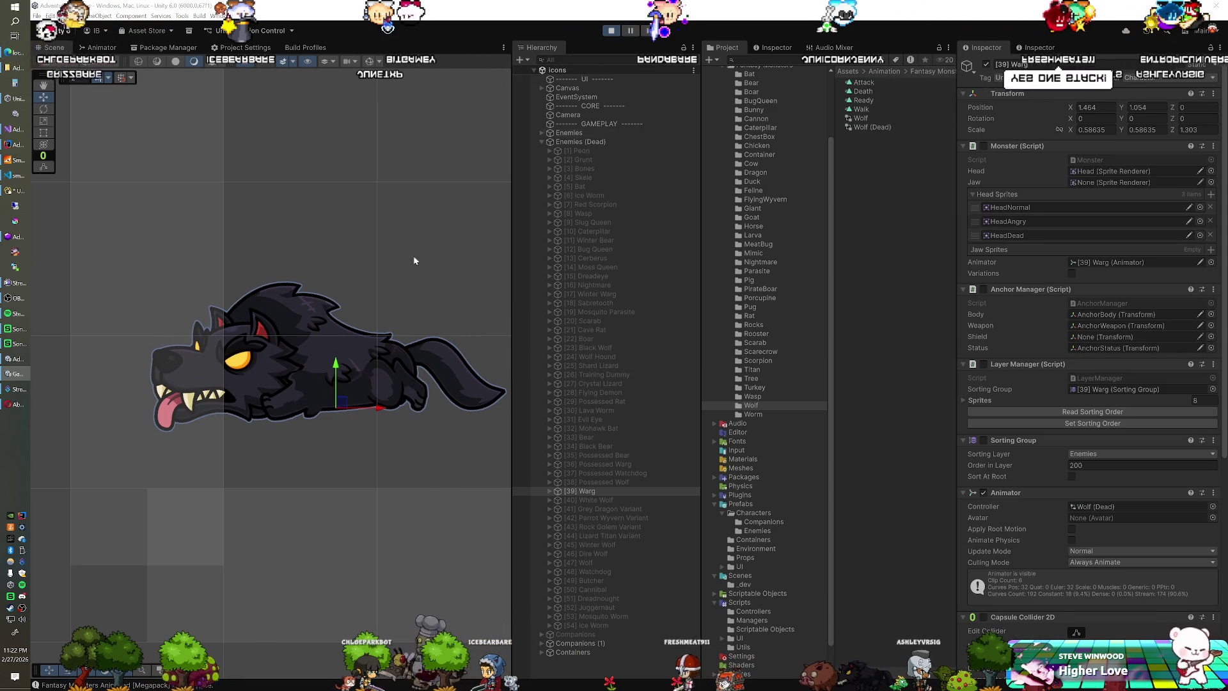
Step: Nudge the Warg slightly right and down in play mode and copy its transform
drag(343, 406, 350, 409)
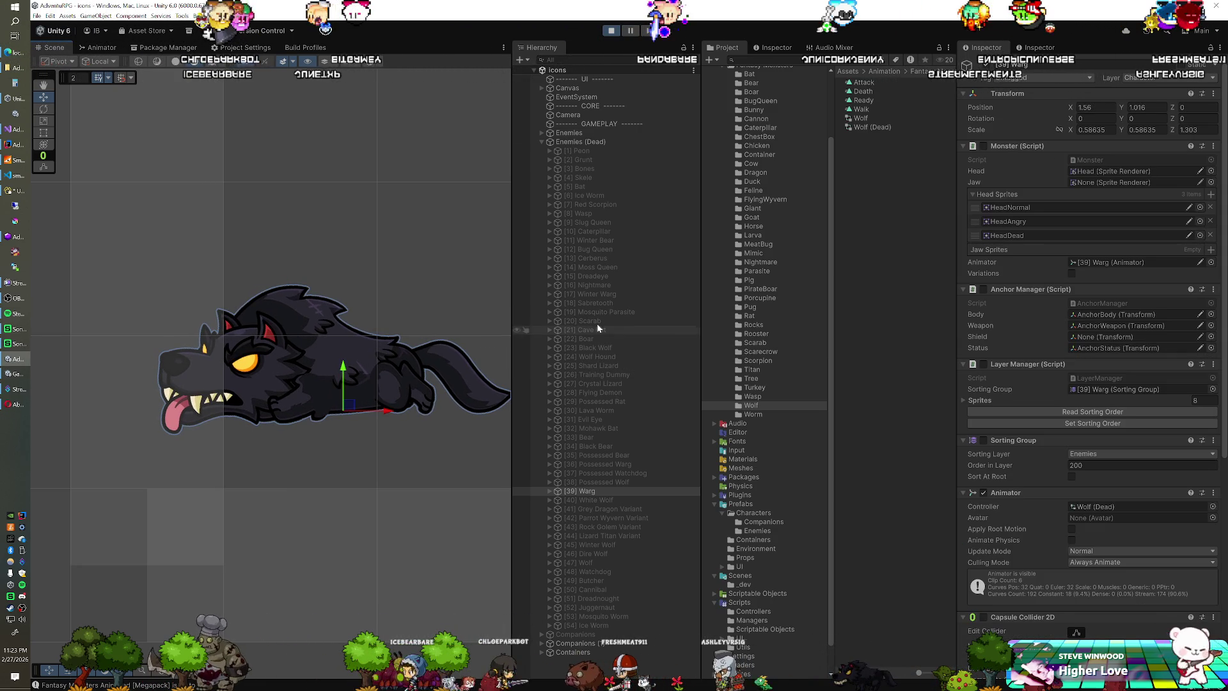
right_click(999, 96)
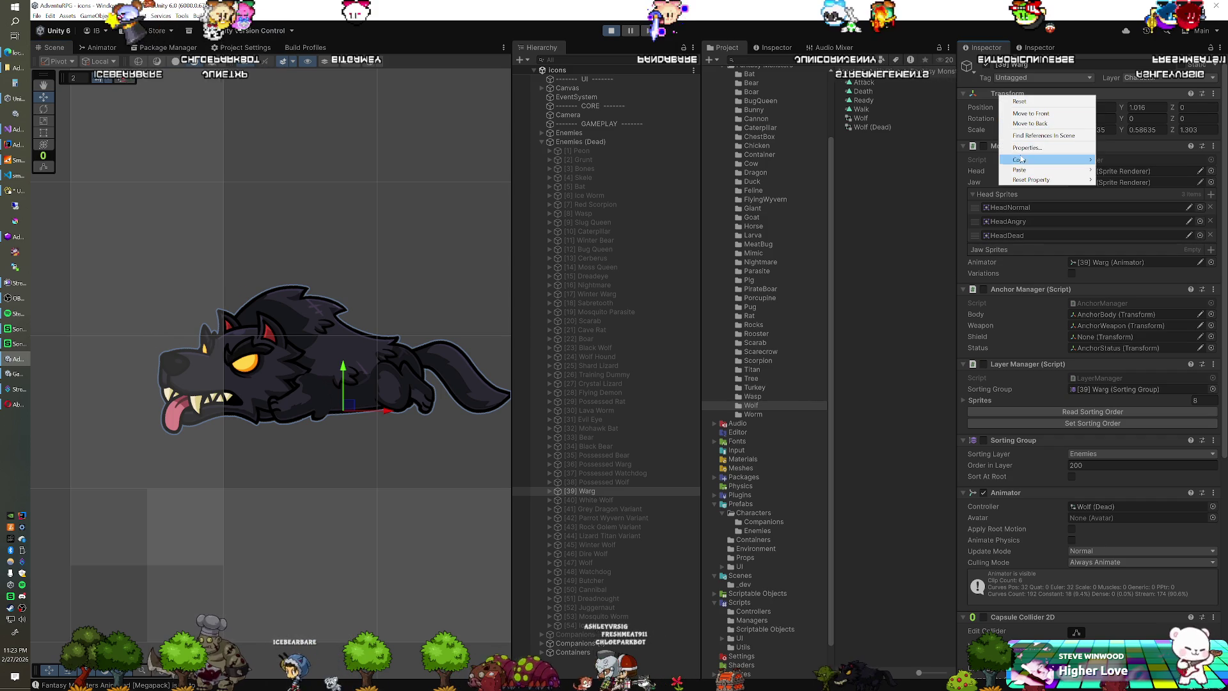
click(1118, 203)
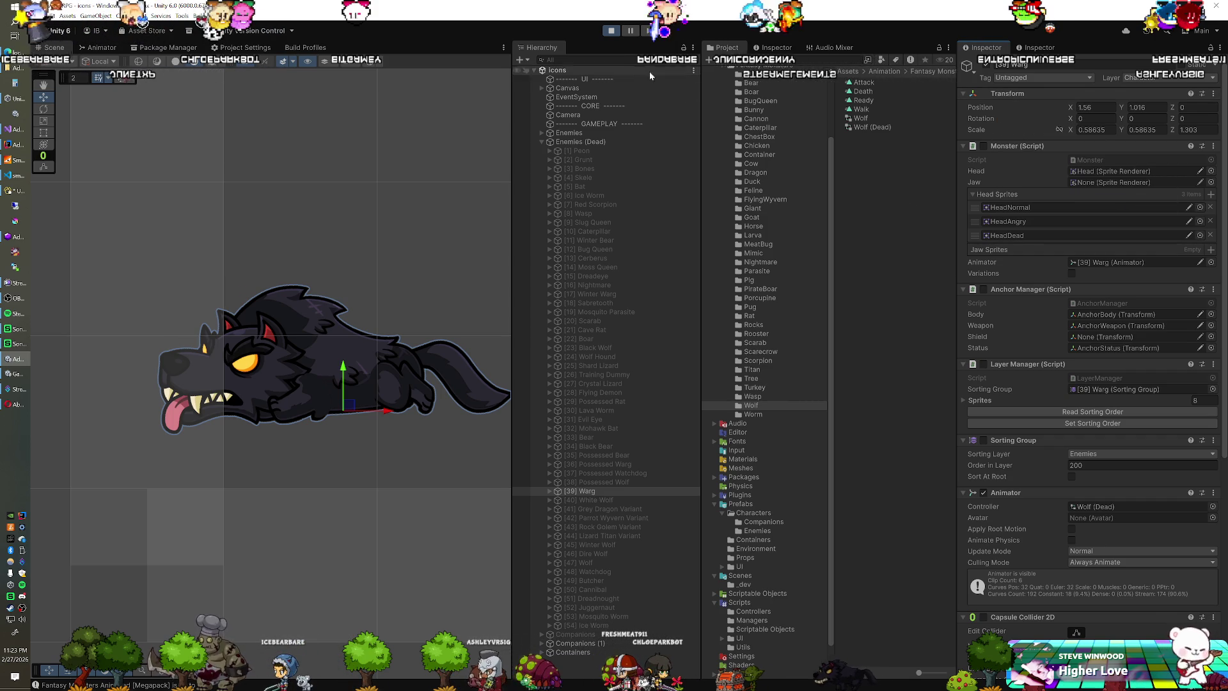
Step: Paste the tuned position 1.56, 1.016 back in edit mode, recheck in play, then select White Wolf
click(612, 36)
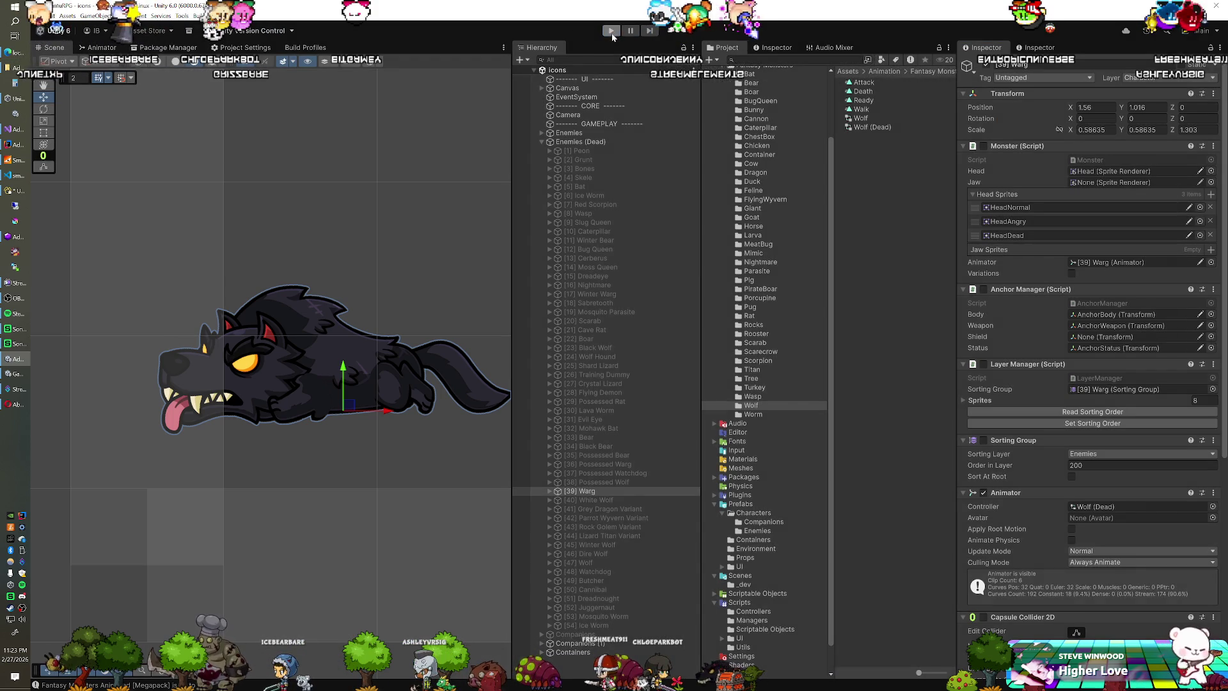
right_click(1004, 124)
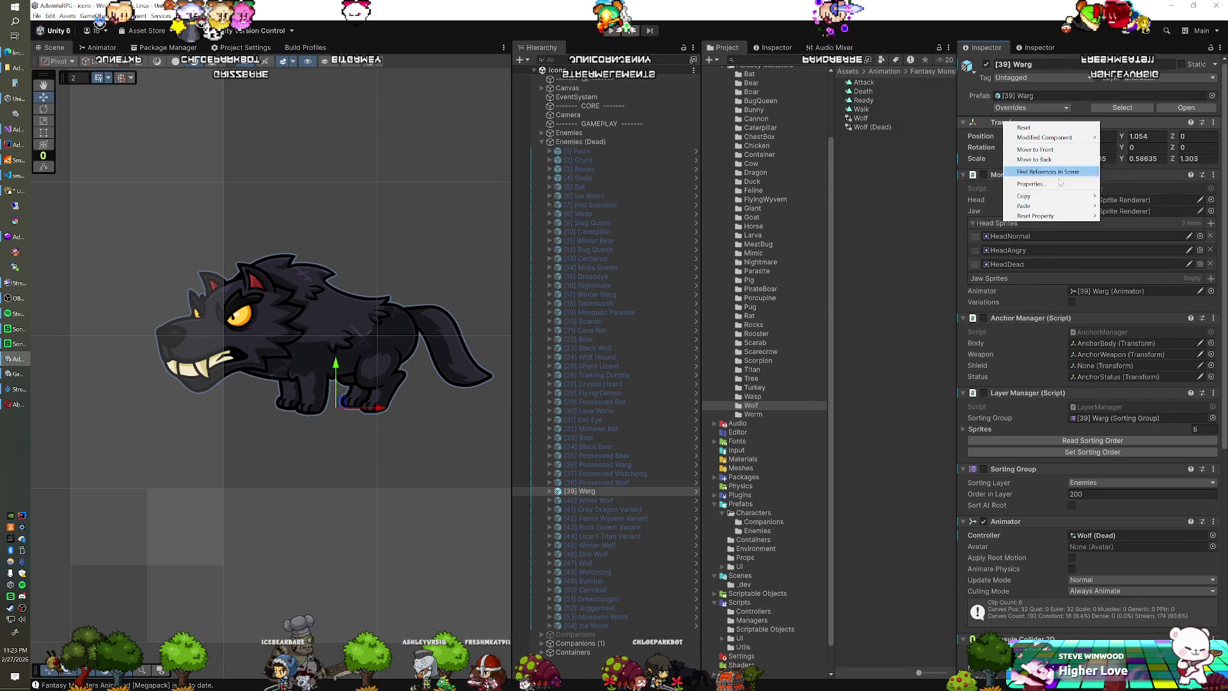
mouse_move(1052, 206)
click(1125, 217)
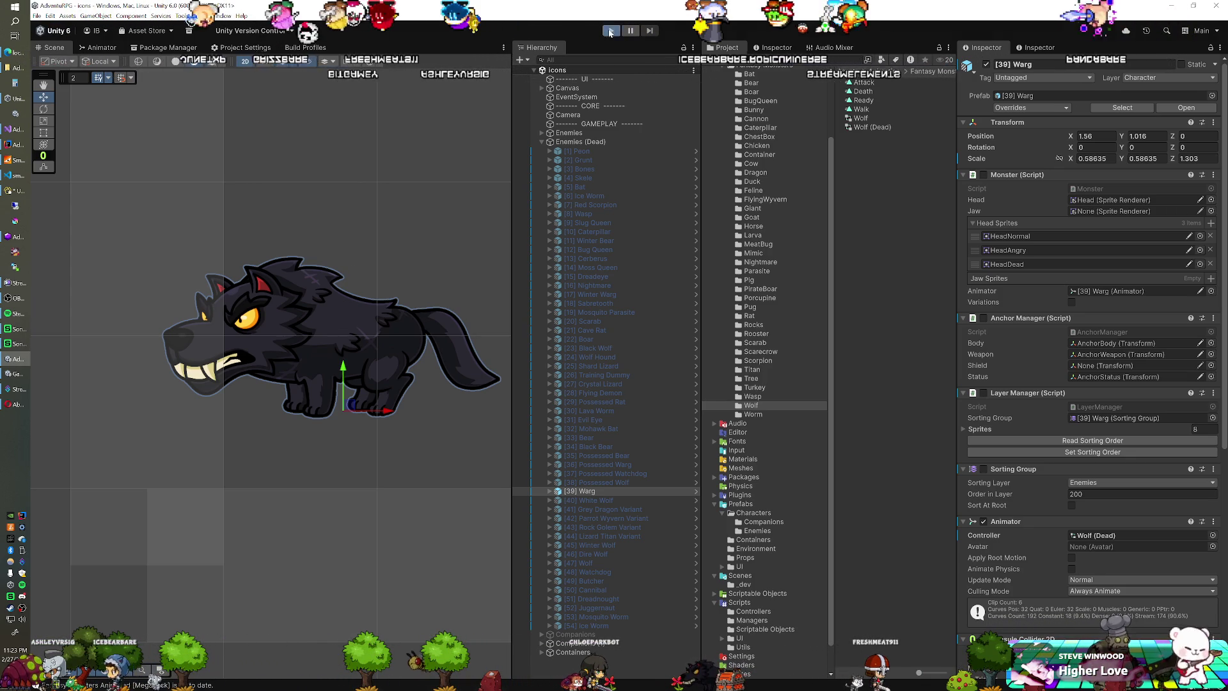
key(ctrl+p)
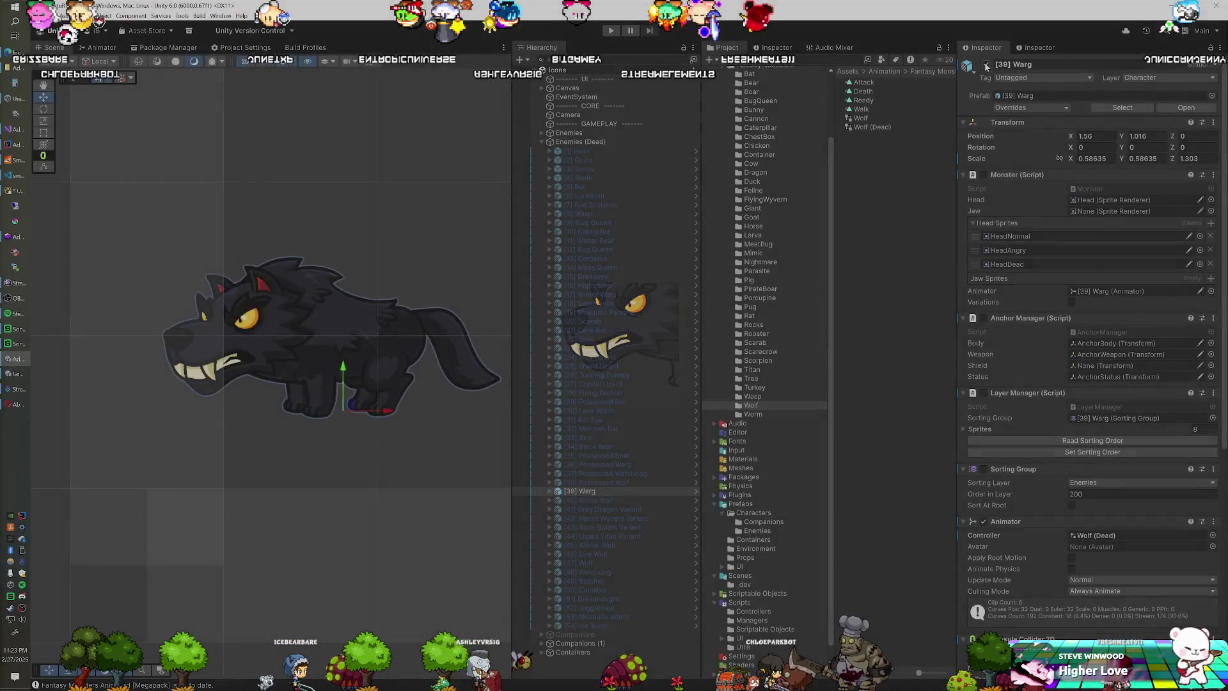
click(600, 500)
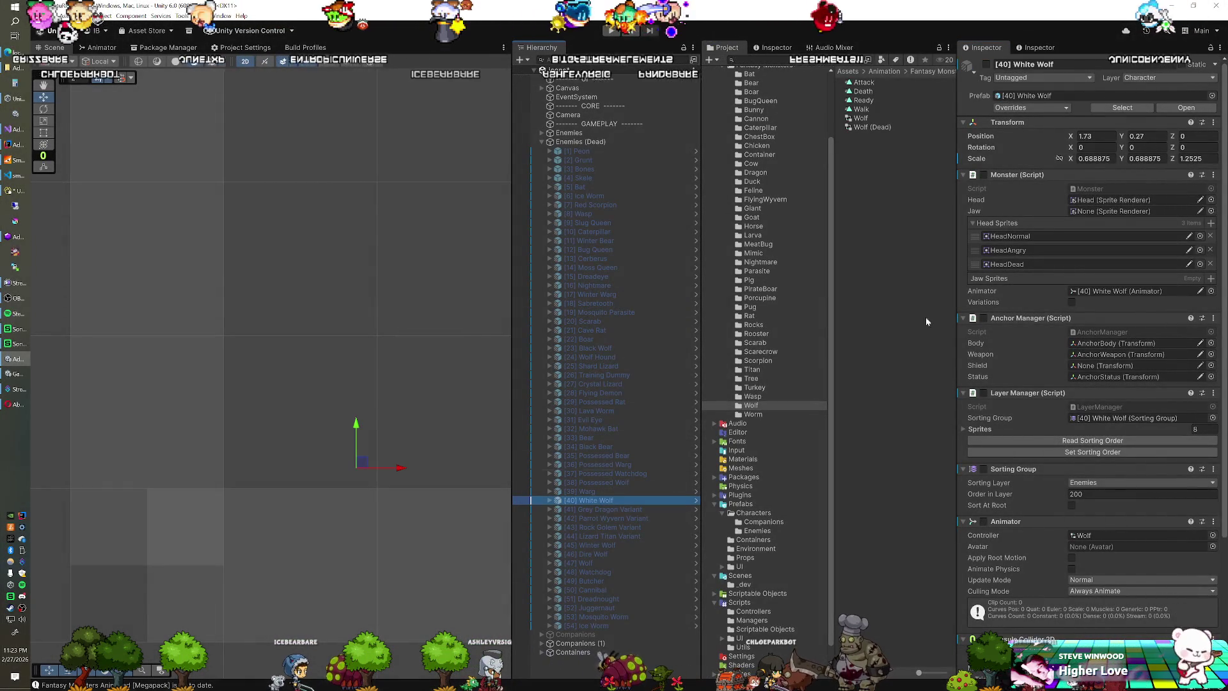
Step: Activate White Wolf and paste the Warg's transform values onto it
click(987, 65)
right_click(1002, 123)
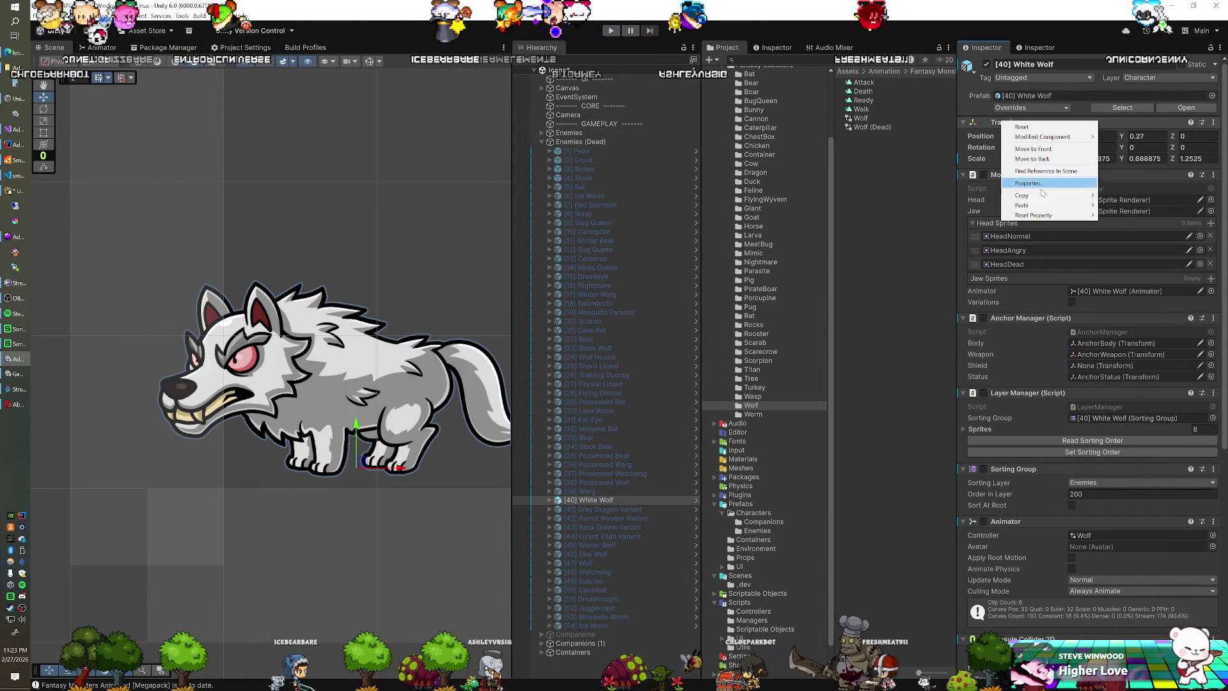
mouse_move(1081, 206)
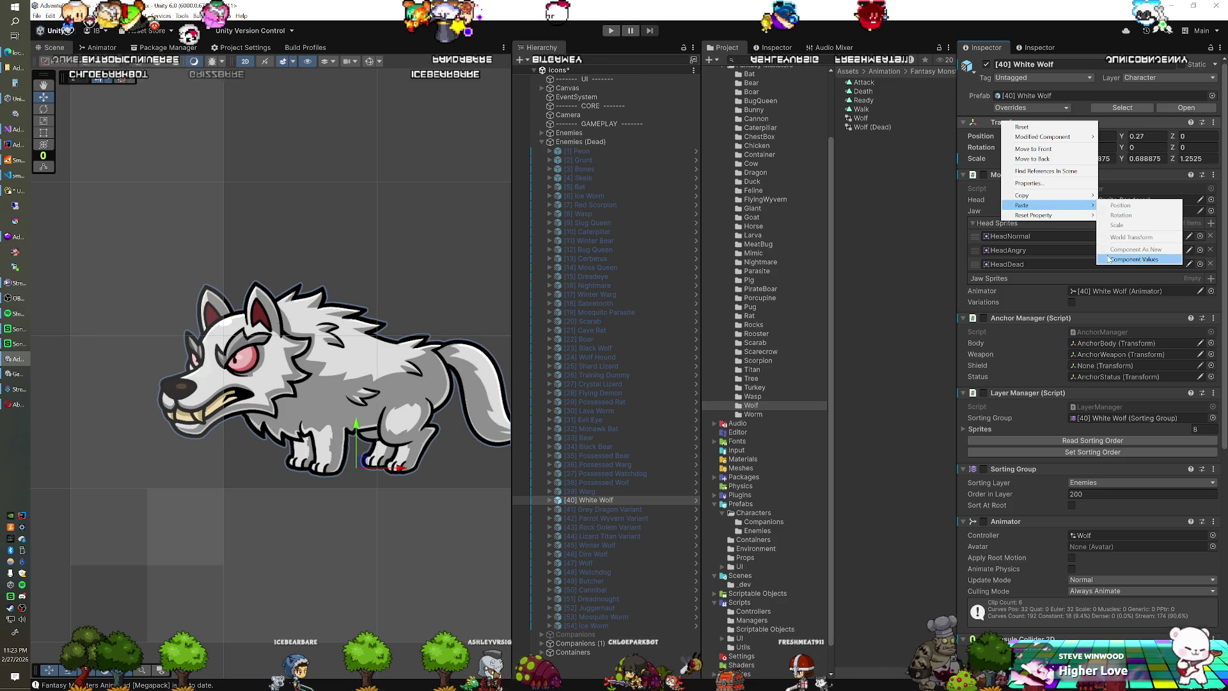
click(1134, 259)
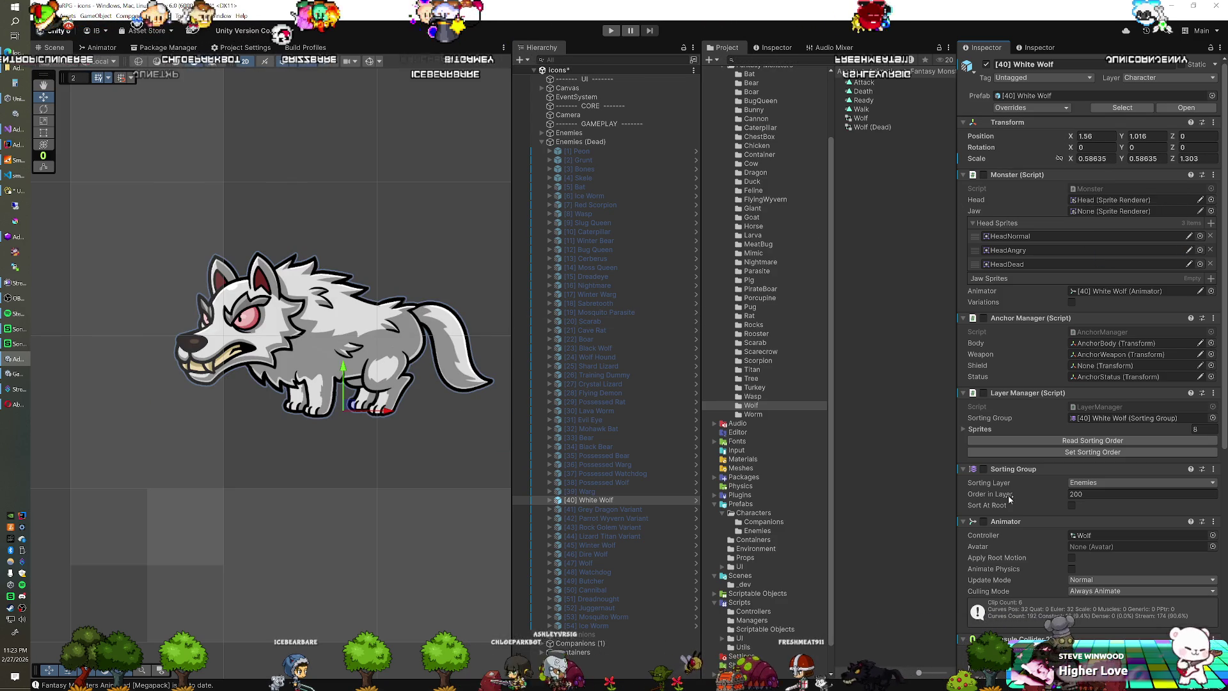
Step: Assign the Wolf (Dead) controller to White Wolf and preview it in play mode
click(1213, 536)
click(995, 625)
double_click(994, 626)
click(611, 30)
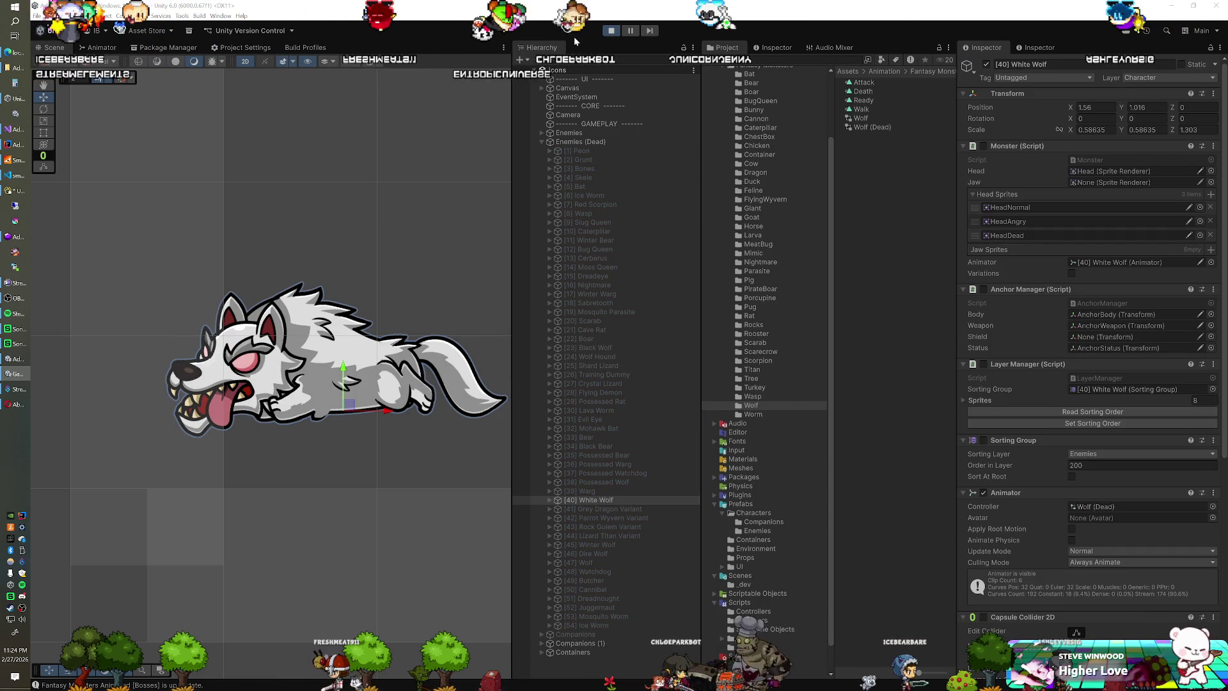
Step: Copy White Wolf's transform during play, stop the game, and activate the Grey Dragon Variant
right_click(1008, 94)
mouse_move(1043, 165)
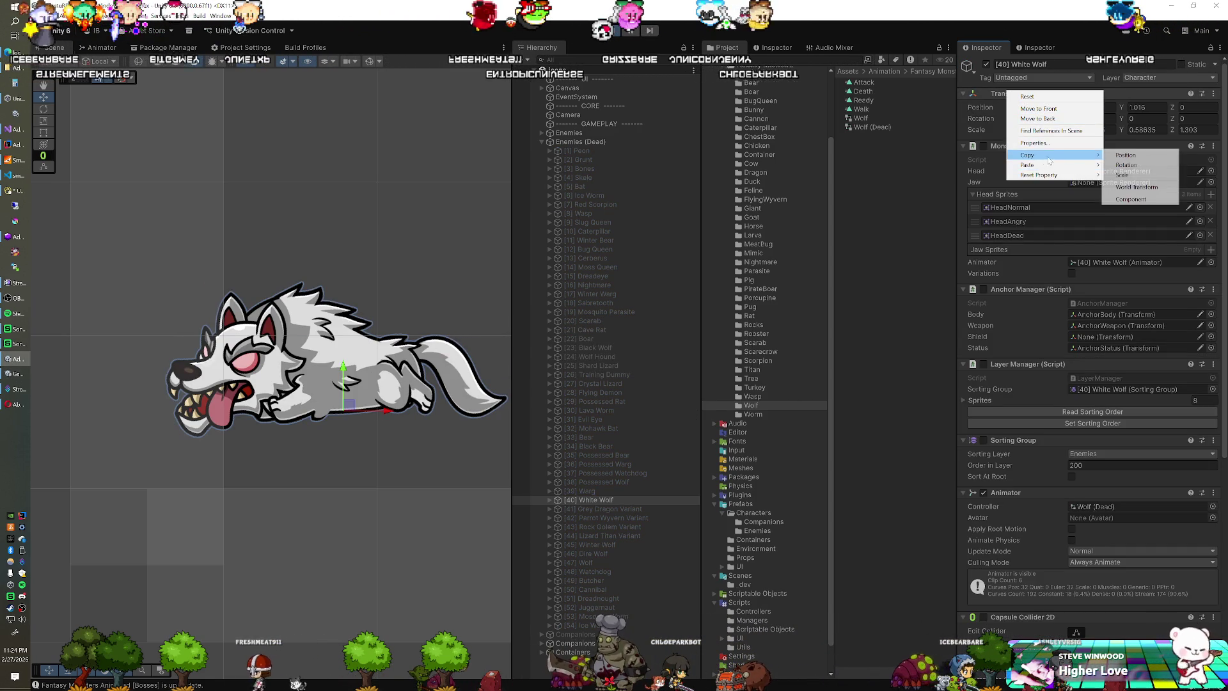
click(1109, 199)
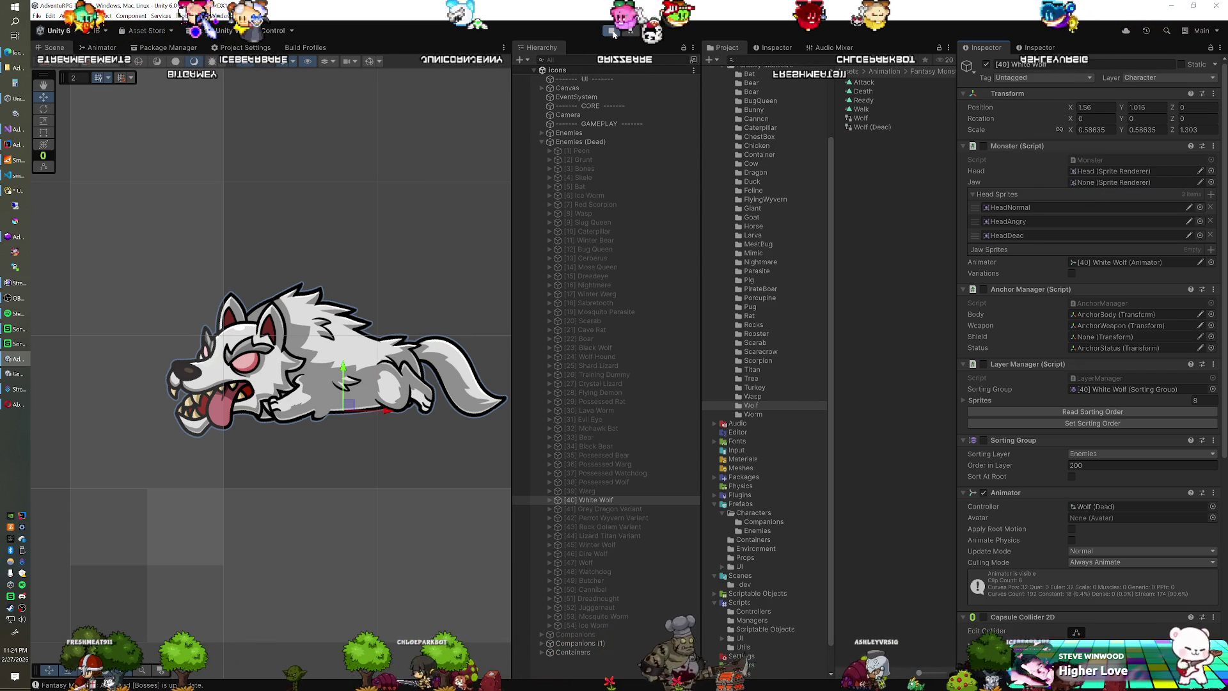
click(611, 31)
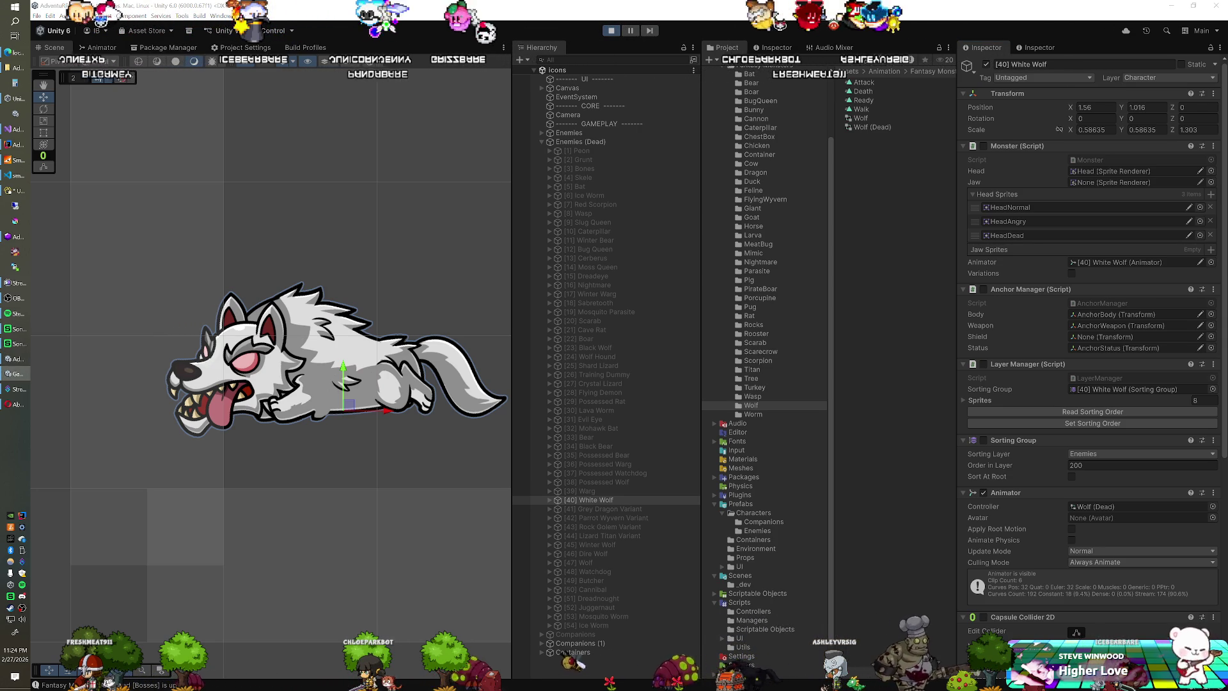
click(611, 31)
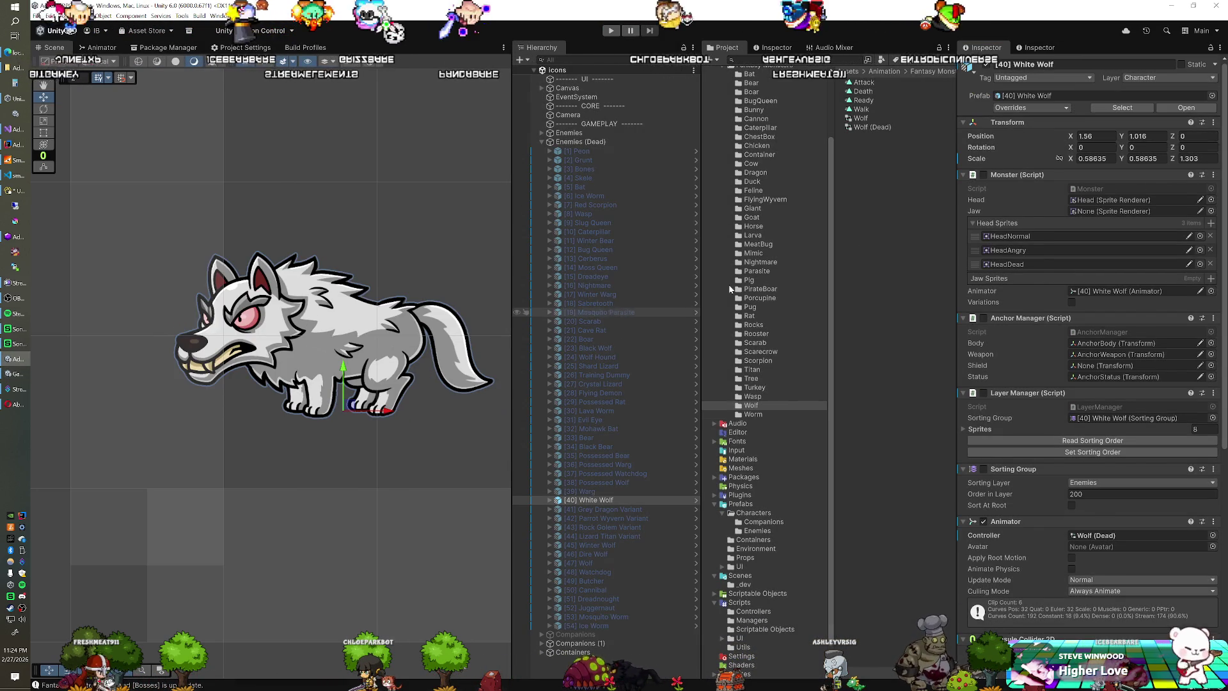
click(986, 65)
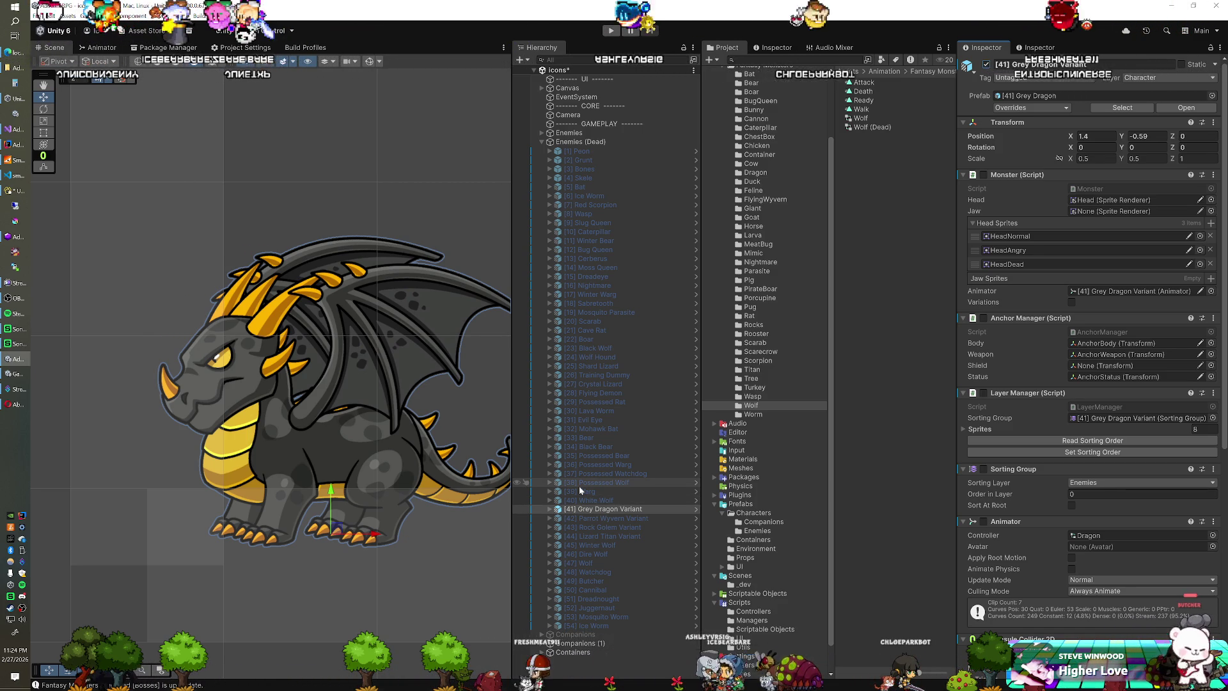
Step: Duplicate the Grey Dragon Variant's Dragon controller and name the copy Dragon (Dead)
click(594, 508)
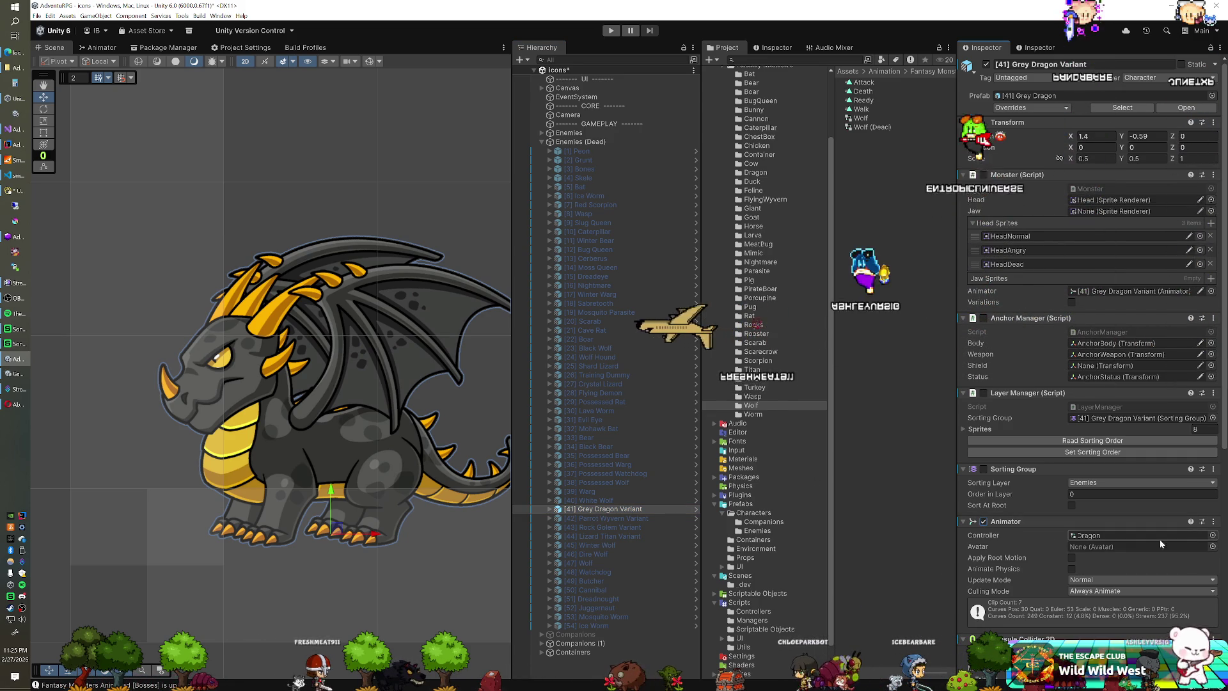
click(1183, 536)
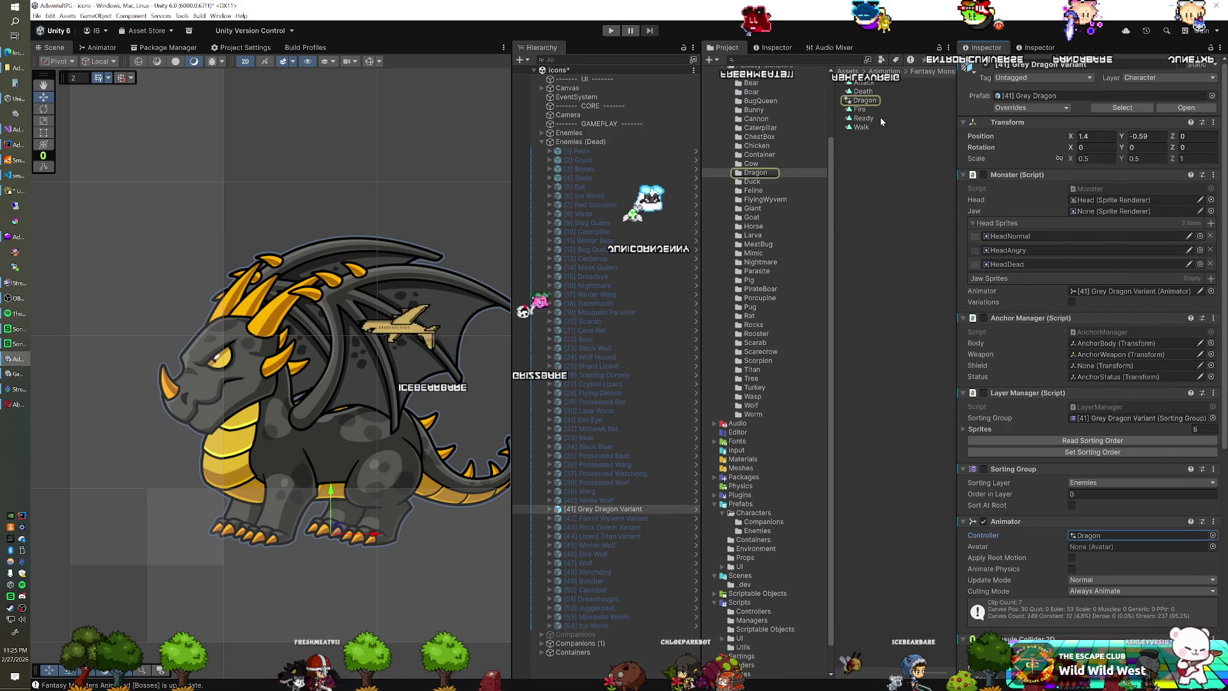
click(863, 101)
key(ctrl+d)
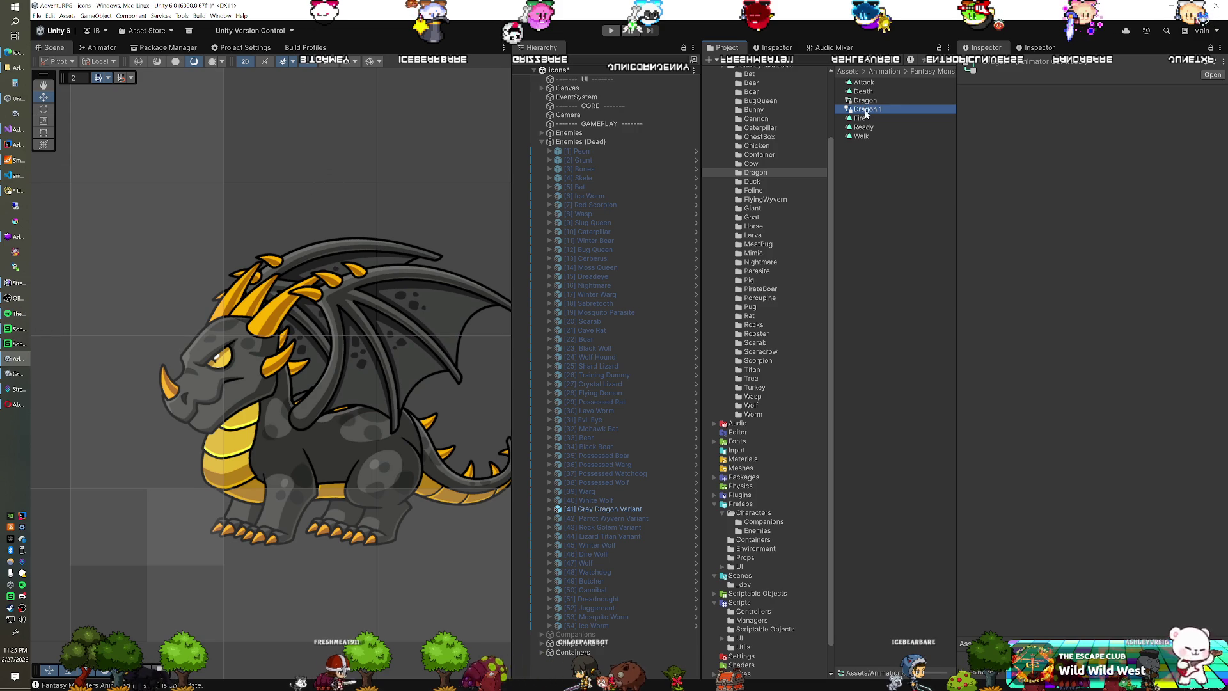
key(BackSpace)
text((Dead))
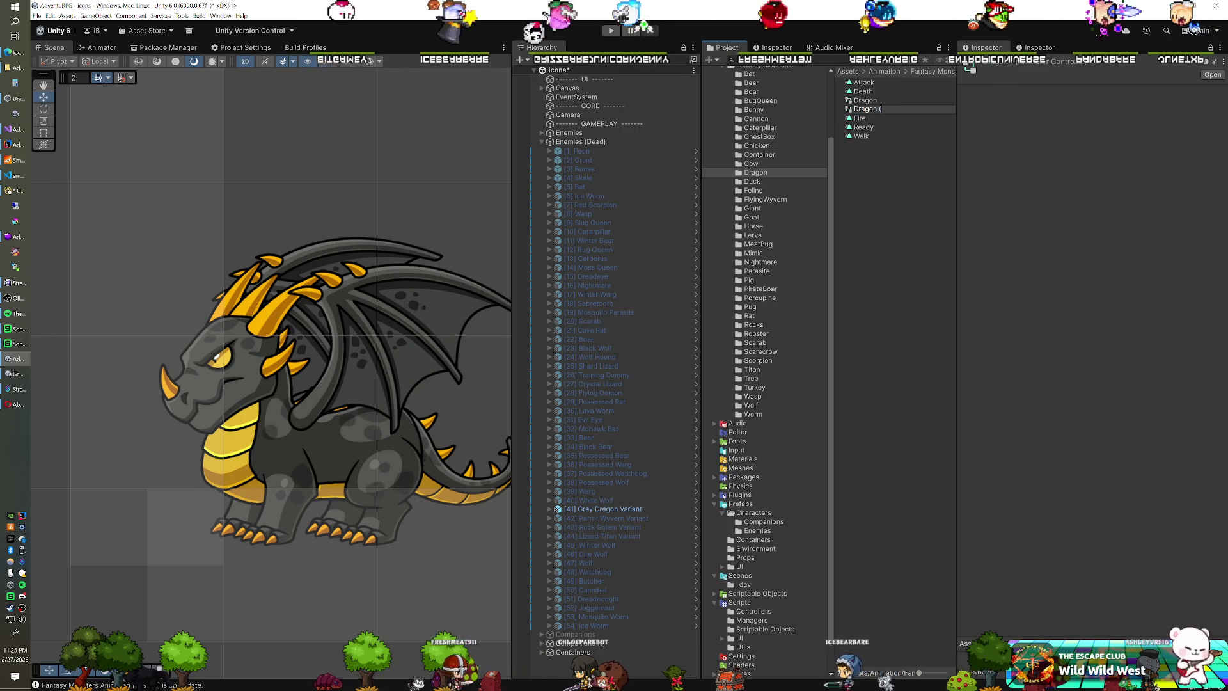
key(Return)
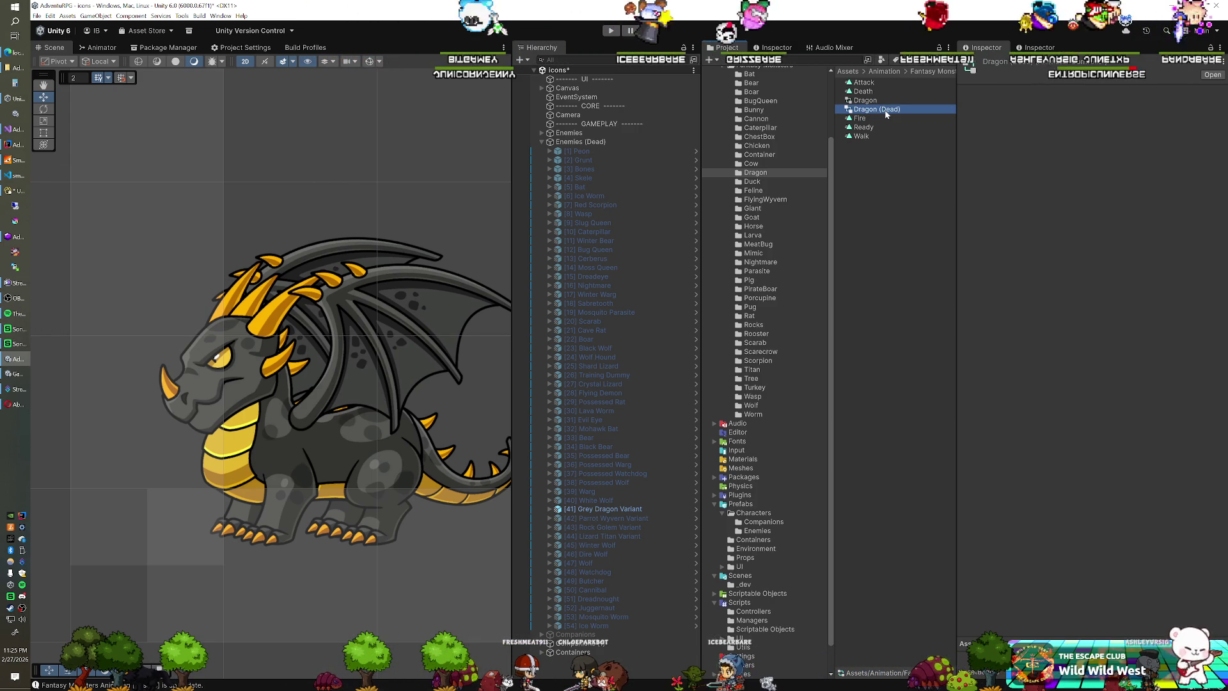
Step: Set the Dragon (Dead) State parameter default to 9 in the Animator, then return to the scene
click(99, 47)
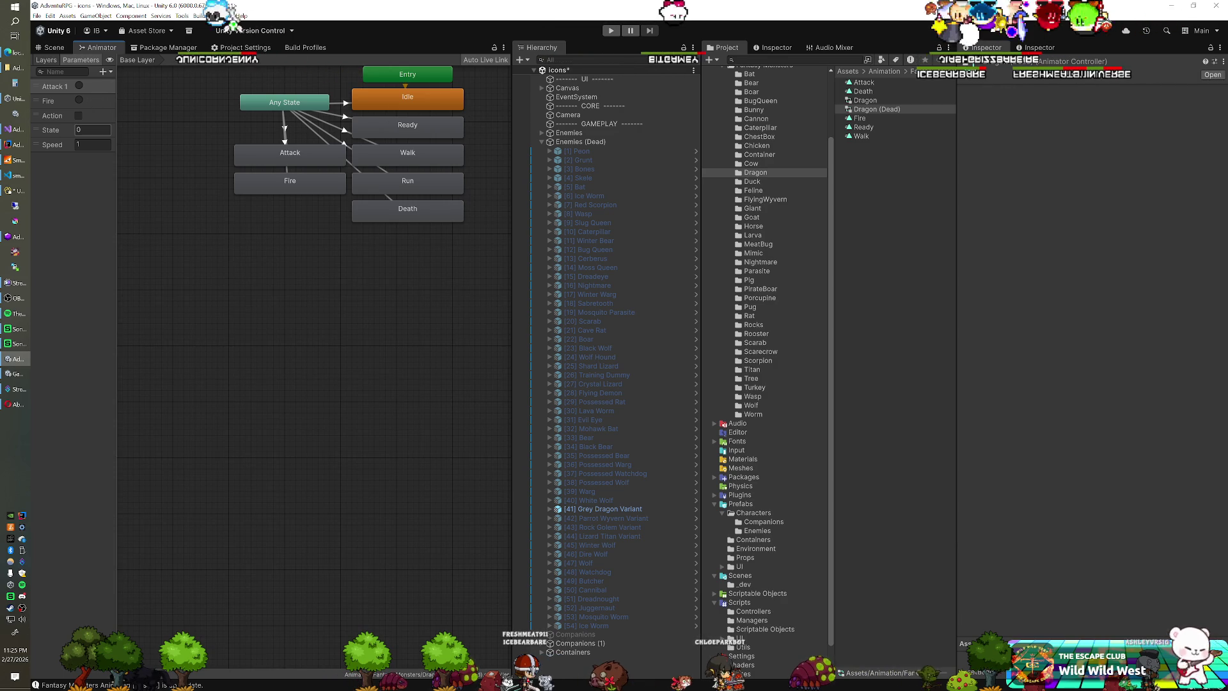
click(106, 130)
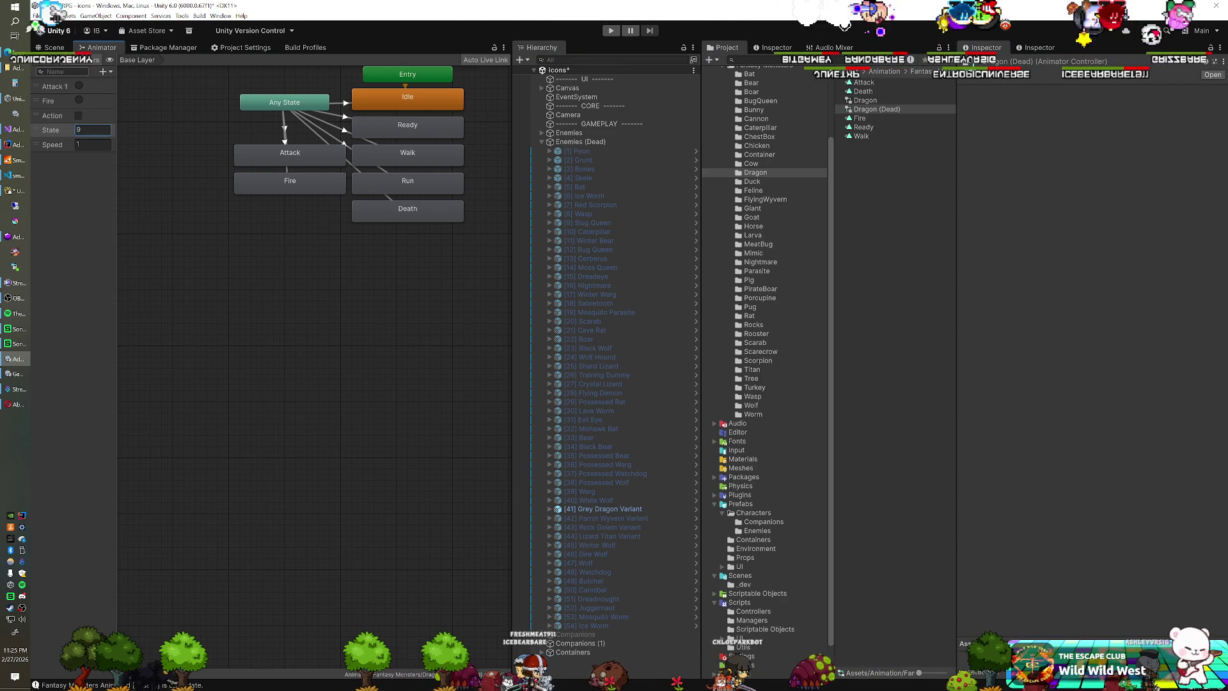
click(56, 47)
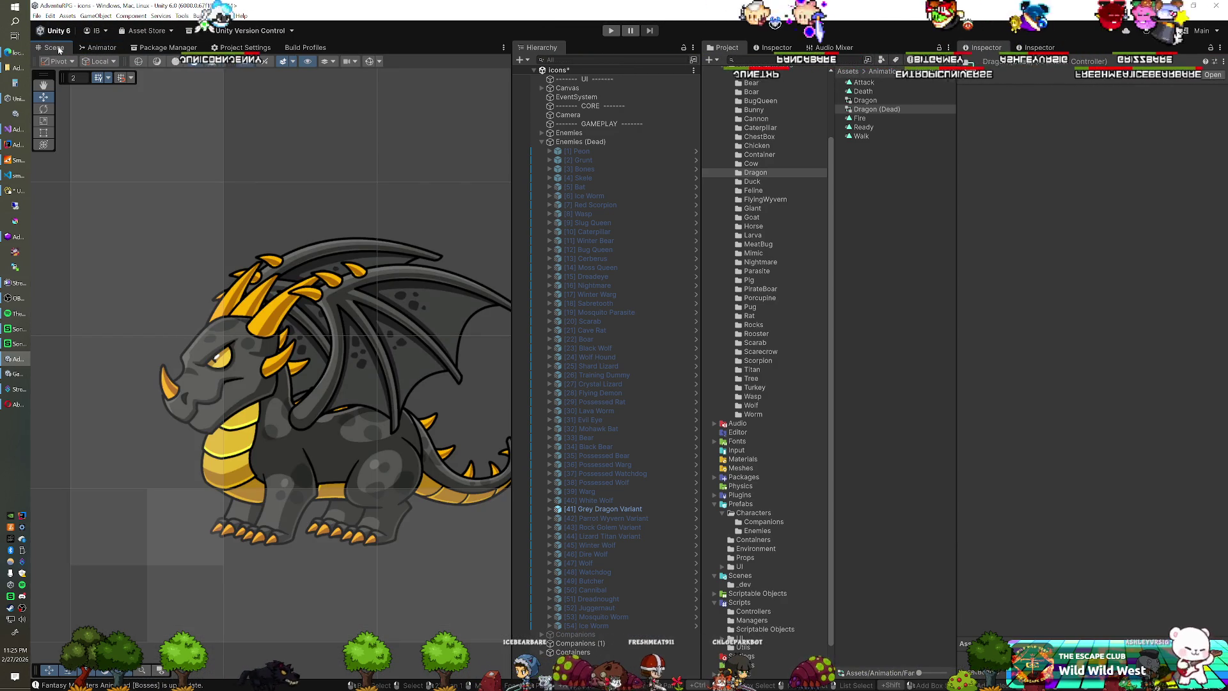
Step: Assign the Dragon (Dead) controller to the Grey Dragon Variant, save, and start play mode
click(586, 508)
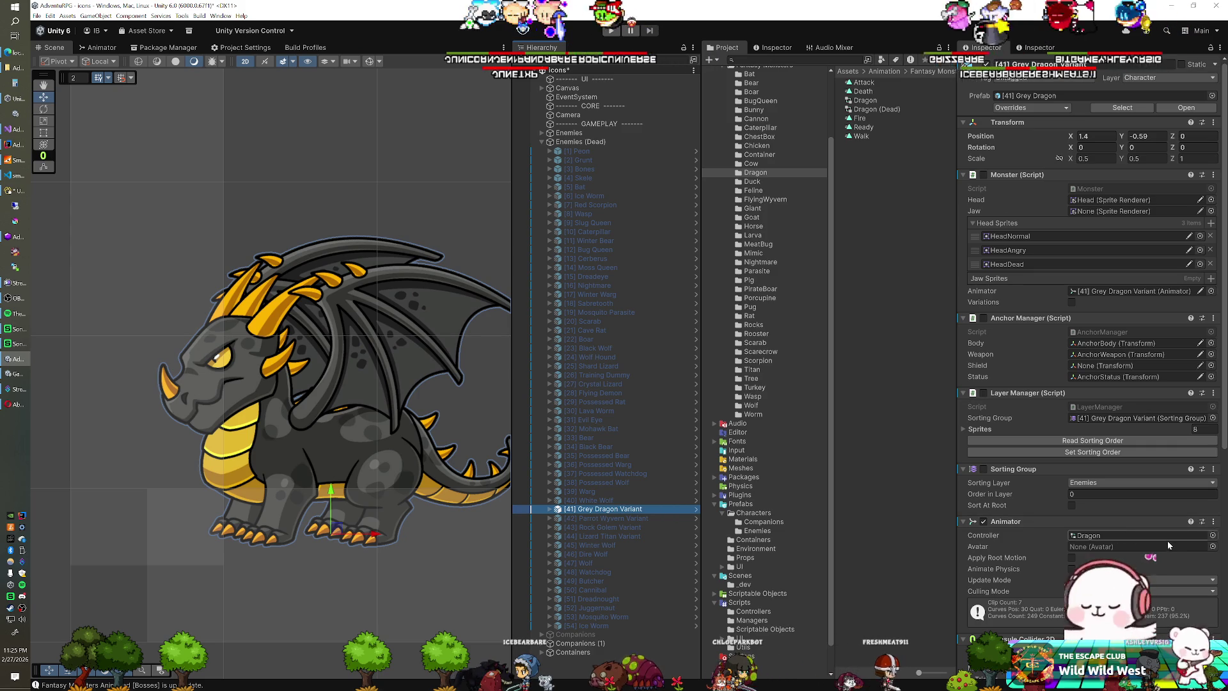
click(1212, 536)
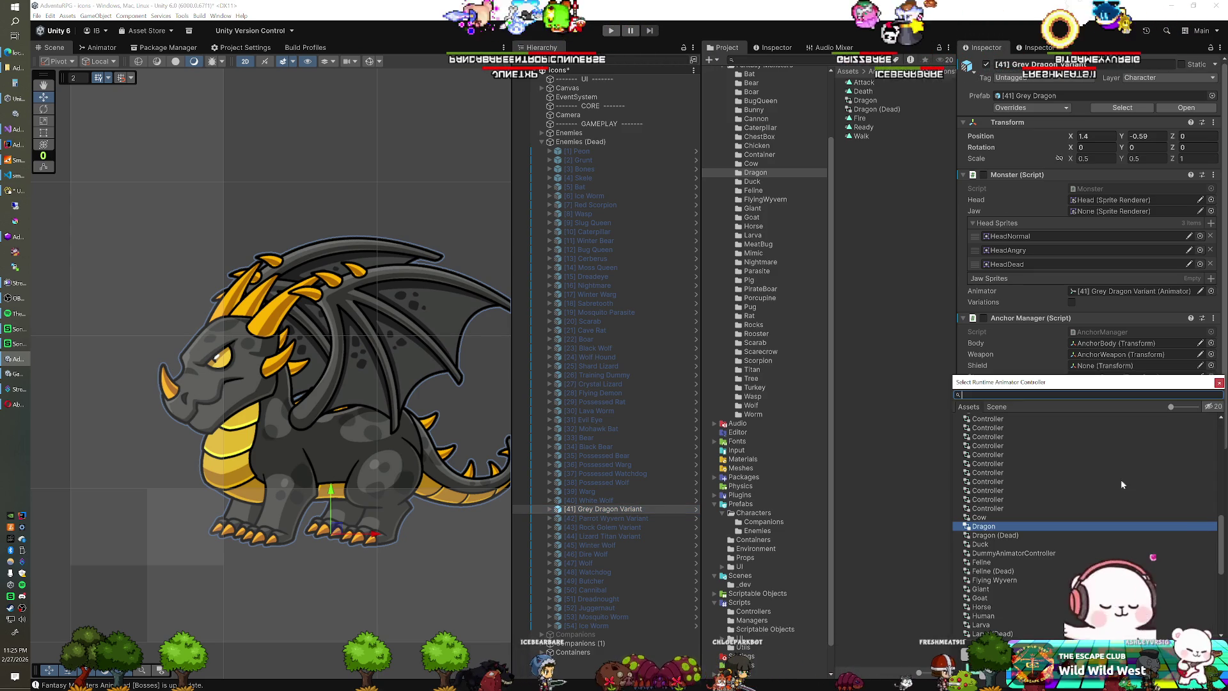
double_click(1007, 535)
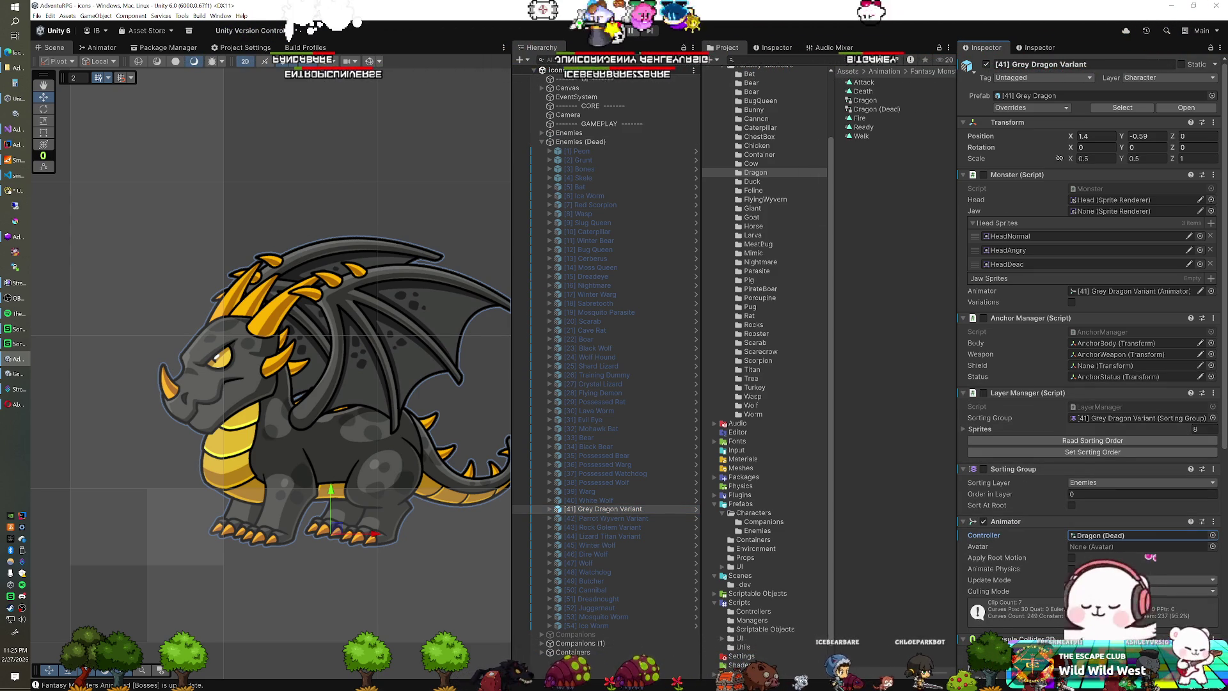
key(ctrl+s)
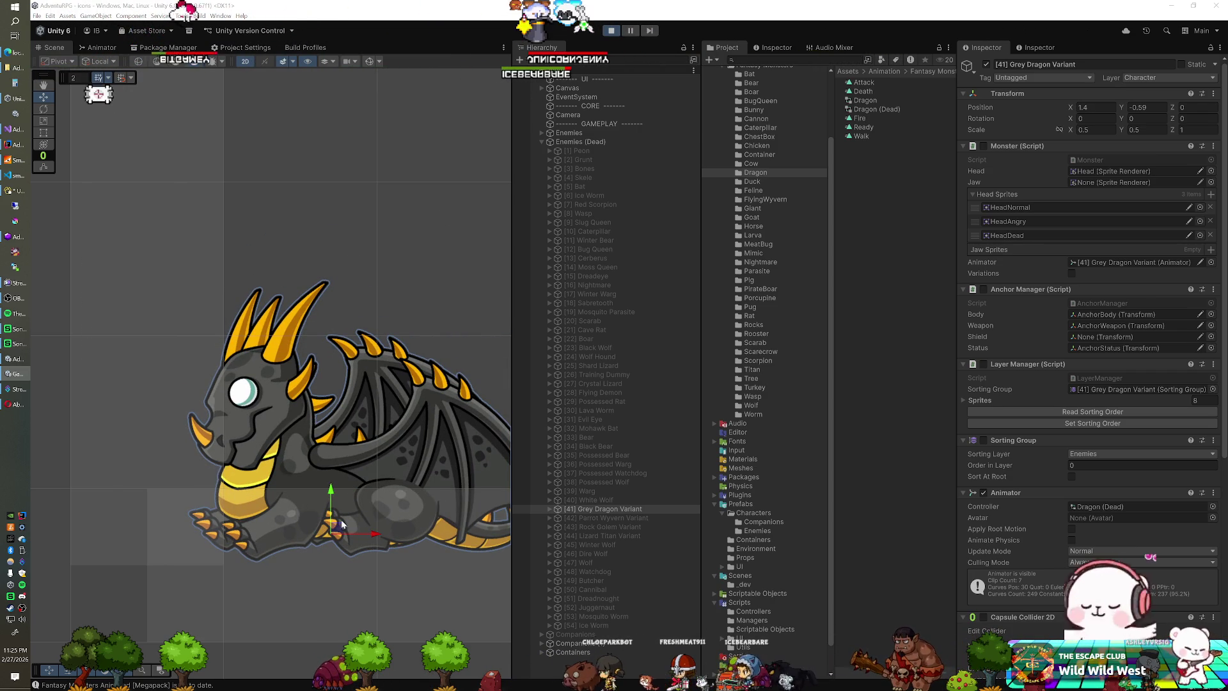
Step: Shift the dead dragon up and to the left and copy its tuned transform
drag(340, 532, 315, 497)
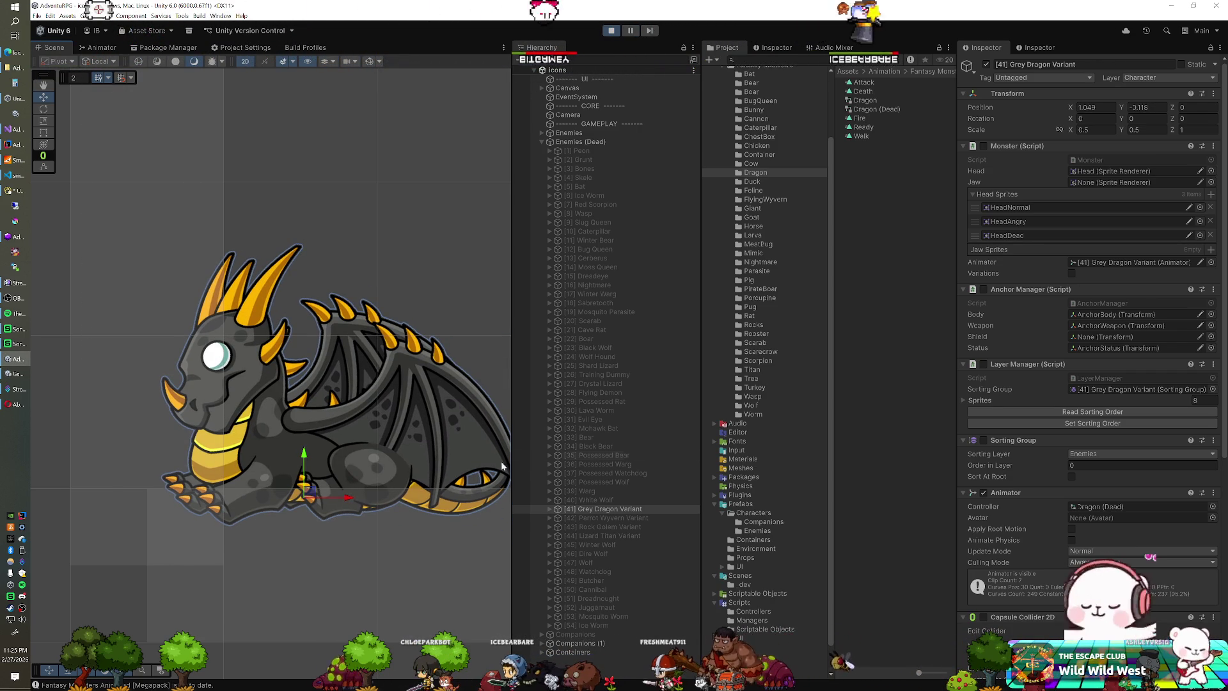
right_click(1013, 97)
mouse_move(1055, 158)
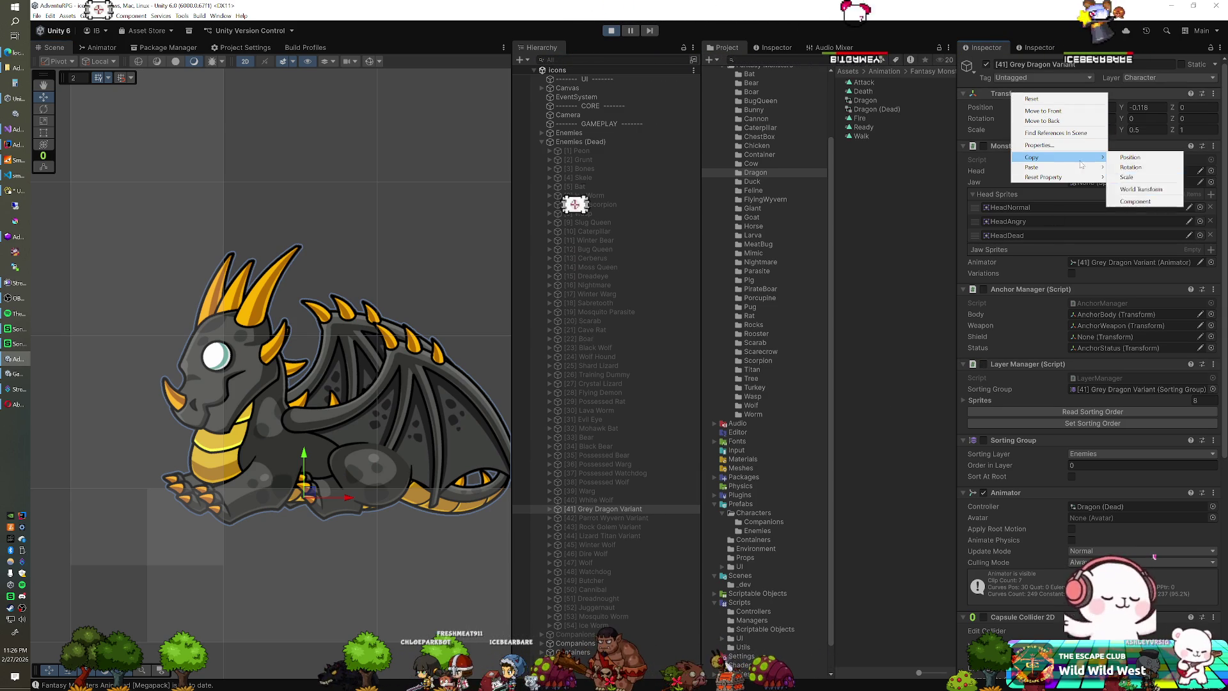
click(1131, 203)
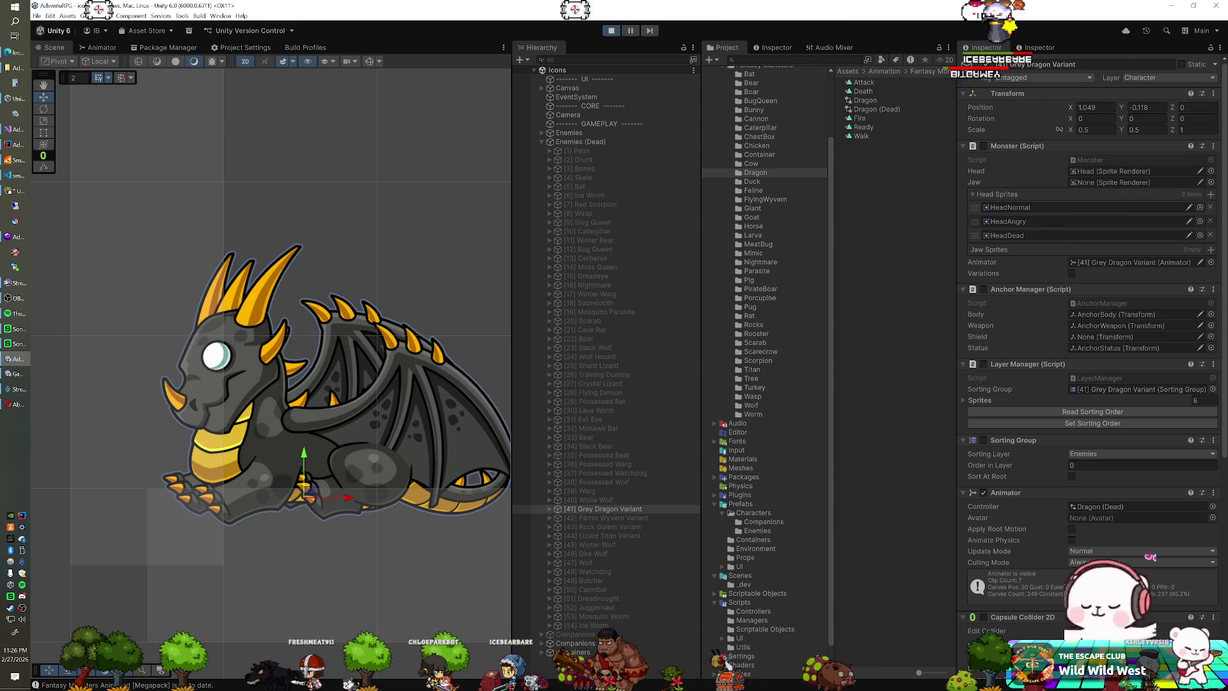
Step: Exit play, paste the position 1.049, -0.118 back onto the dragon, and select the Parrot Wyvern Variant
click(608, 32)
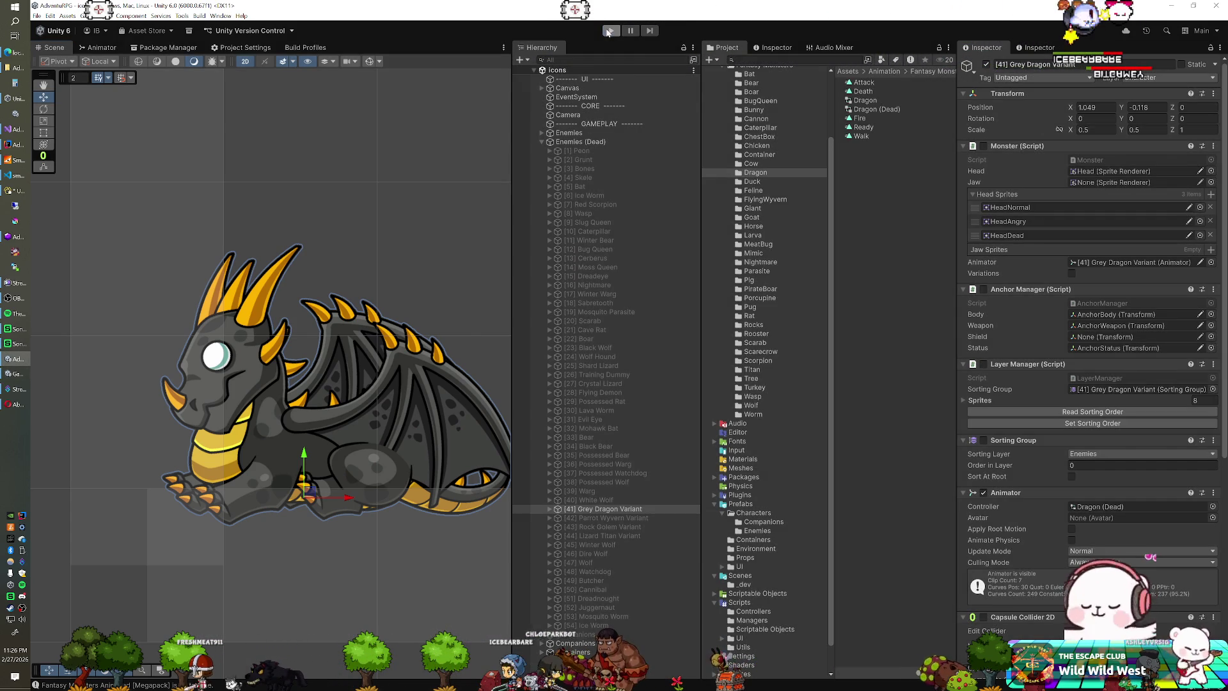
click(987, 65)
right_click(1014, 127)
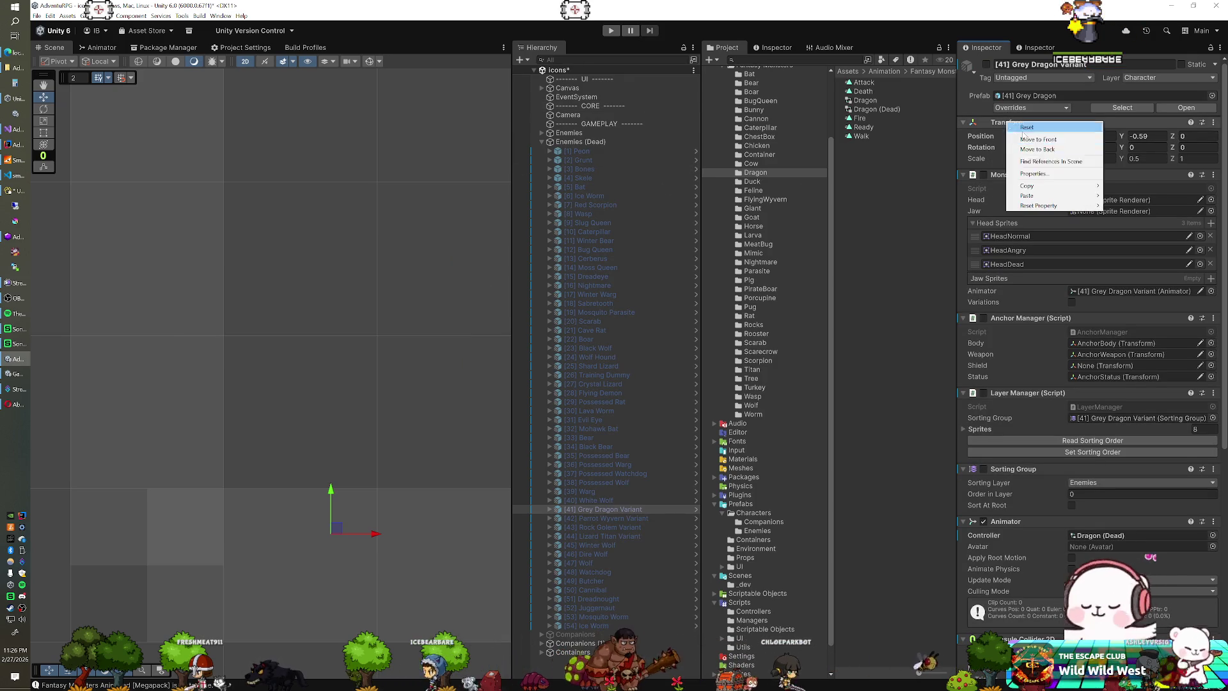
mouse_move(1040, 186)
click(1141, 248)
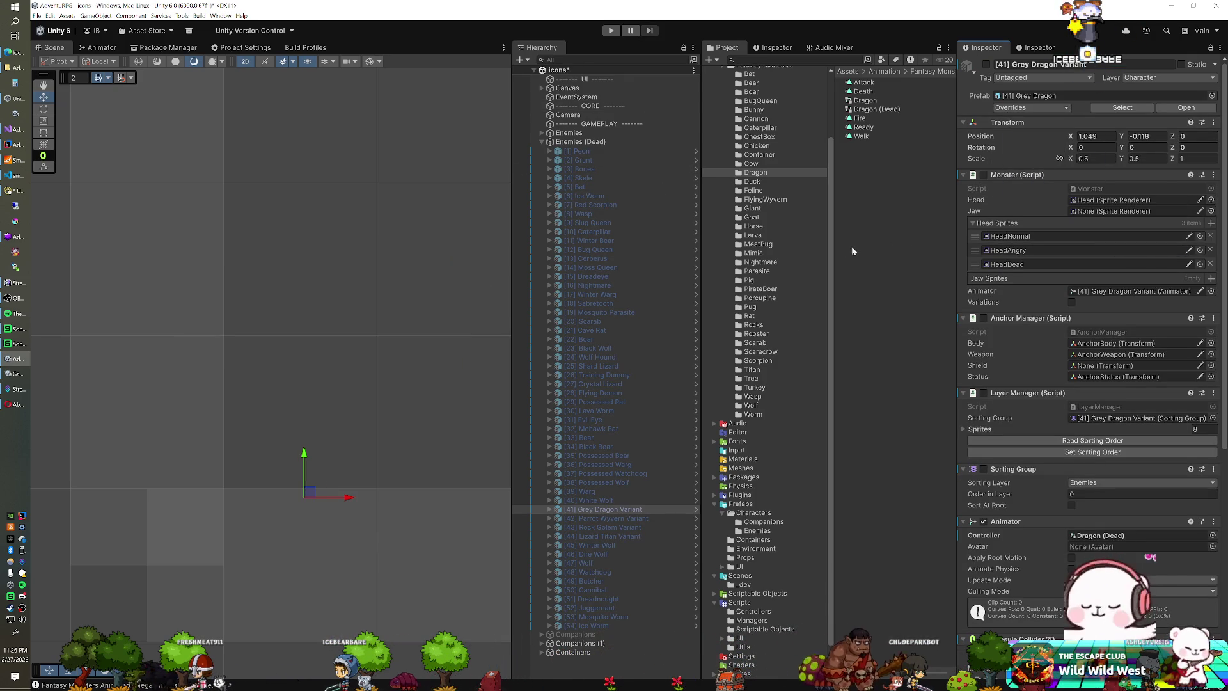
click(987, 65)
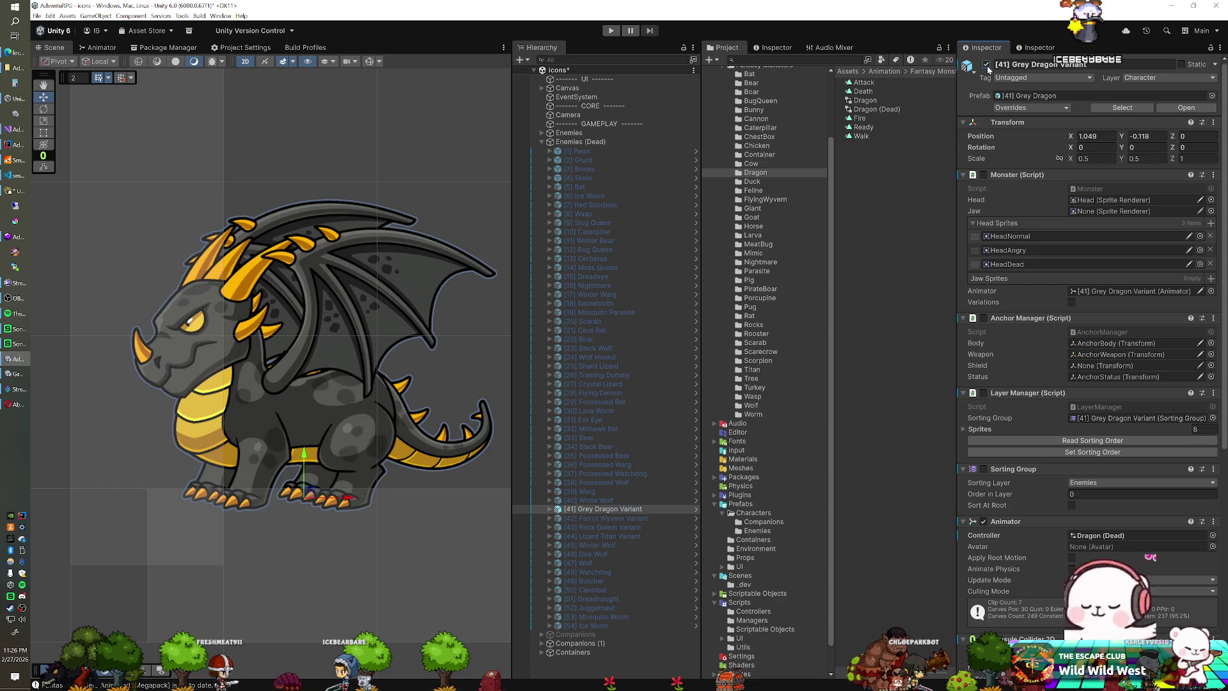
click(648, 518)
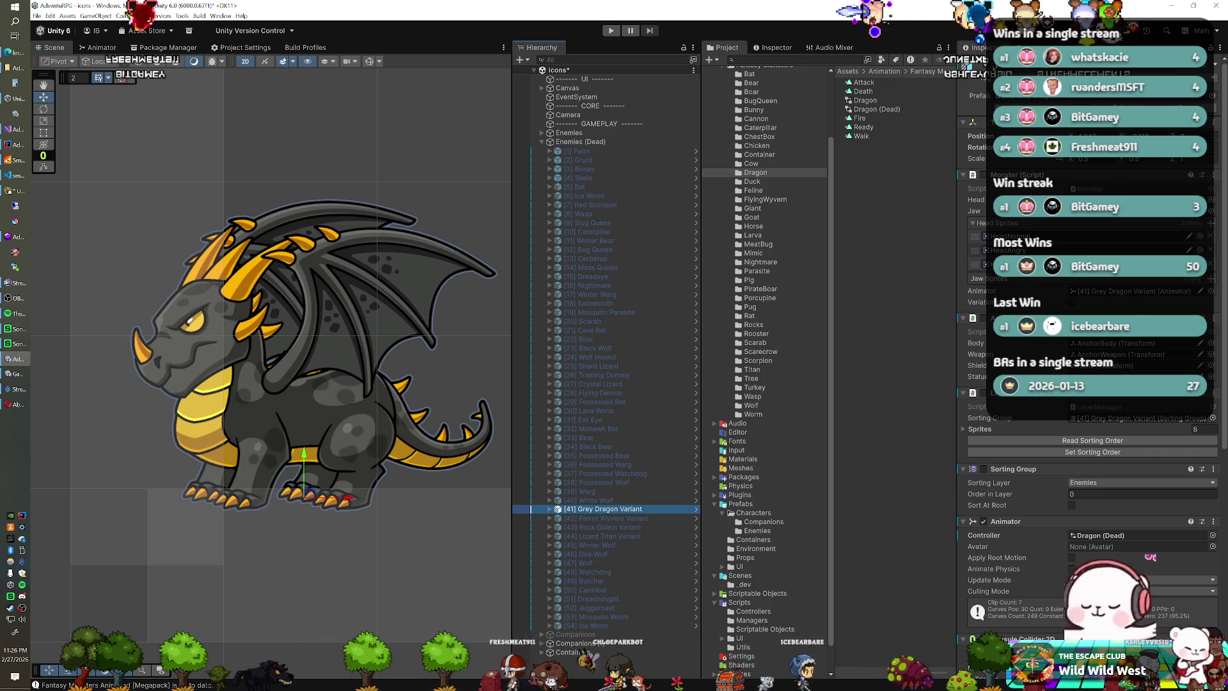
click(615, 518)
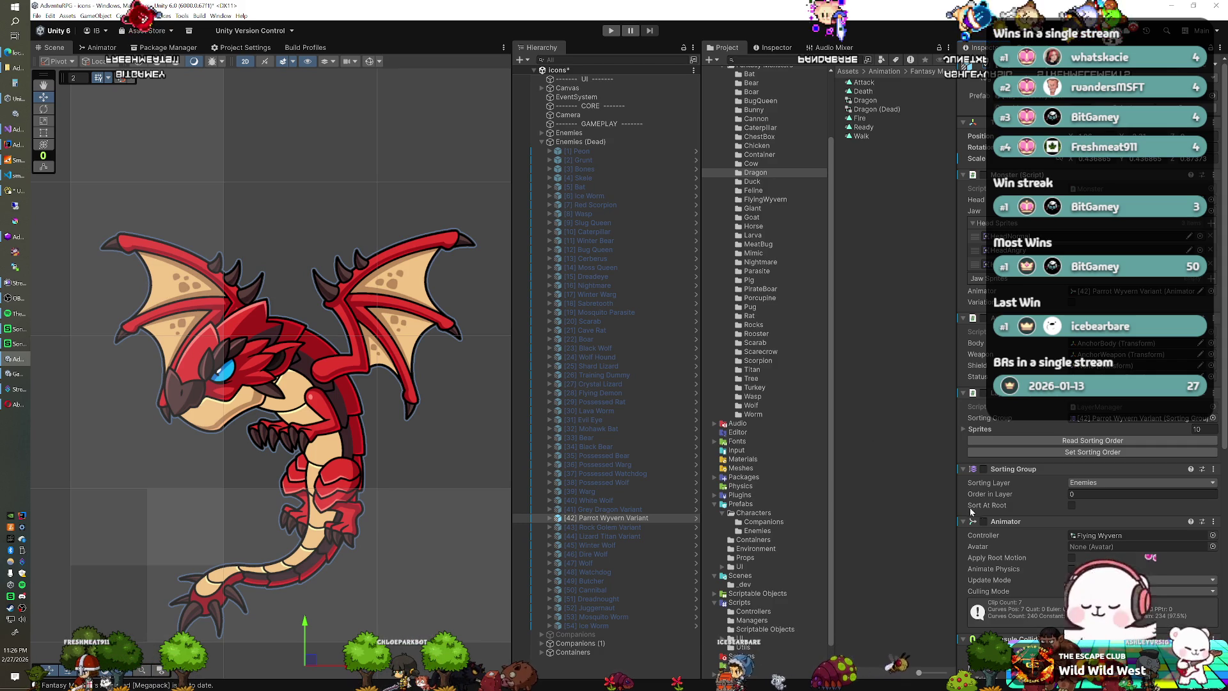
Step: Duplicate the Flying Wyvern controller asset and name the copy Flying Wyvern (Dead)
click(1086, 536)
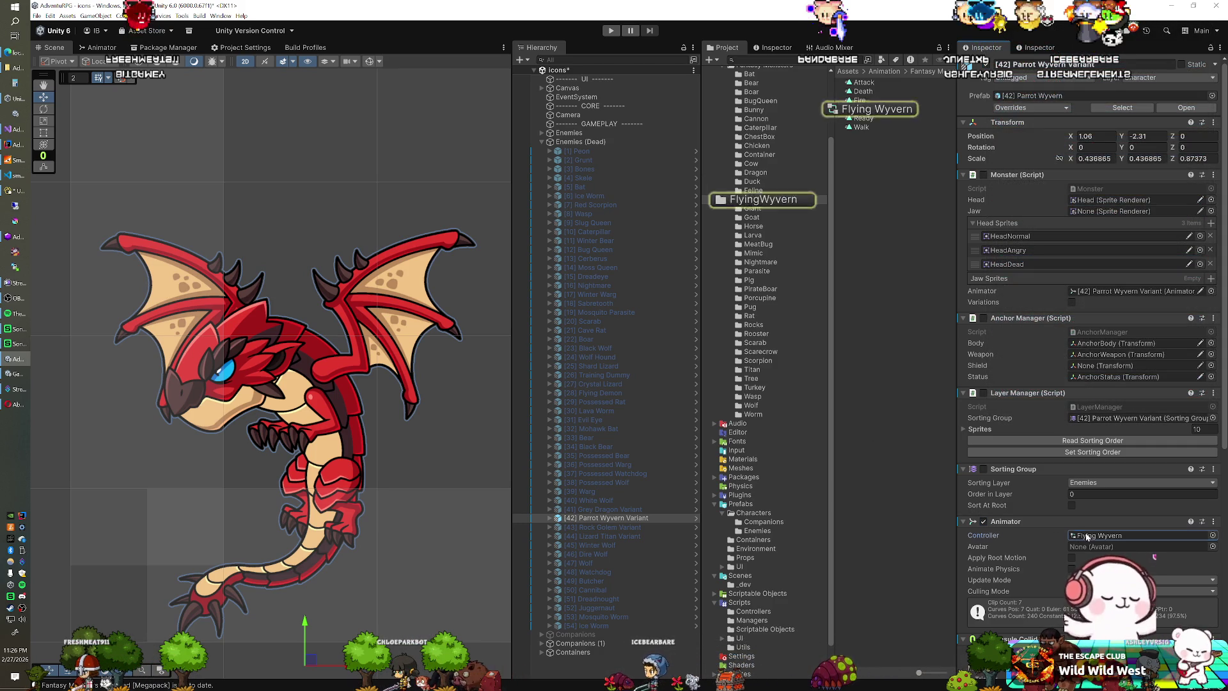
click(896, 111)
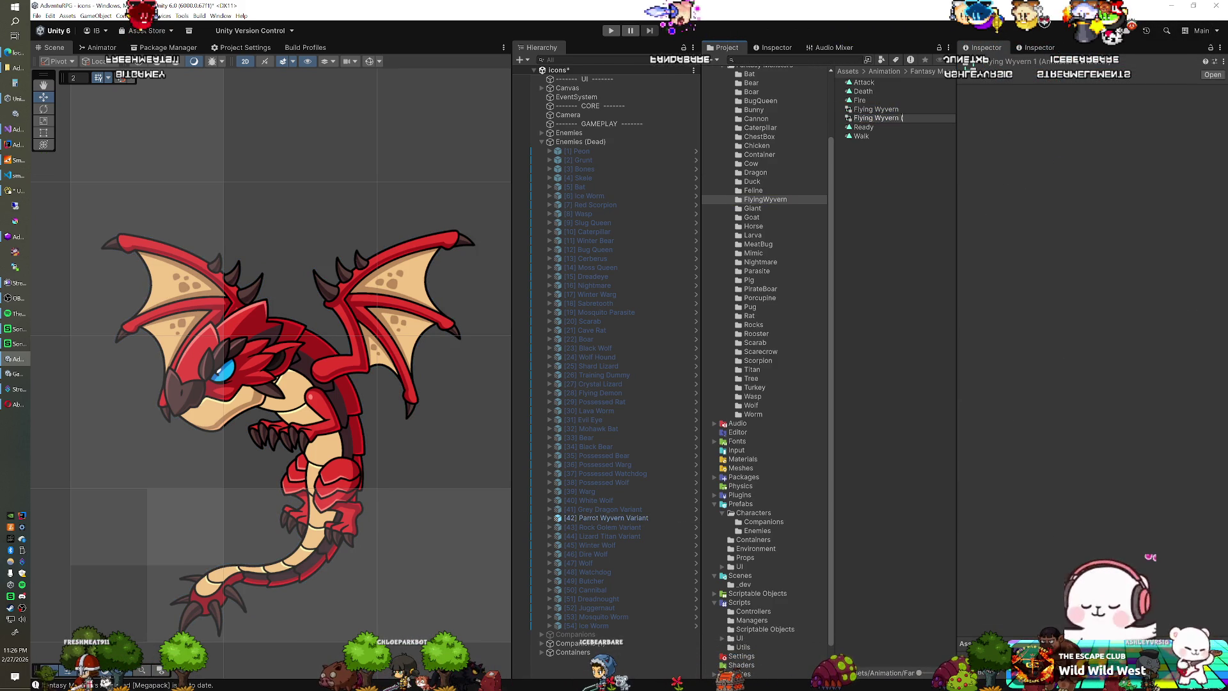
key(Return)
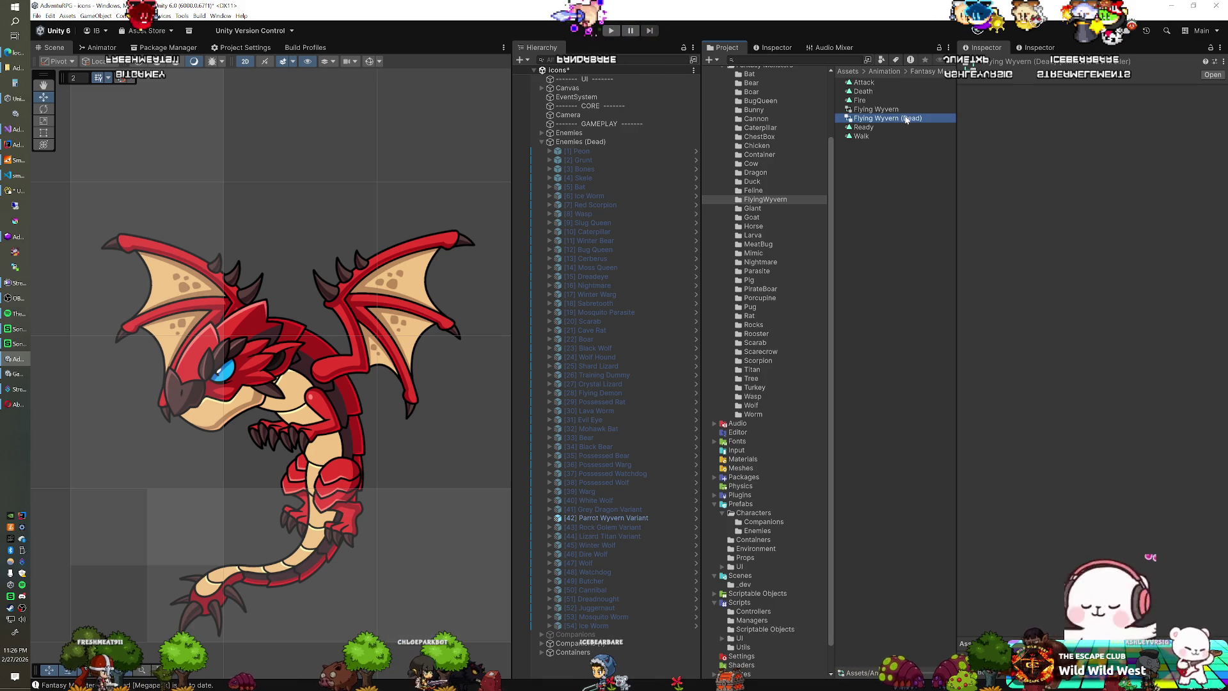
Step: Inspect the new controller in the Animator, then reselect the Parrot Wyvern Variant
click(101, 48)
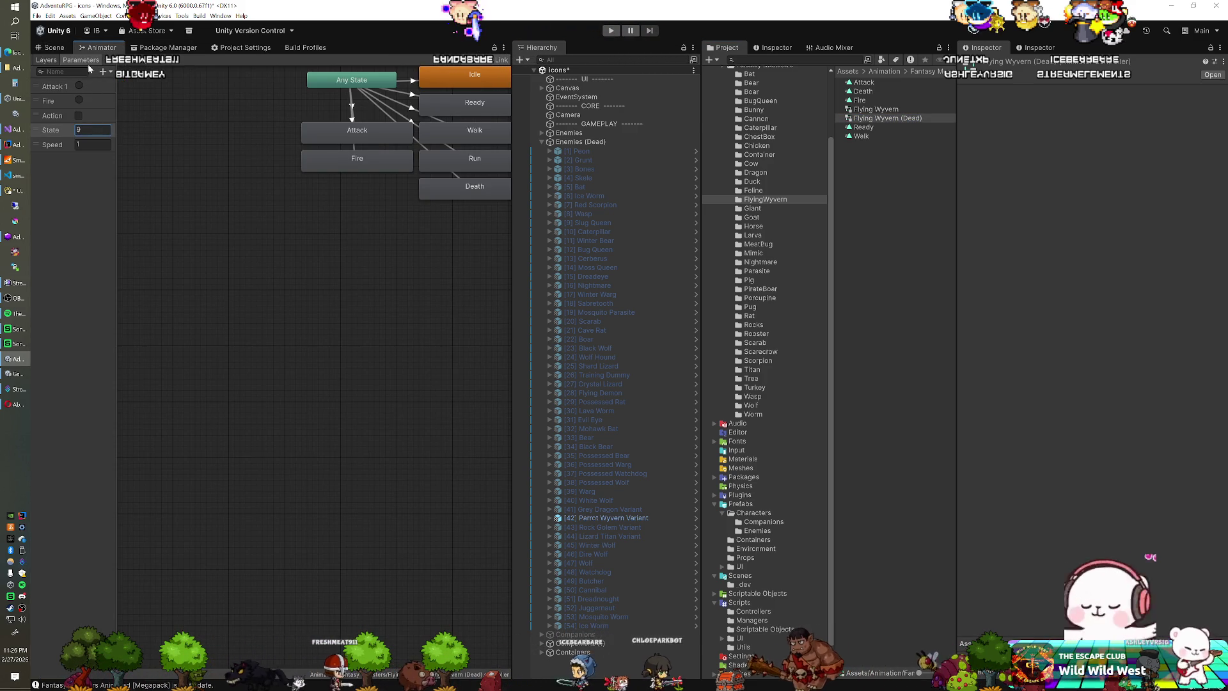
click(54, 47)
click(617, 519)
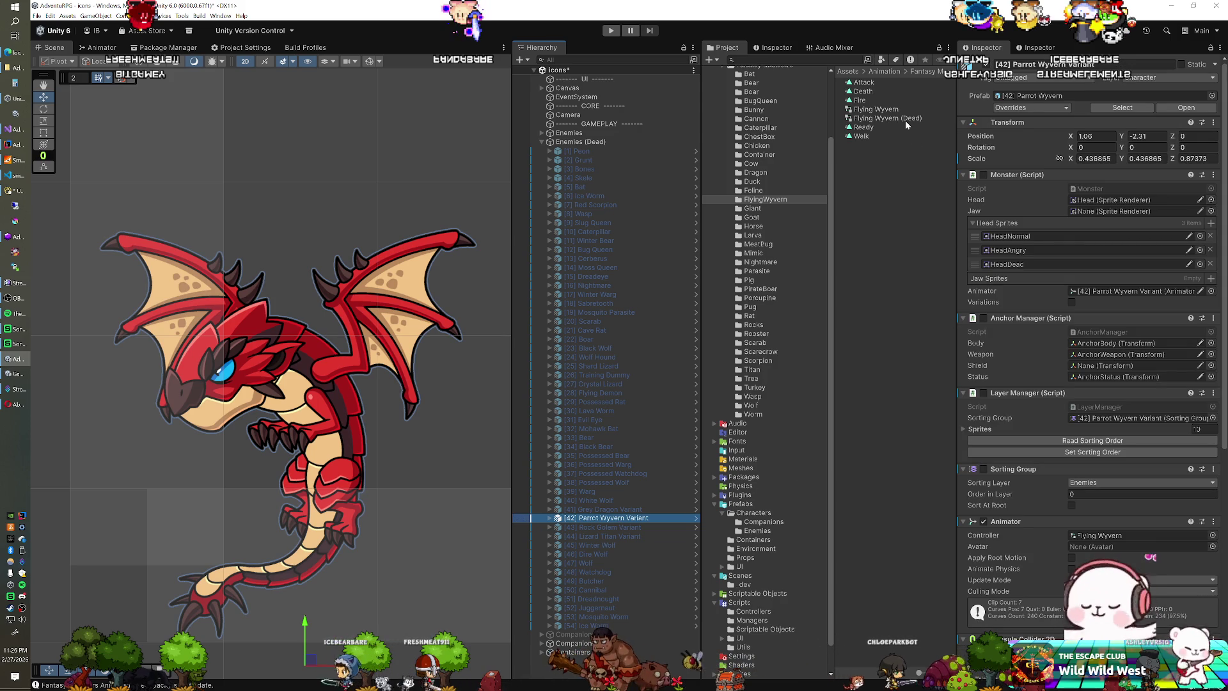
Step: Assign Flying Wyvern (Dead) to the wyvern, then drag it up and left in play mode
drag(904, 118, 1067, 515)
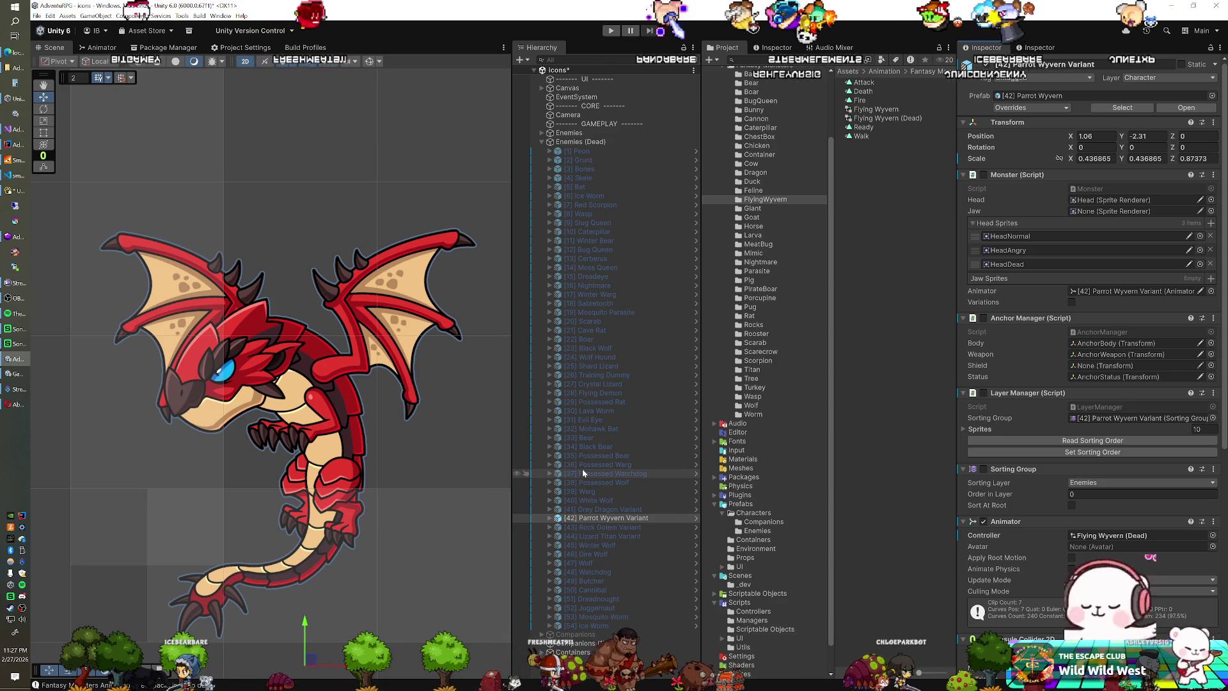
click(597, 518)
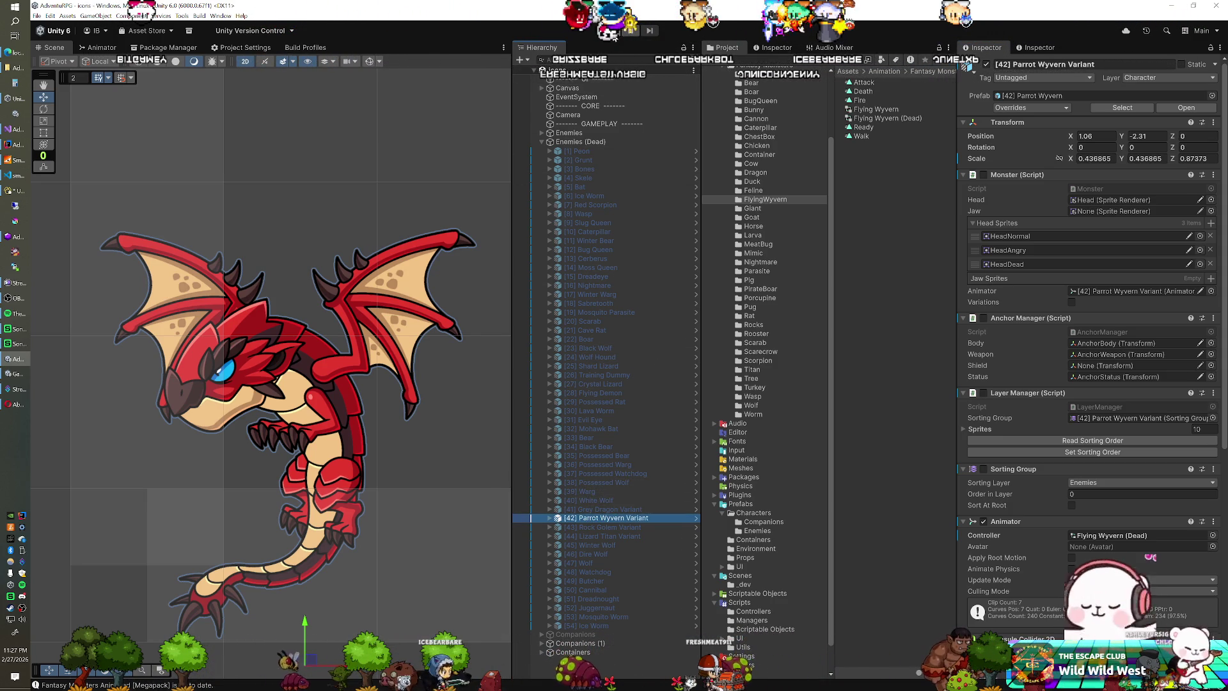
click(607, 31)
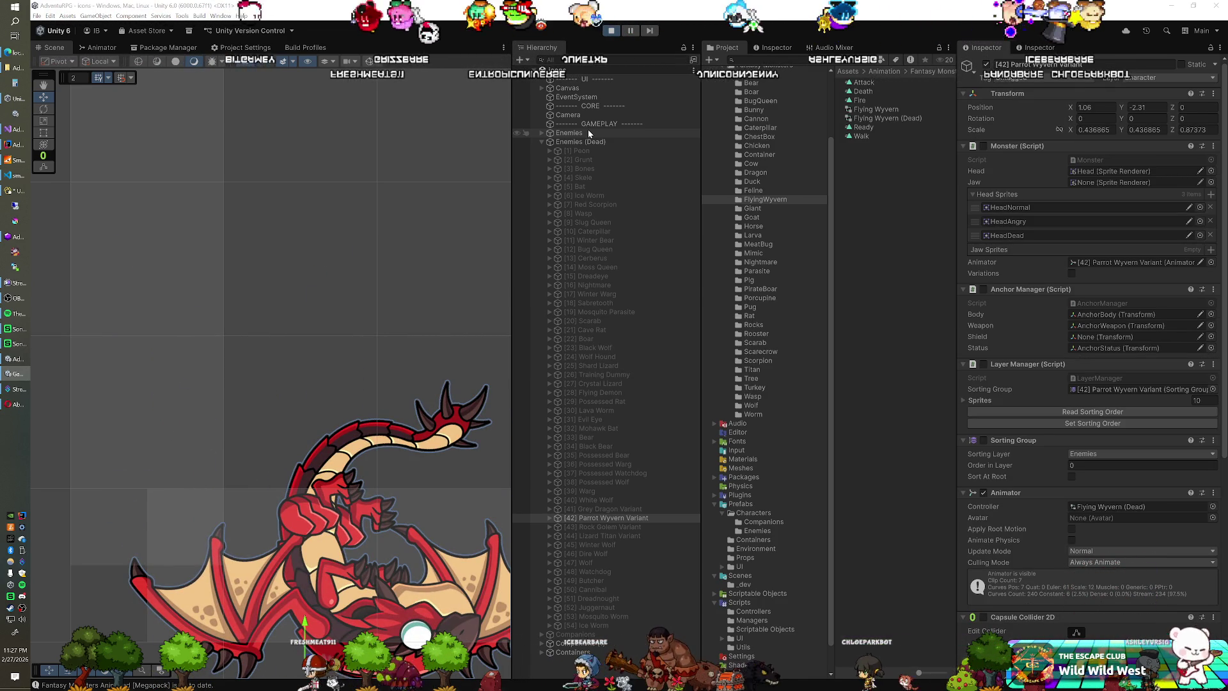
key(f)
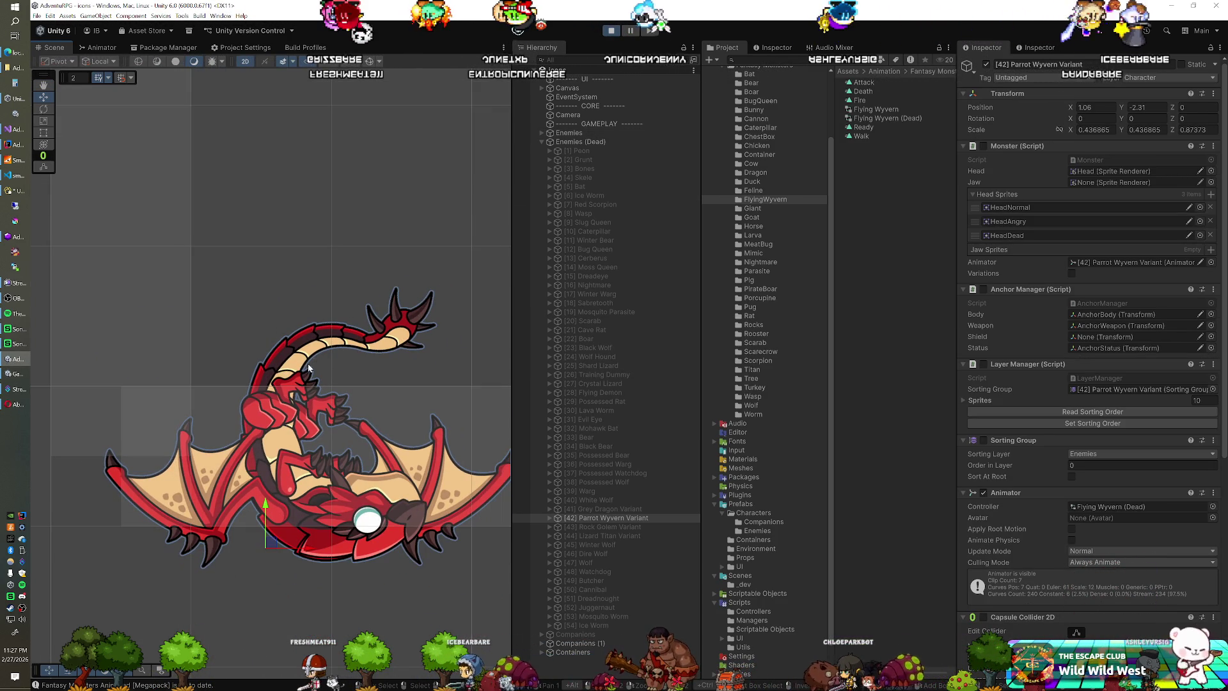
drag(595, 527, 595, 525)
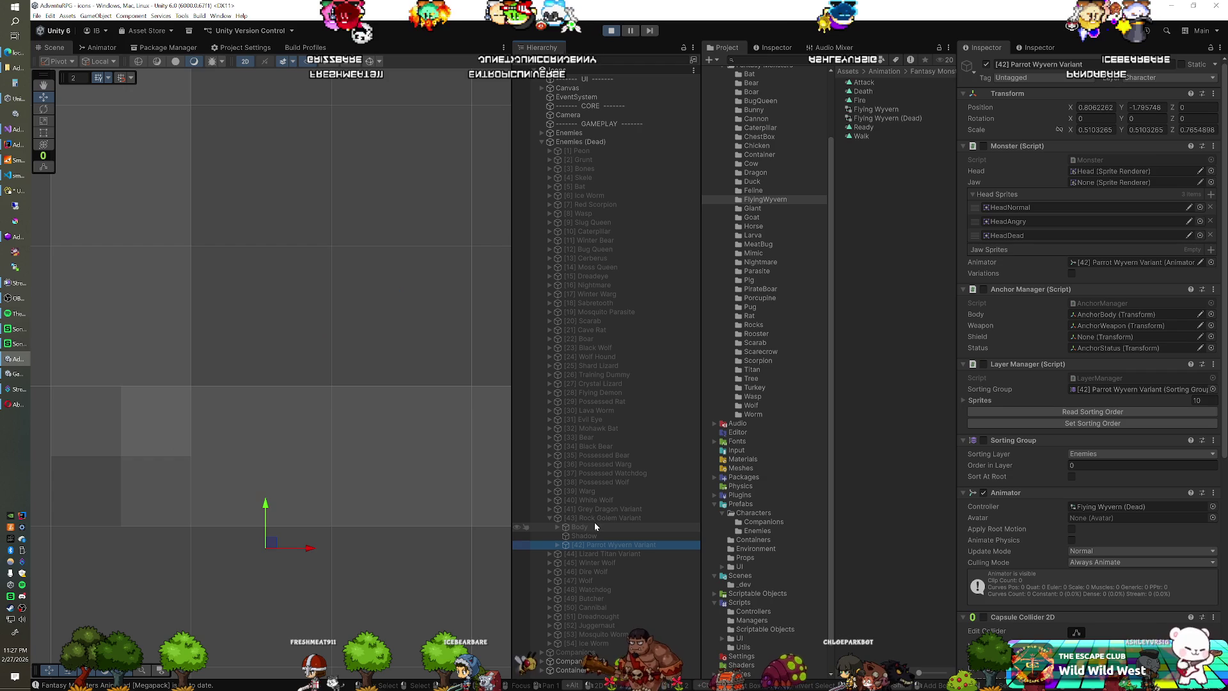
key(ctrl+z)
mouse_move(268, 542)
mouse_down()
mouse_move(158, 460)
mouse_move(95, 315)
mouse_up()
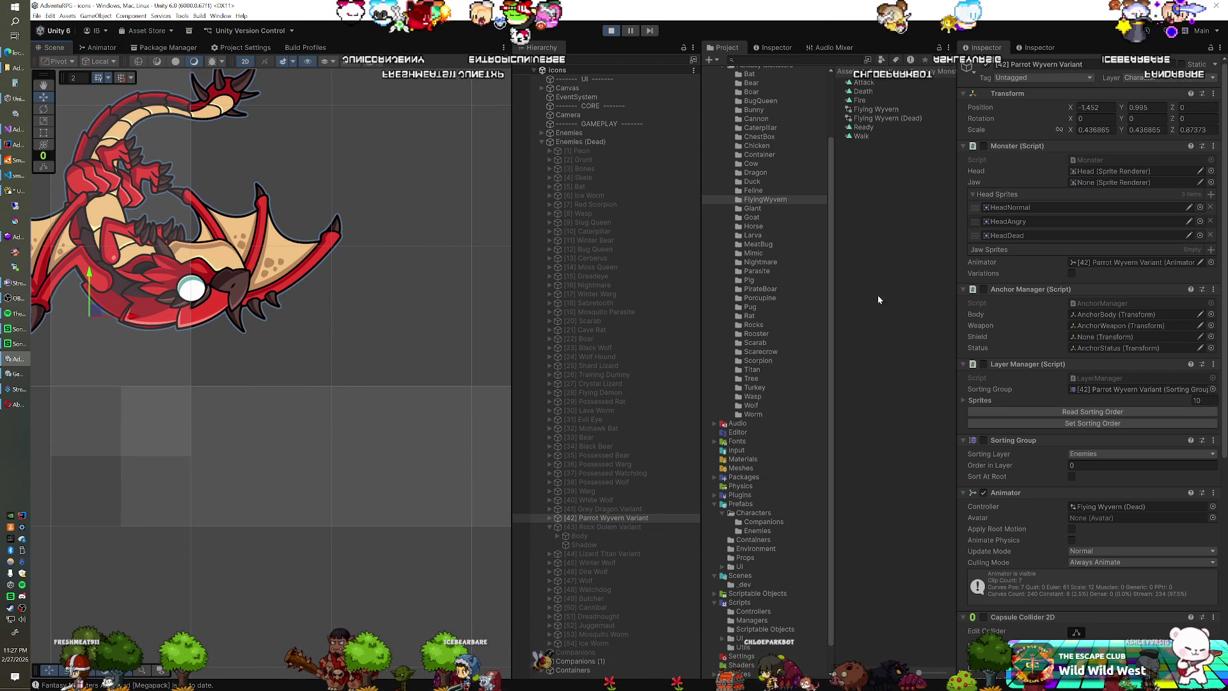
Step: Copy the wyvern's tuned Transform values and stop play mode
right_click(1005, 94)
mouse_move(1081, 158)
click(1119, 203)
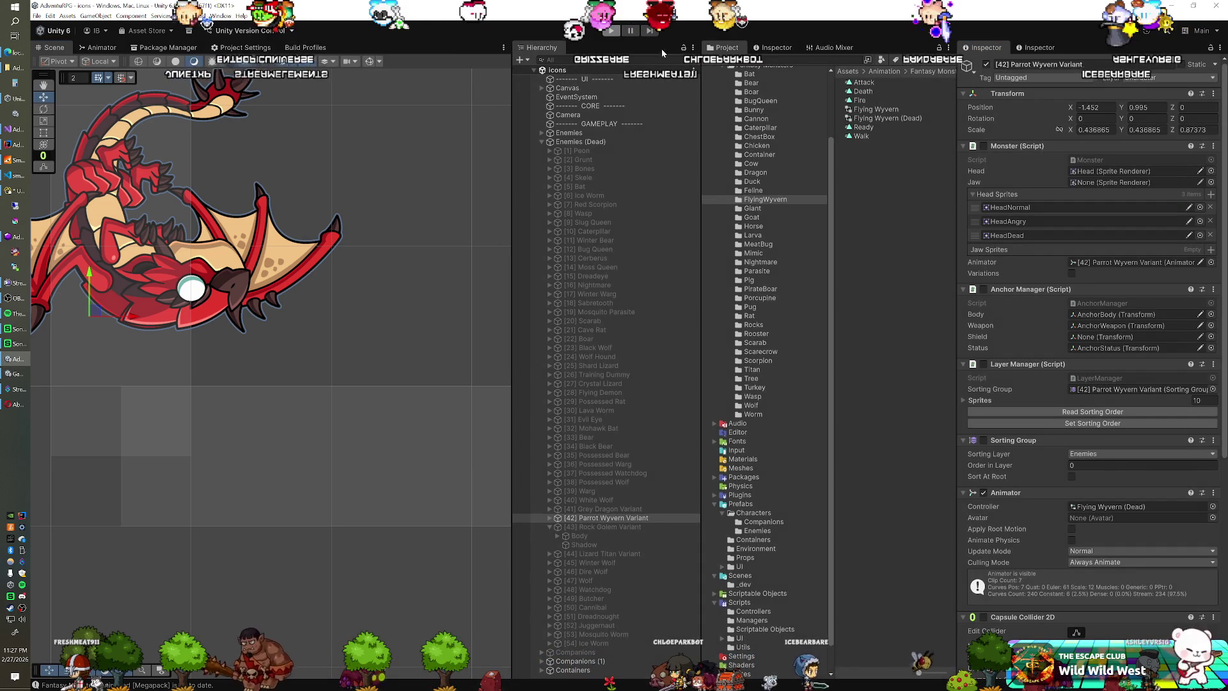
right_click(1005, 93)
click(1046, 155)
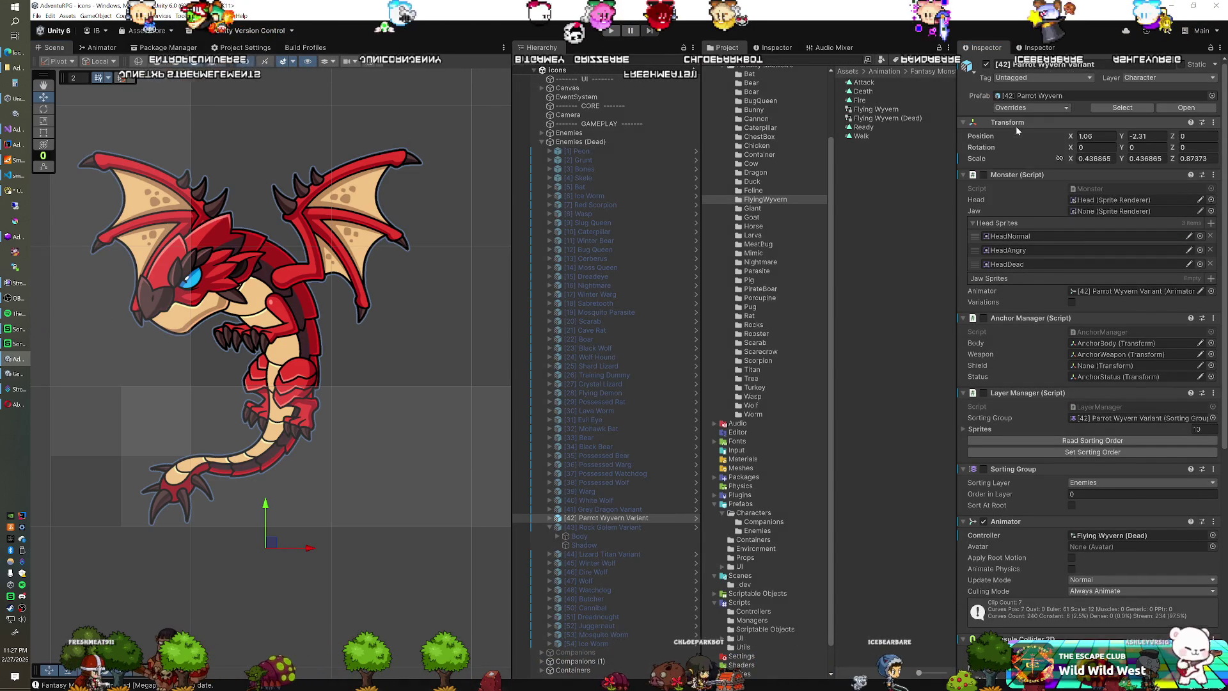
Step: Paste the values (-1.452, 0.995) into the wyvern's Transform and deactivate it
right_click(1016, 124)
mouse_move(1040, 210)
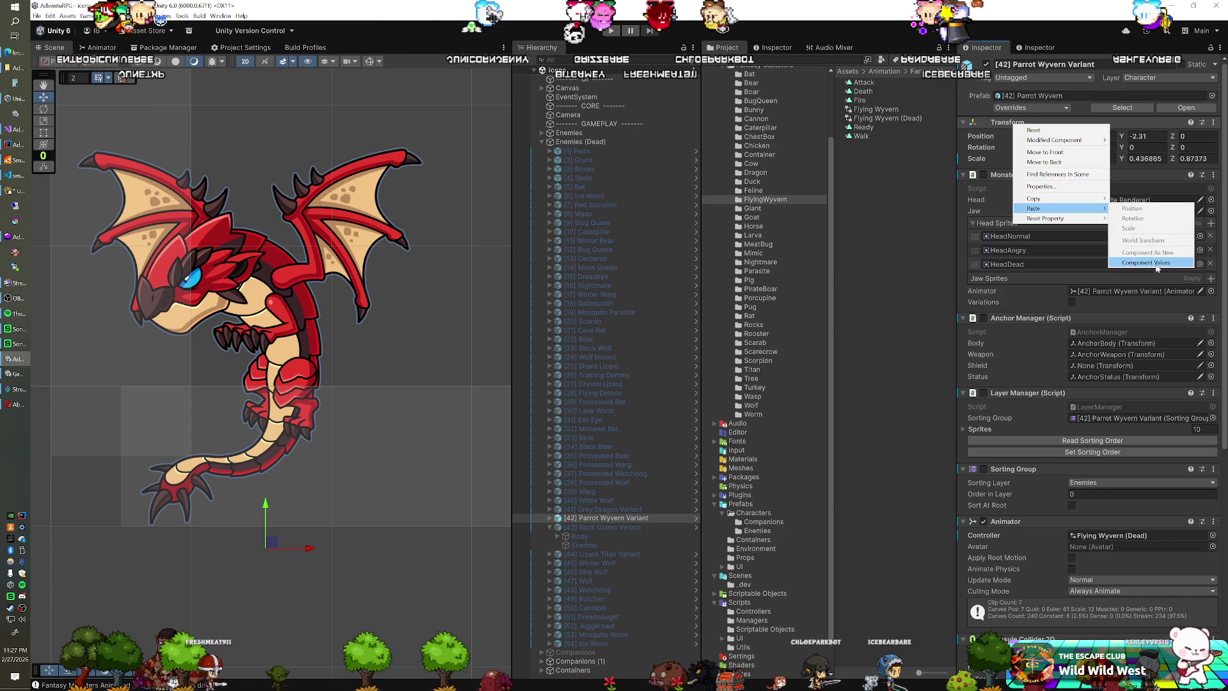
click(1129, 211)
click(987, 64)
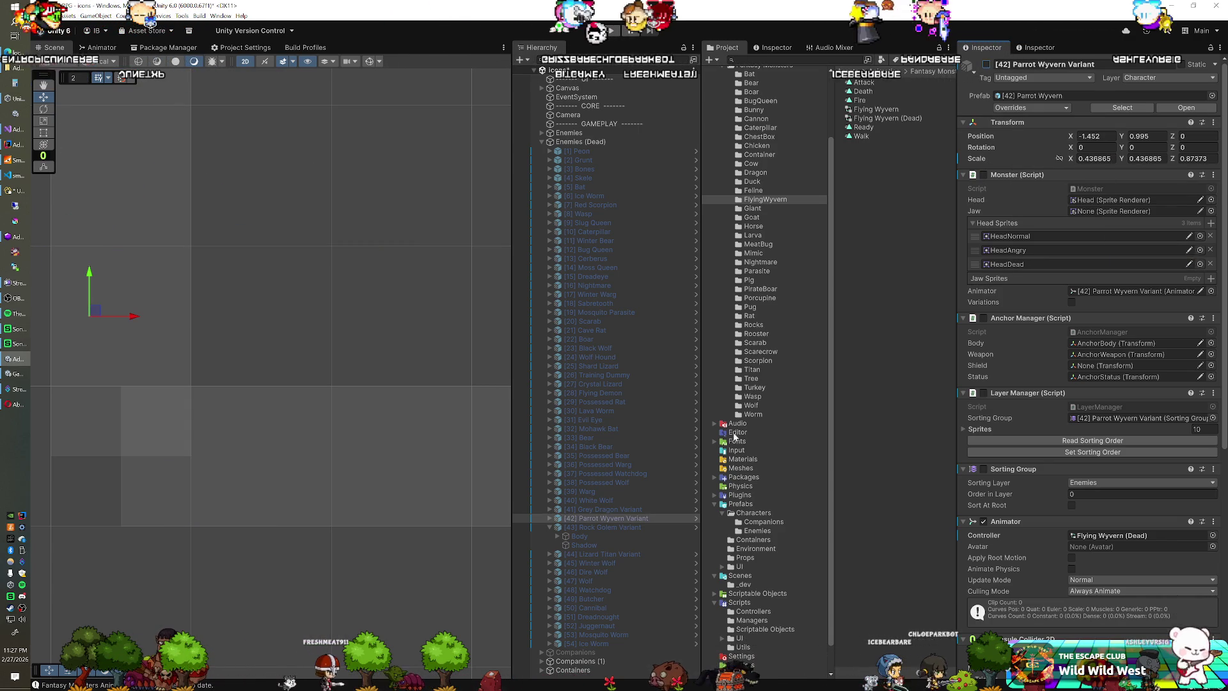
click(554, 520)
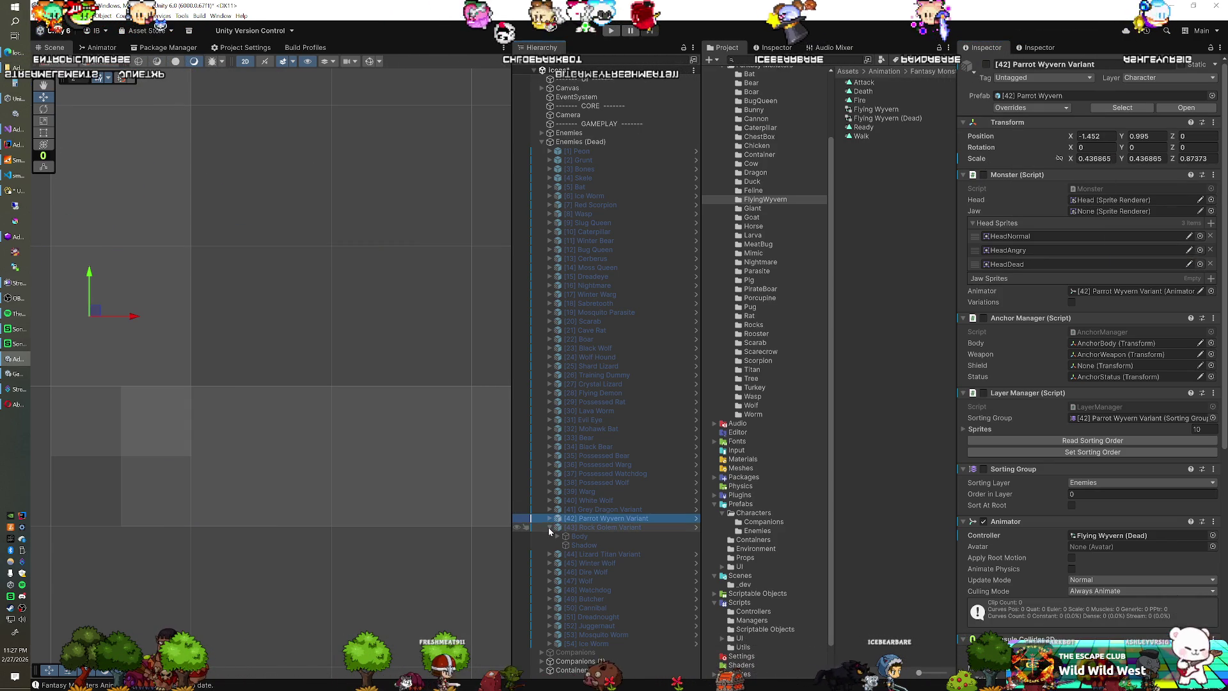
click(565, 526)
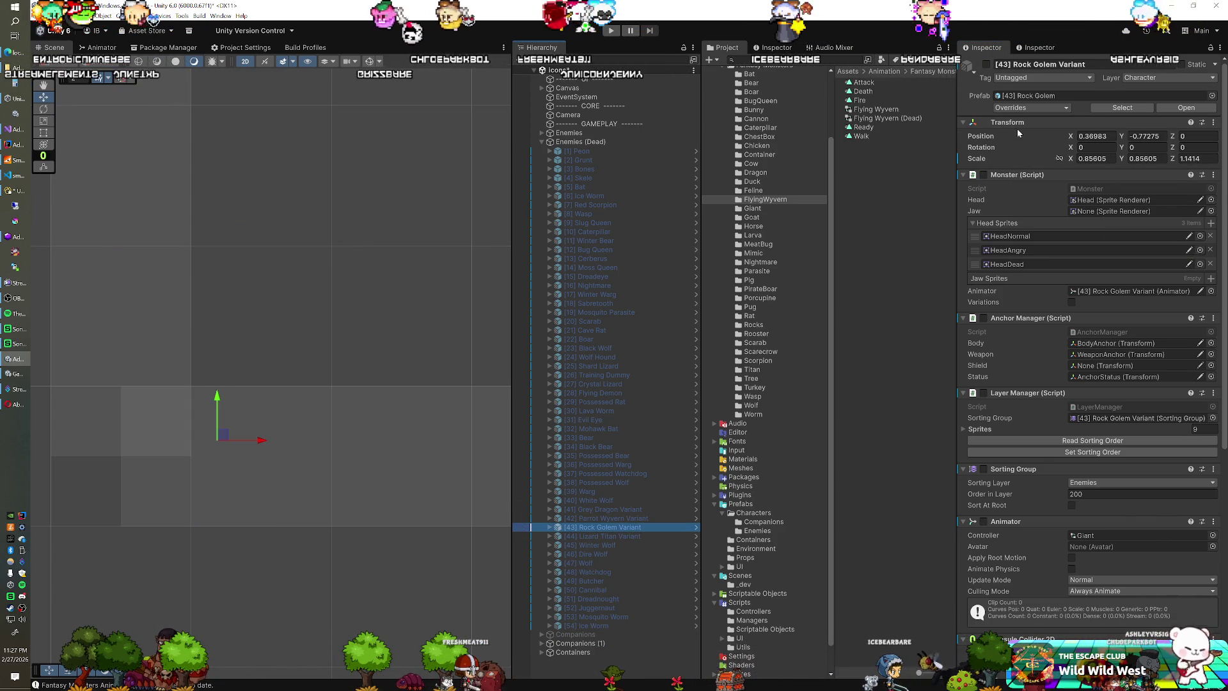
Step: Activate the Rock Golem Variant and duplicate its Giant controller as Giant (Dead)
click(986, 64)
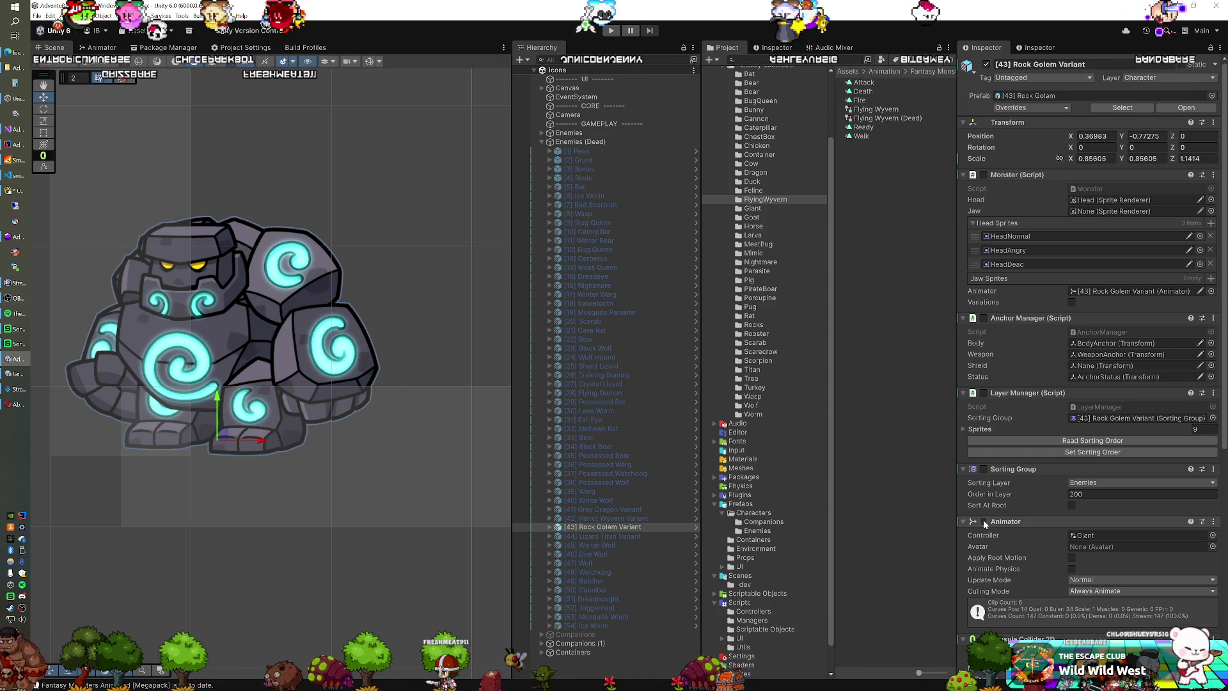
click(1173, 535)
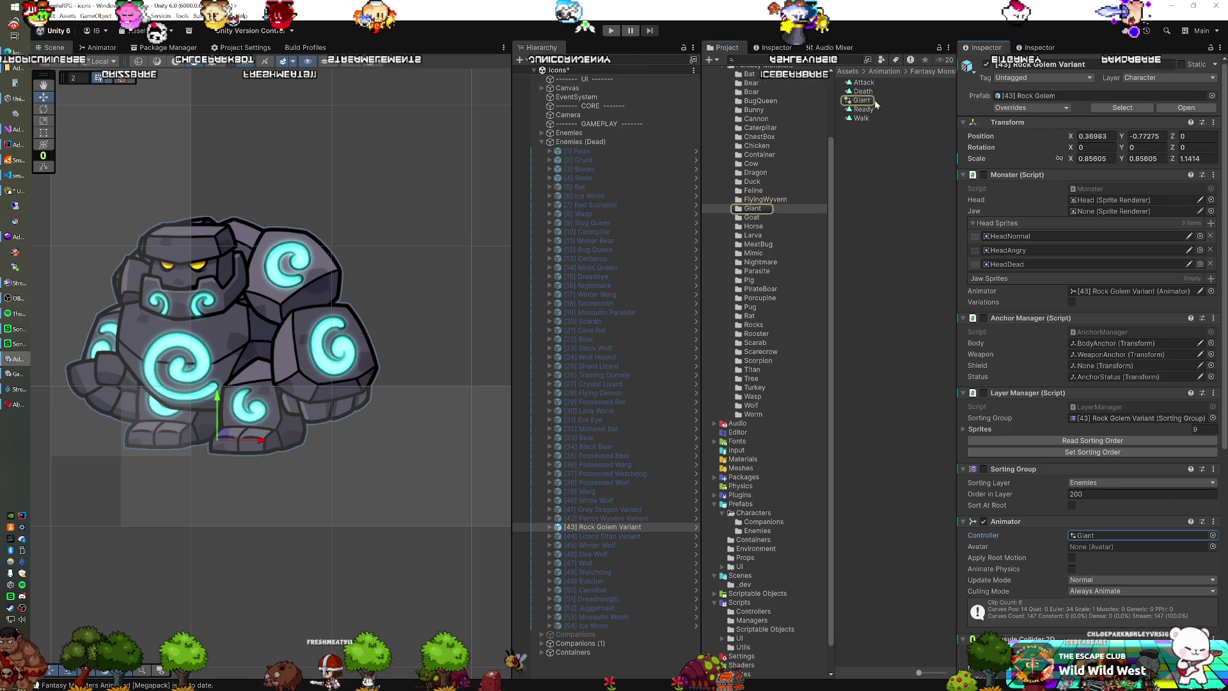
click(874, 101)
key(ctrl+d)
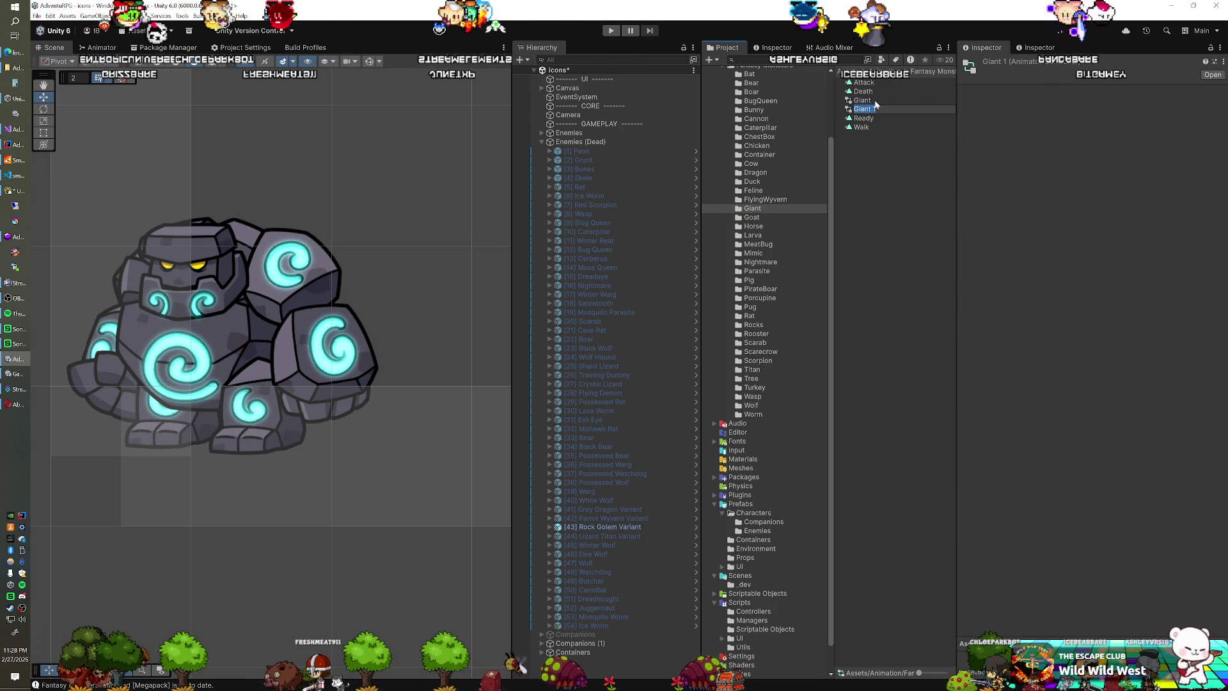
key(F2)
text(Giant (Dead)
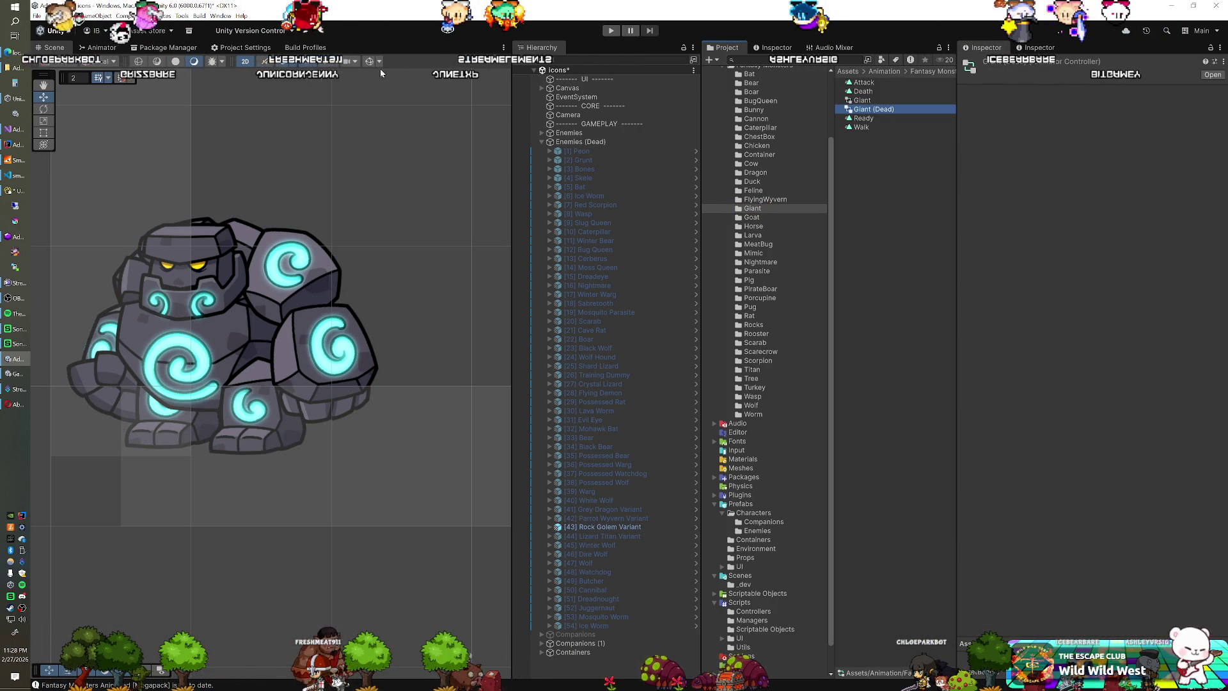
Step: Assign Giant (Dead) as the Rock Golem's Animator Controller and enter play mode
click(98, 47)
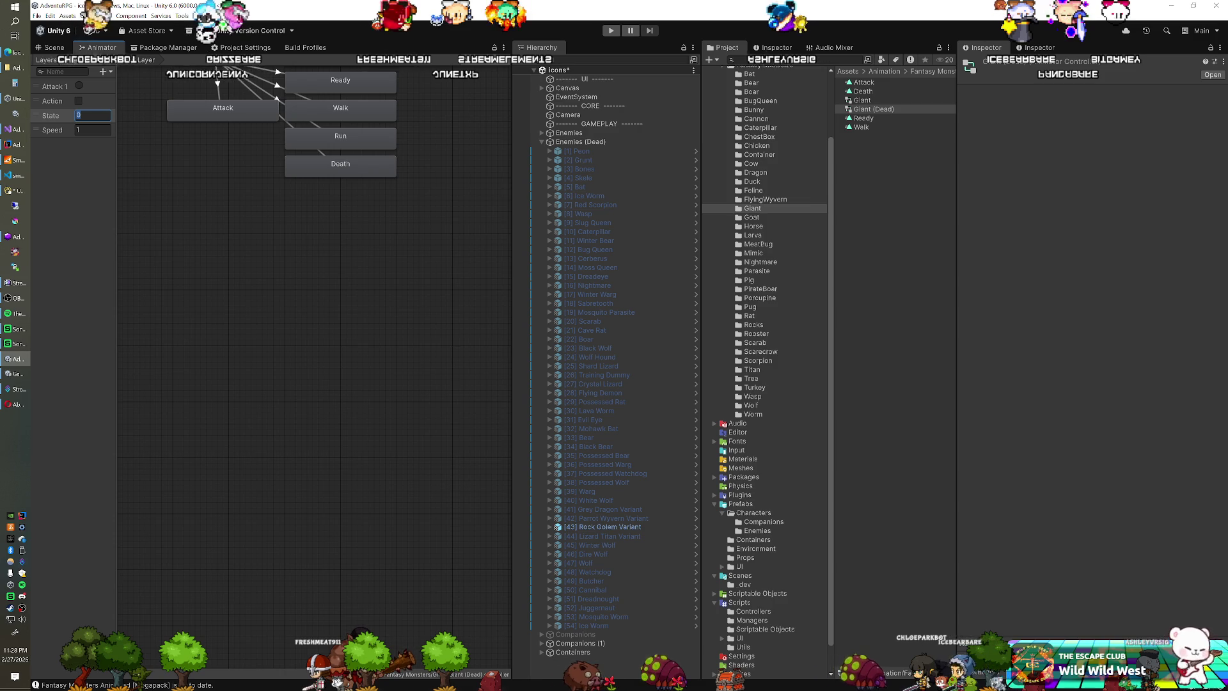
click(55, 47)
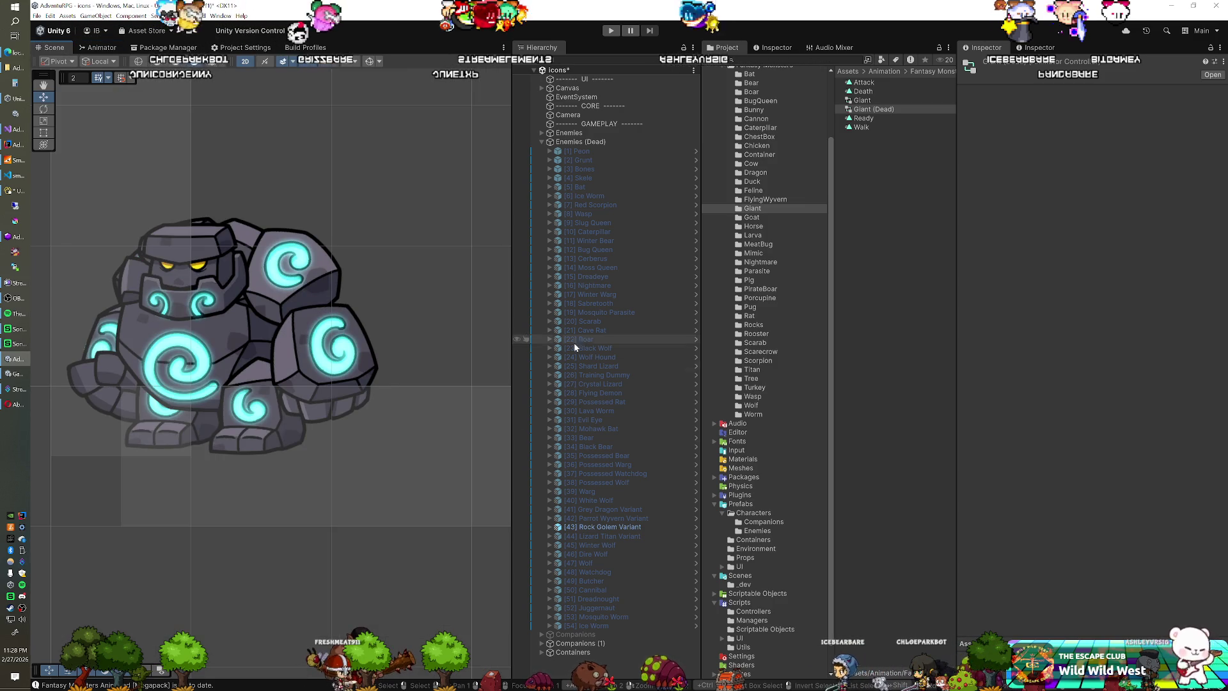
click(601, 526)
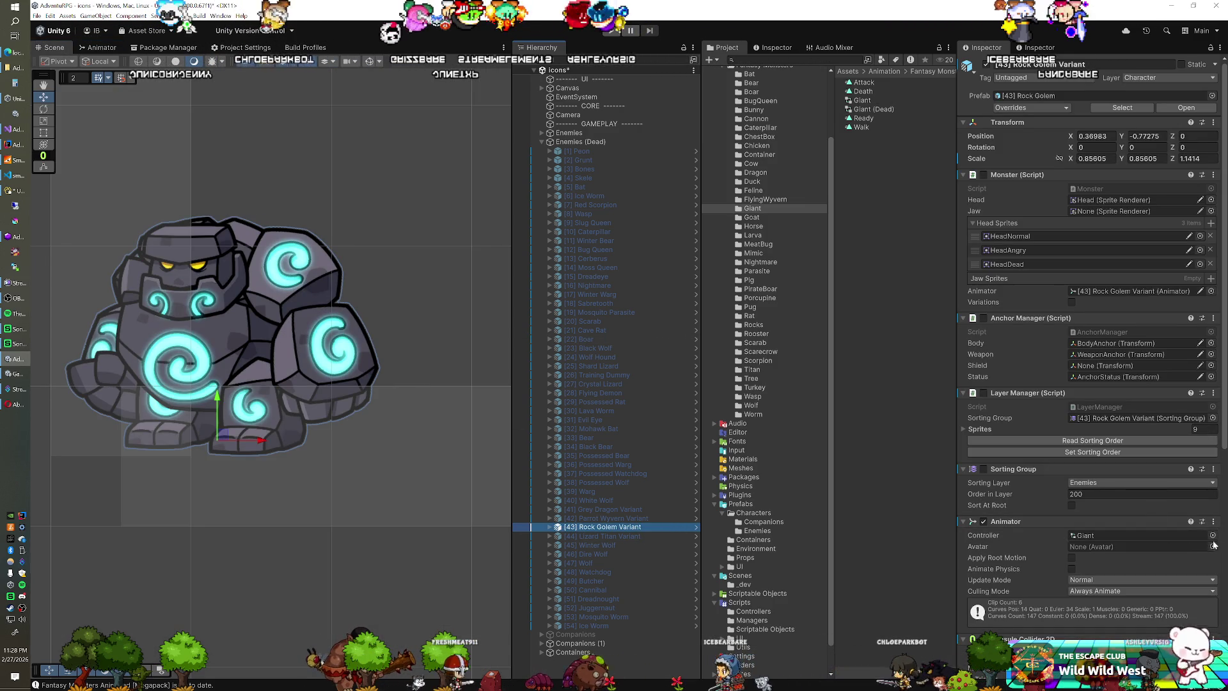
click(1212, 536)
double_click(1017, 535)
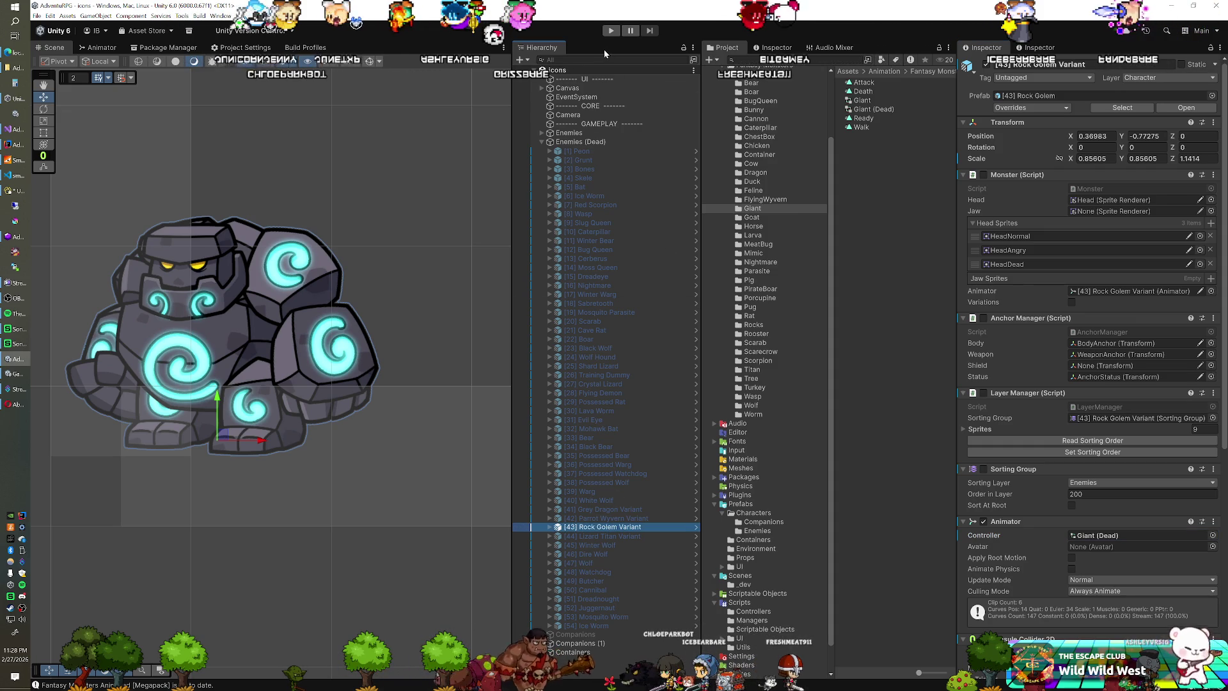
click(611, 31)
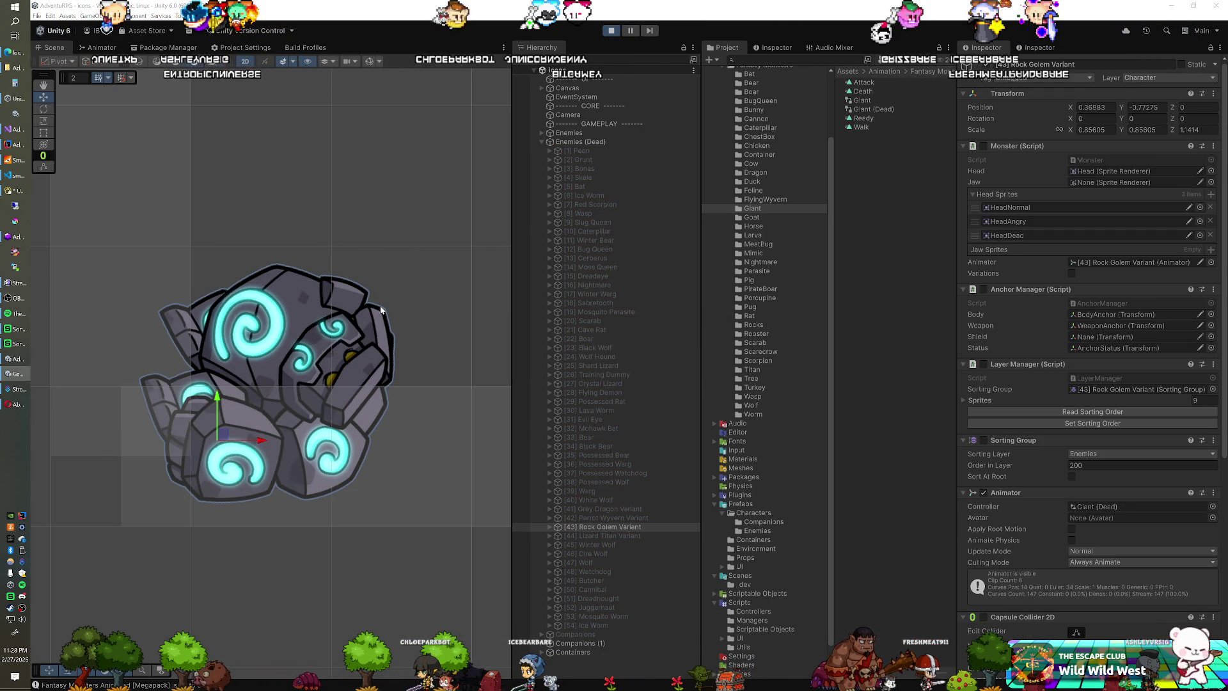
Step: Move the dead golem left and up, then keep its -1.627, 0.572 position after exiting play
mouse_move(222, 437)
mouse_down()
mouse_move(110, 422)
mouse_move(64, 382)
mouse_move(82, 342)
mouse_up()
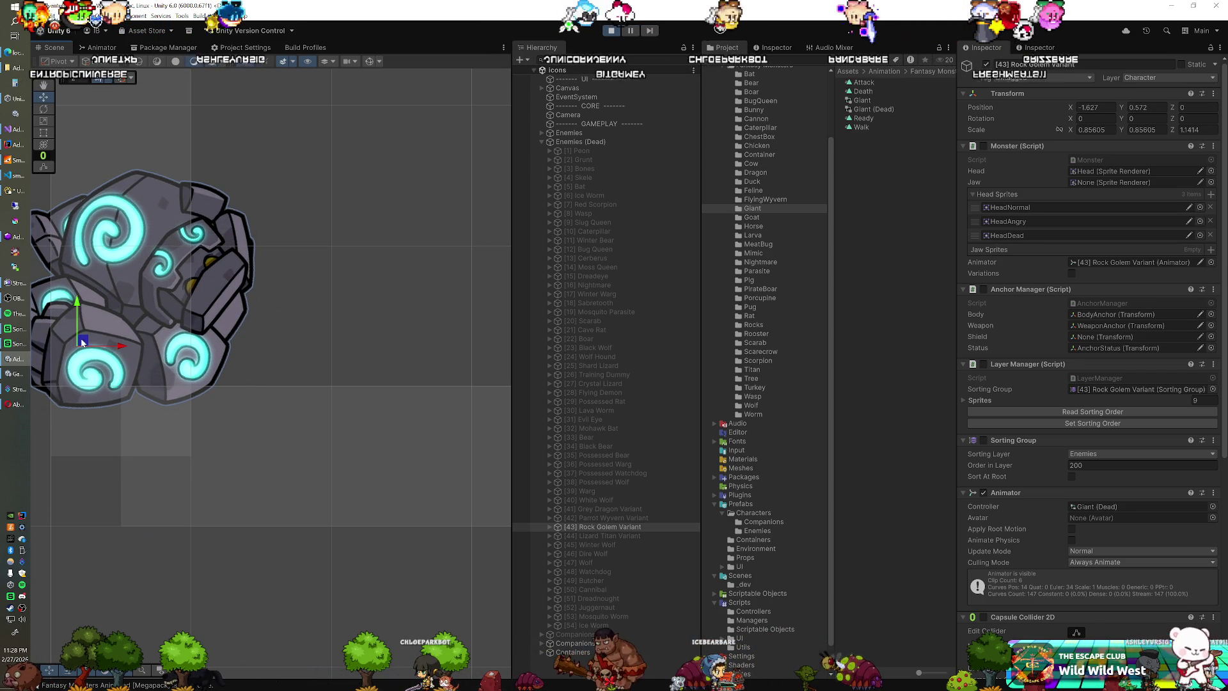
right_click(1002, 96)
mouse_move(1049, 158)
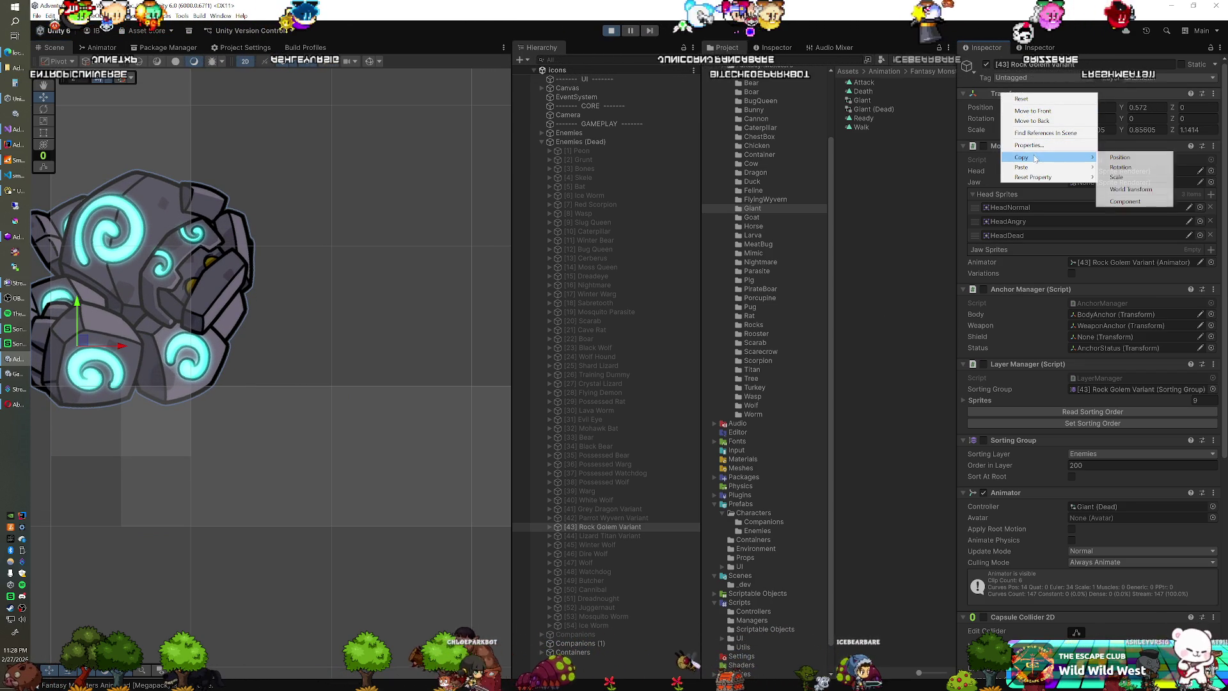
click(1134, 201)
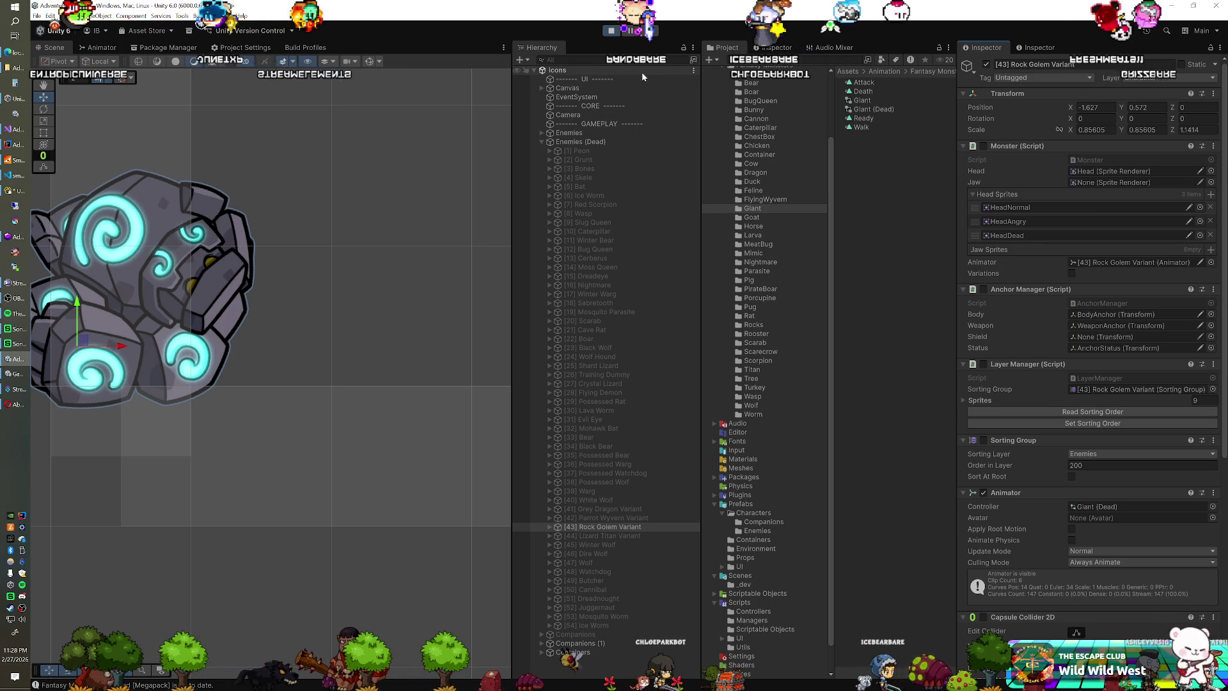
click(605, 33)
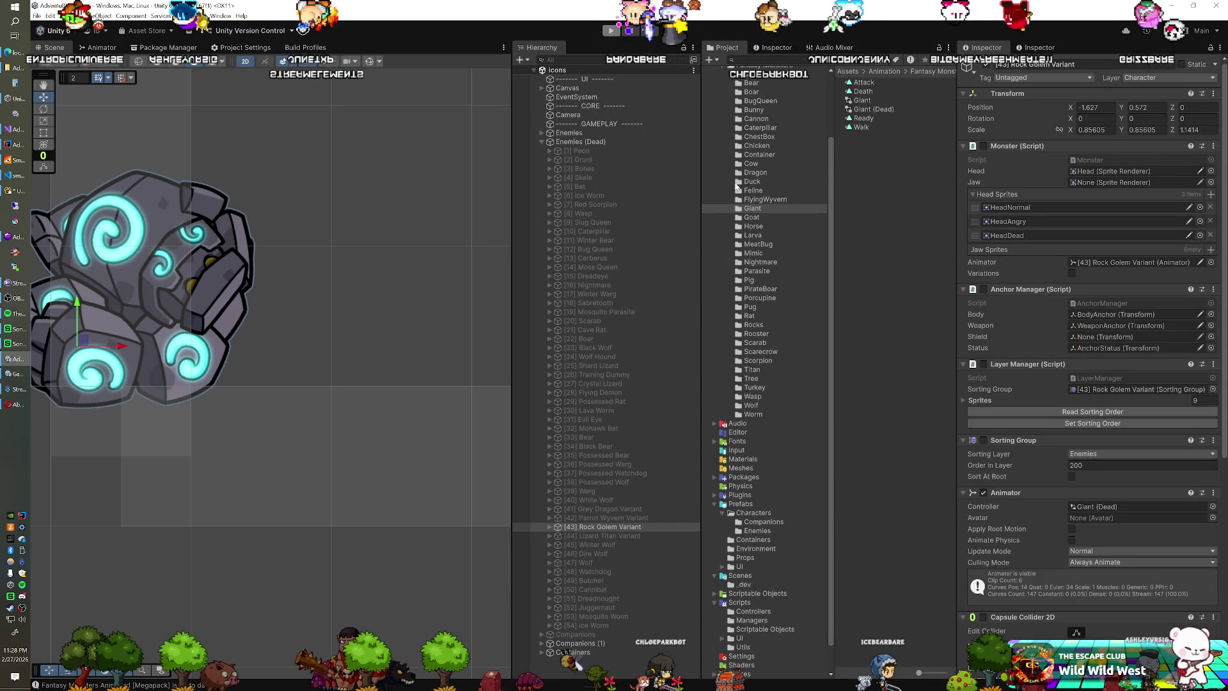
right_click(996, 125)
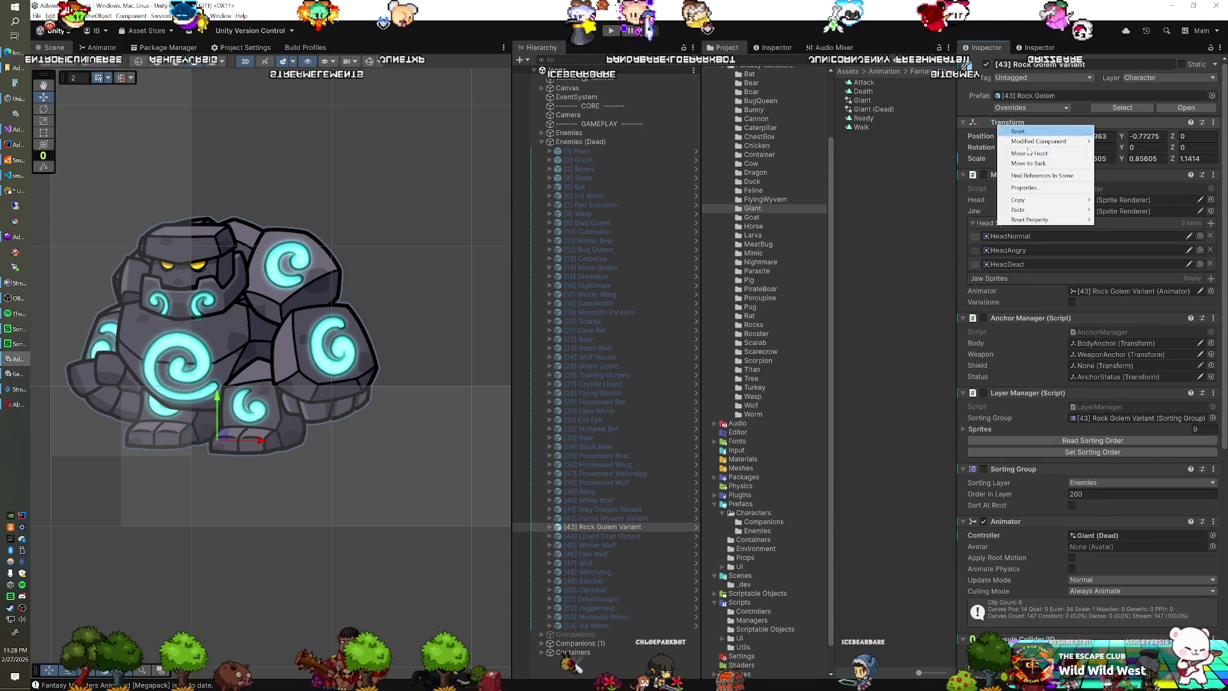
click(1113, 264)
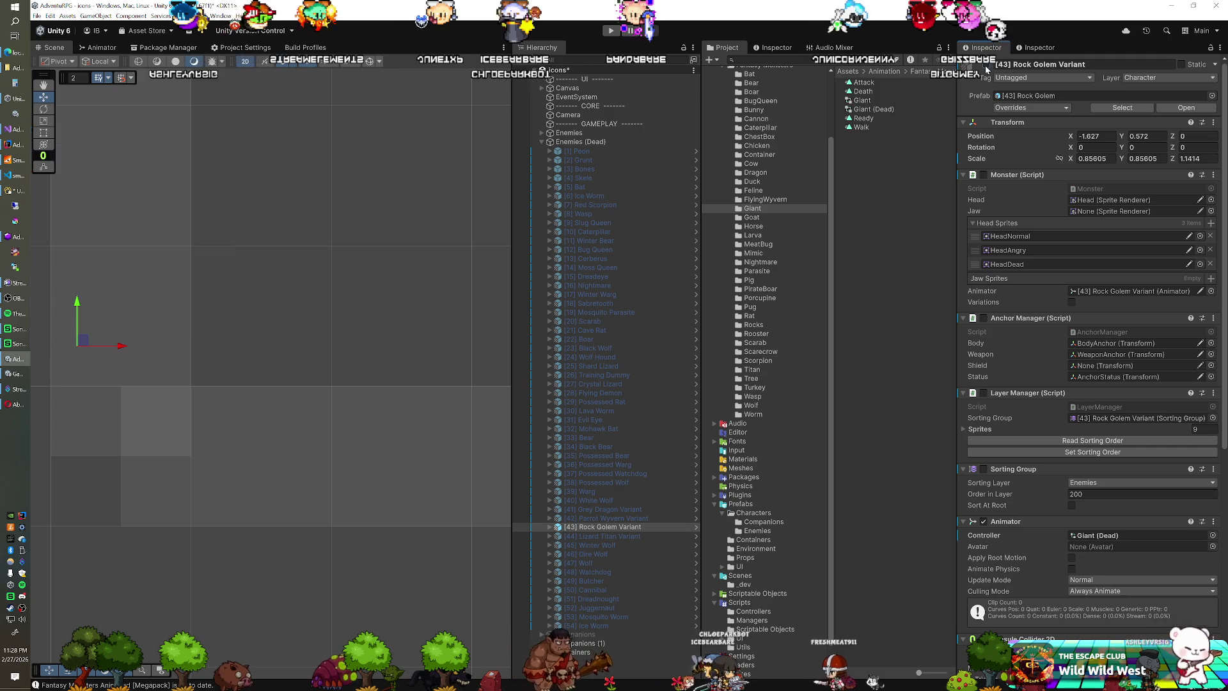
Step: Duplicate the Lizard Titan's Titan controller and name the copy Titan (Dead)
click(614, 536)
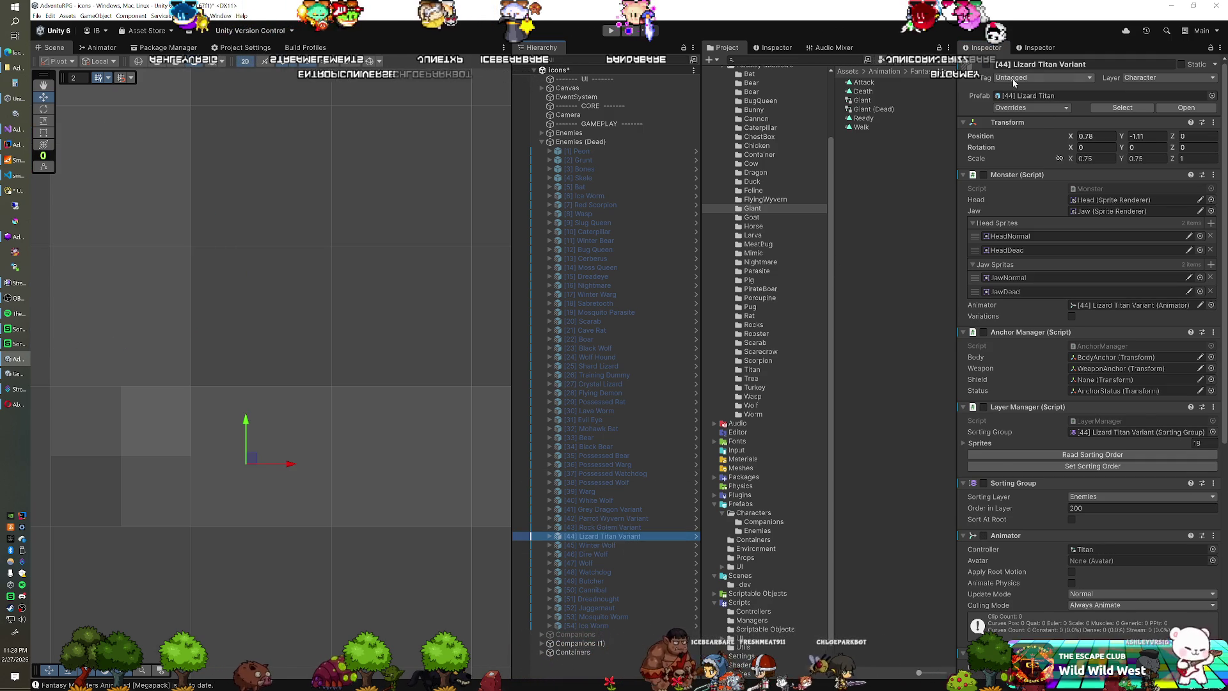
click(611, 535)
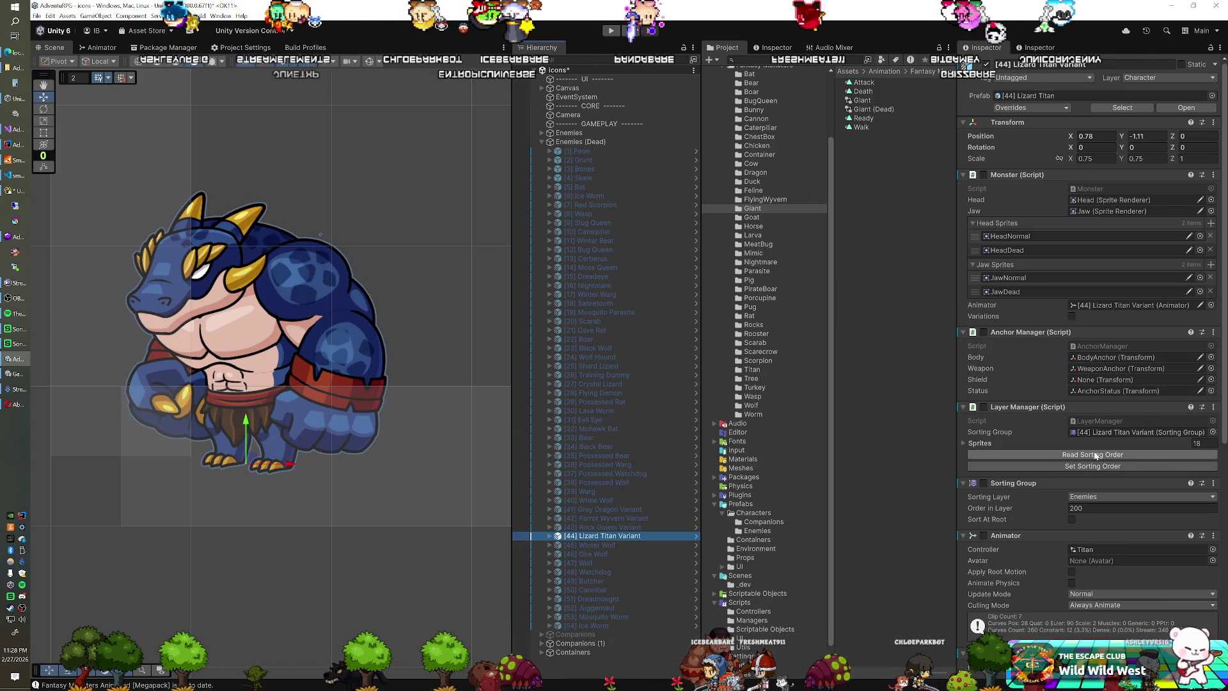
click(1096, 550)
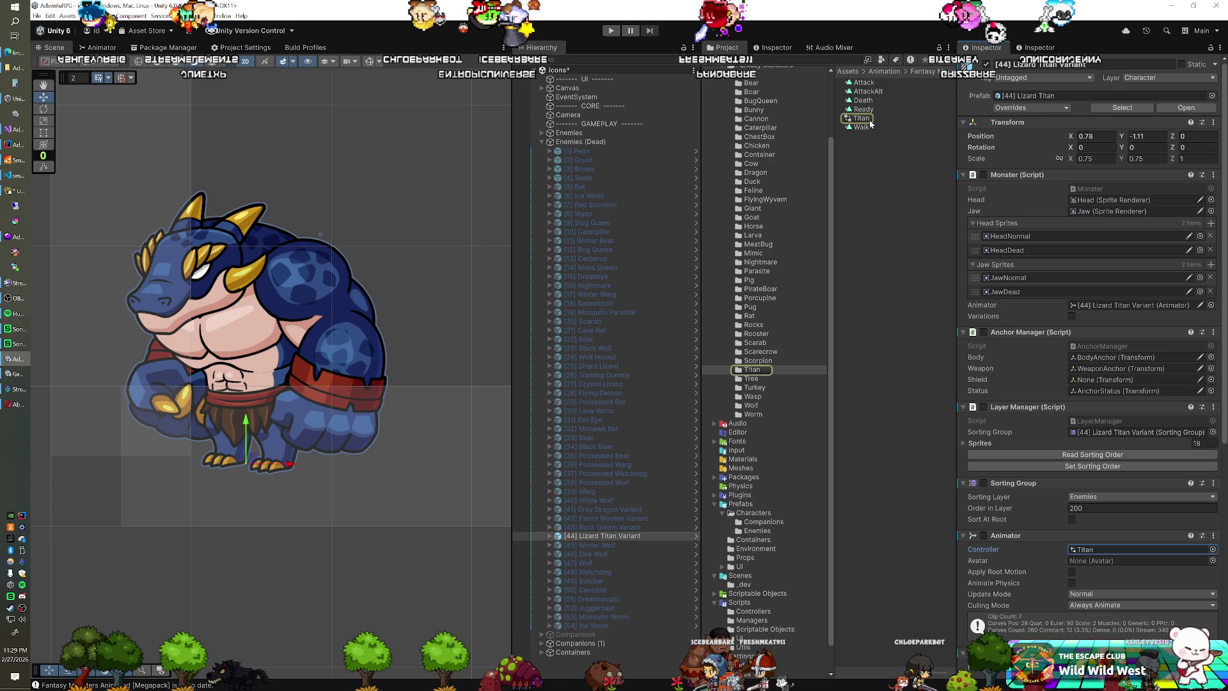
click(861, 119)
key(ctrl+d)
key(F2)
text(Titan (Dead))
key(Return)
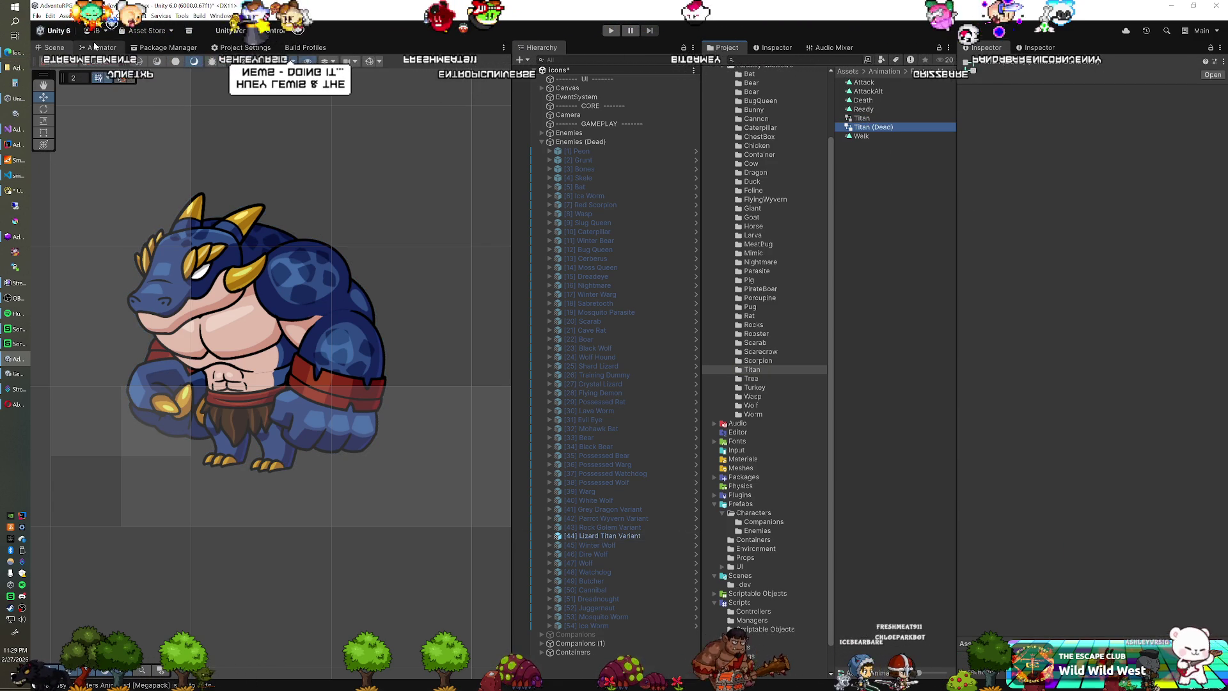
Step: Set Titan (Dead)'s State parameter to 9, assign it to the Lizard Titan, and play
click(98, 47)
click(93, 130)
text(98)
key(BackSpace)
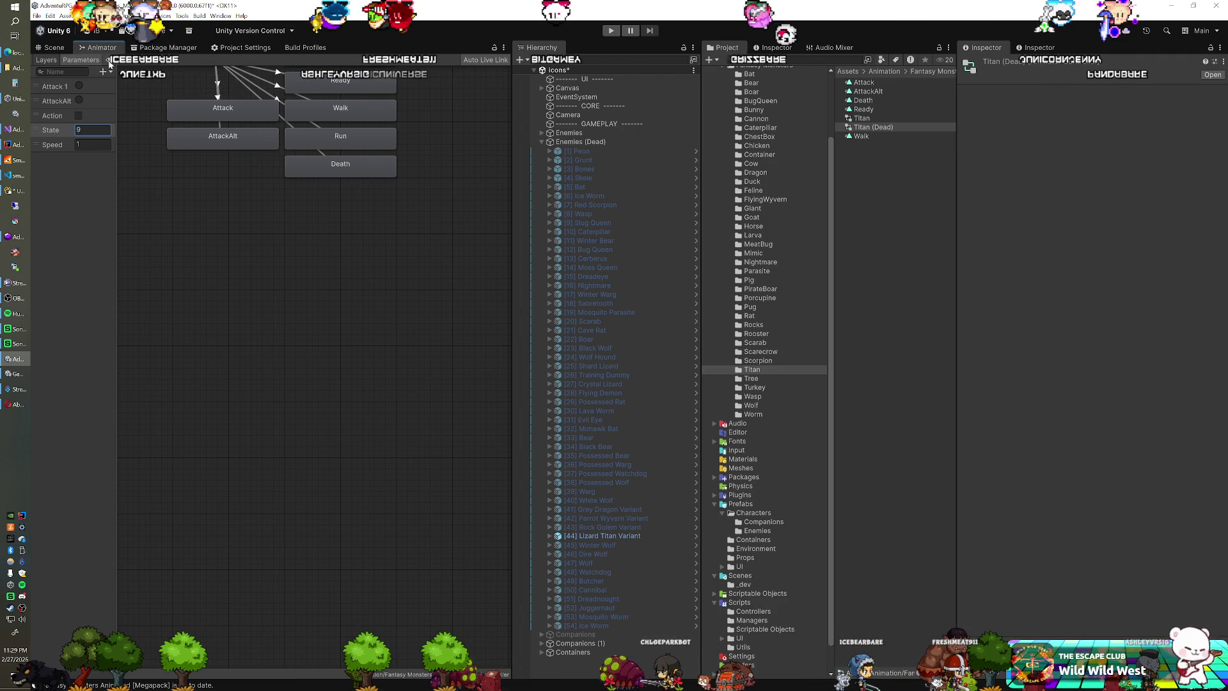
click(53, 48)
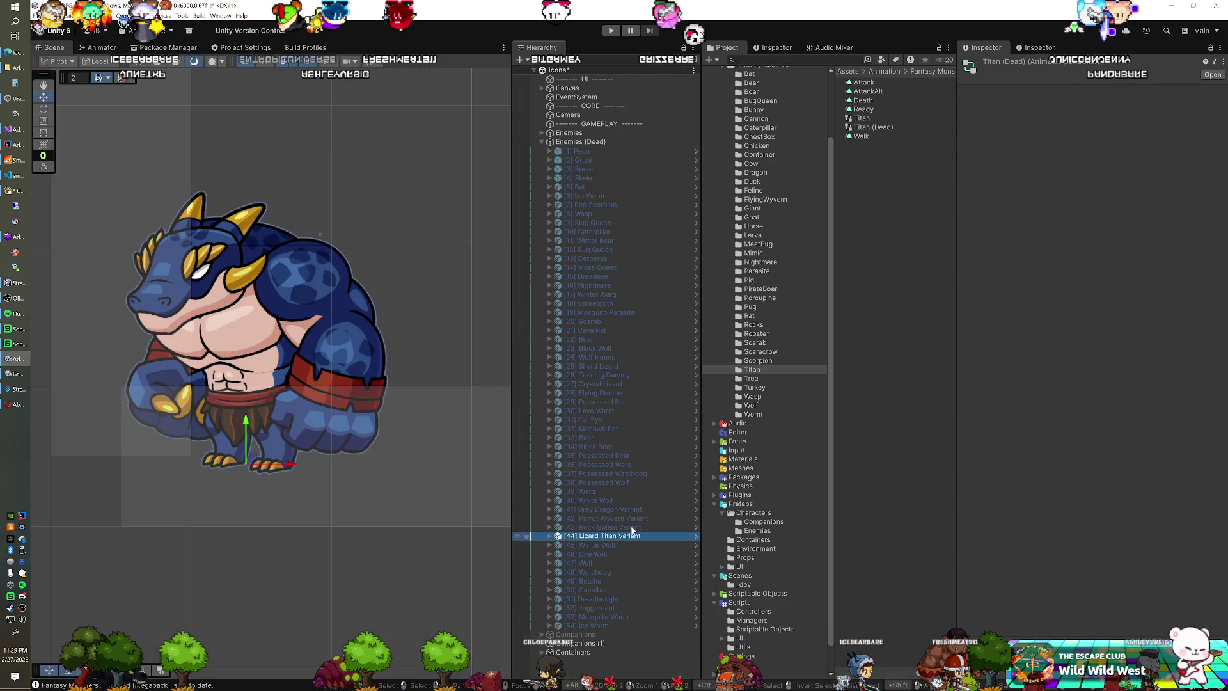
click(614, 536)
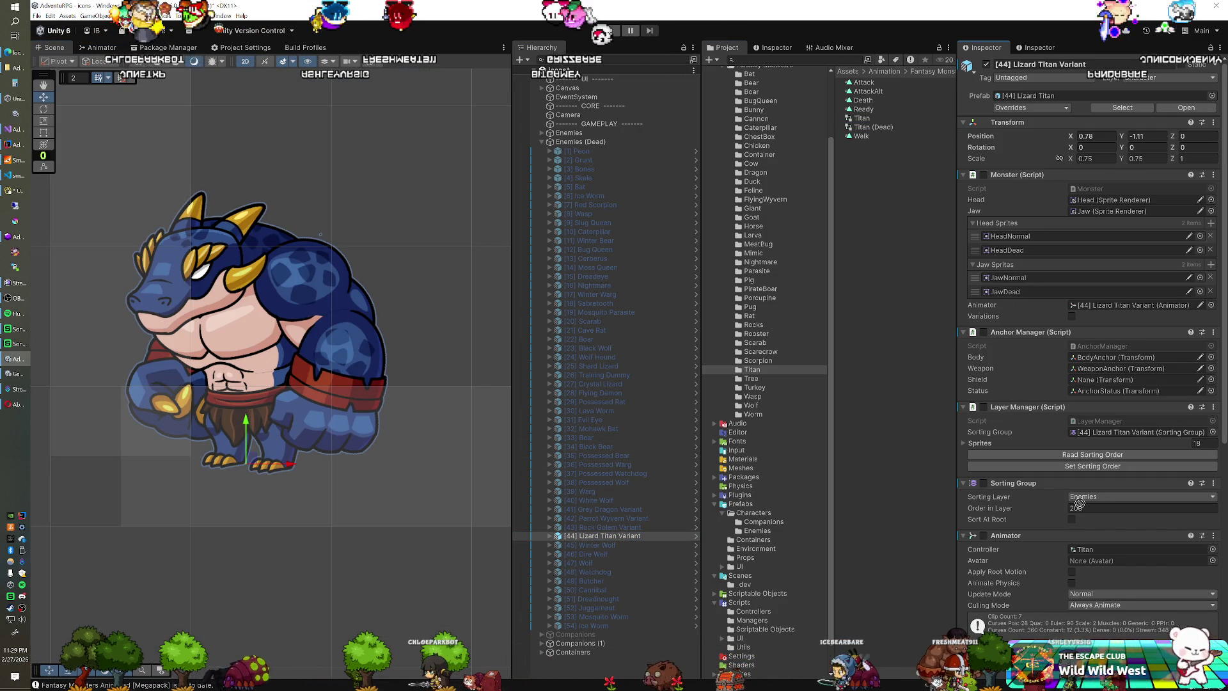
click(983, 535)
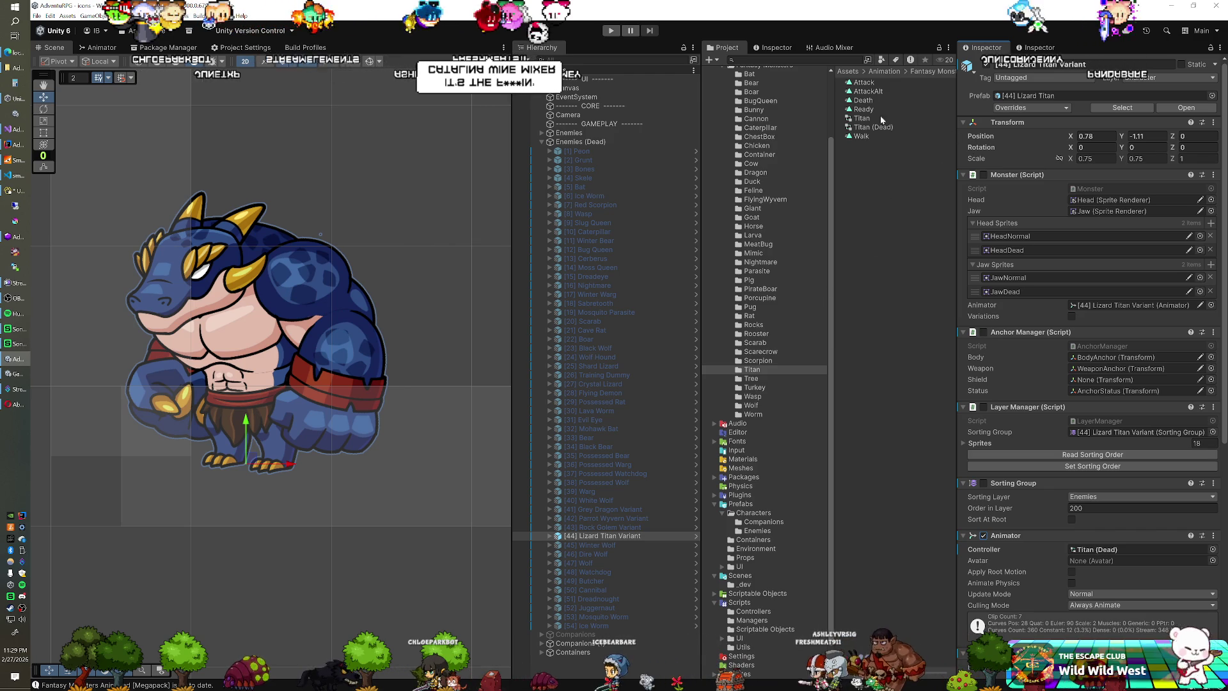
key(ctrl+p)
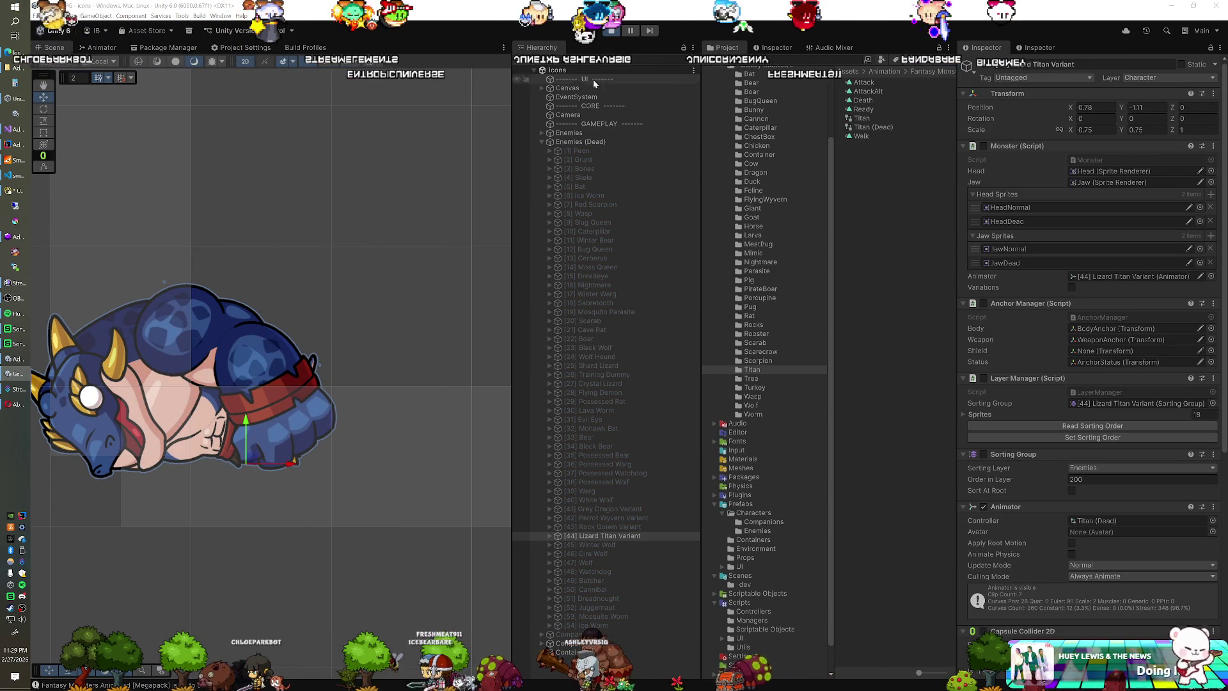
Step: Drag the dead titan up and to the right during play, then stop play mode
mouse_move(257, 464)
mouse_down()
mouse_move(324, 416)
mouse_move(350, 371)
mouse_move(344, 321)
mouse_up()
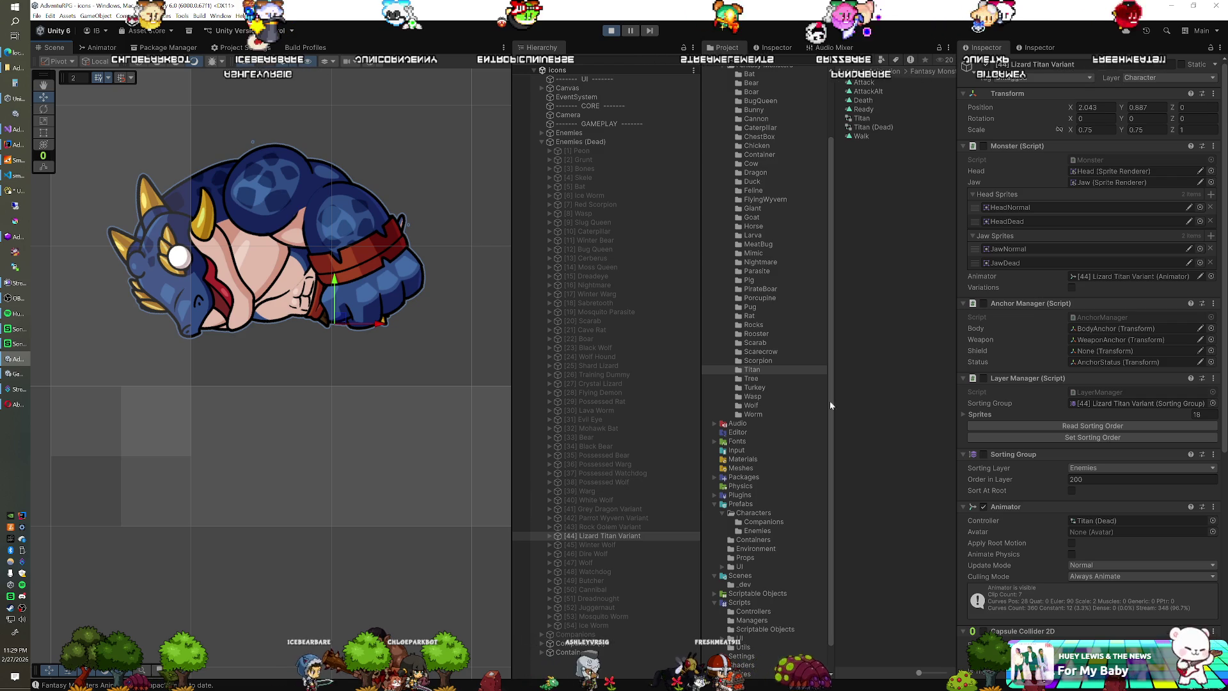
right_click(1019, 98)
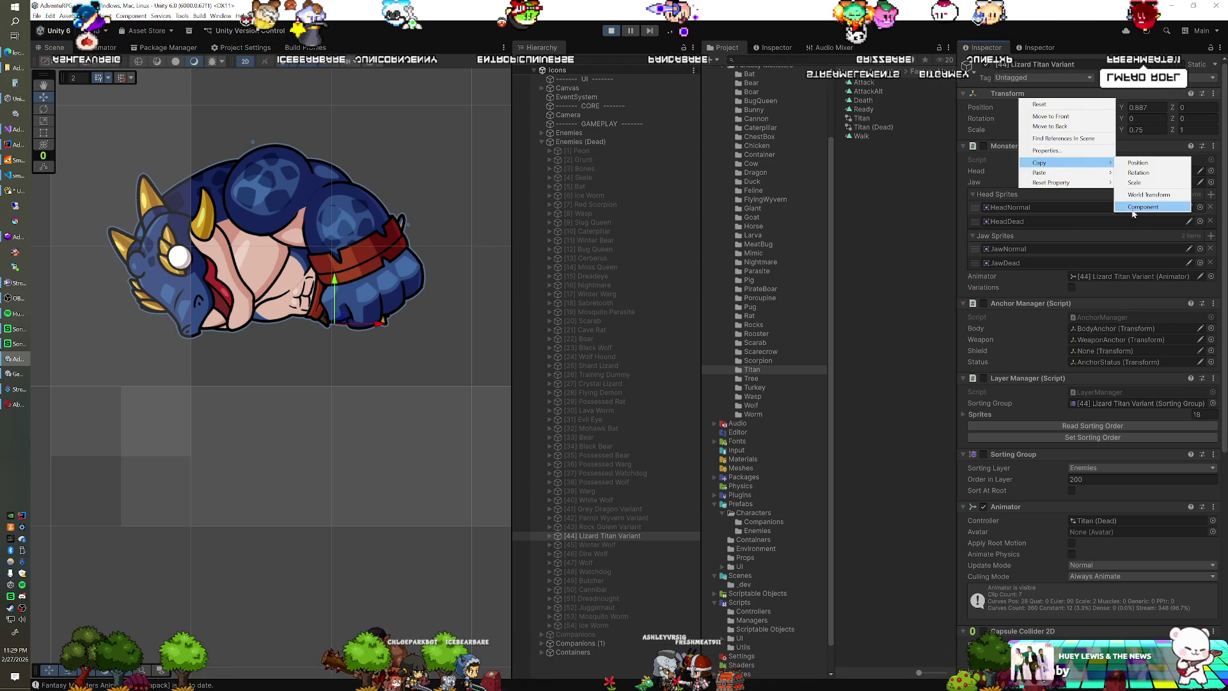
key(Escape)
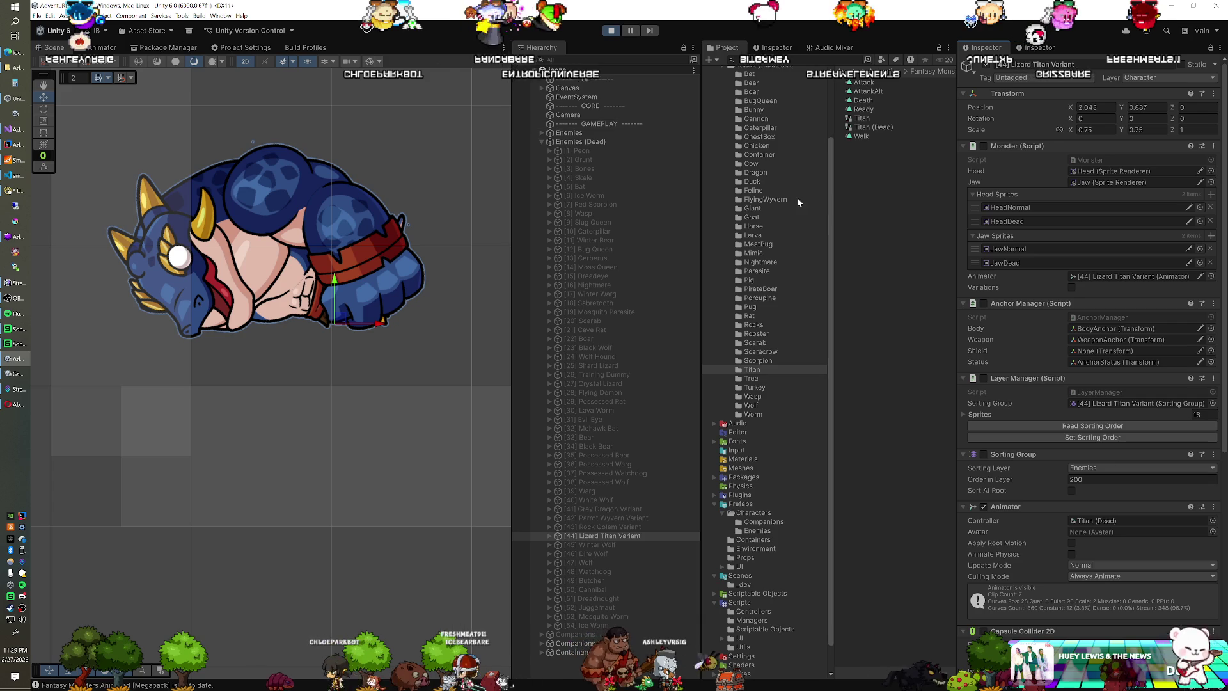
click(611, 30)
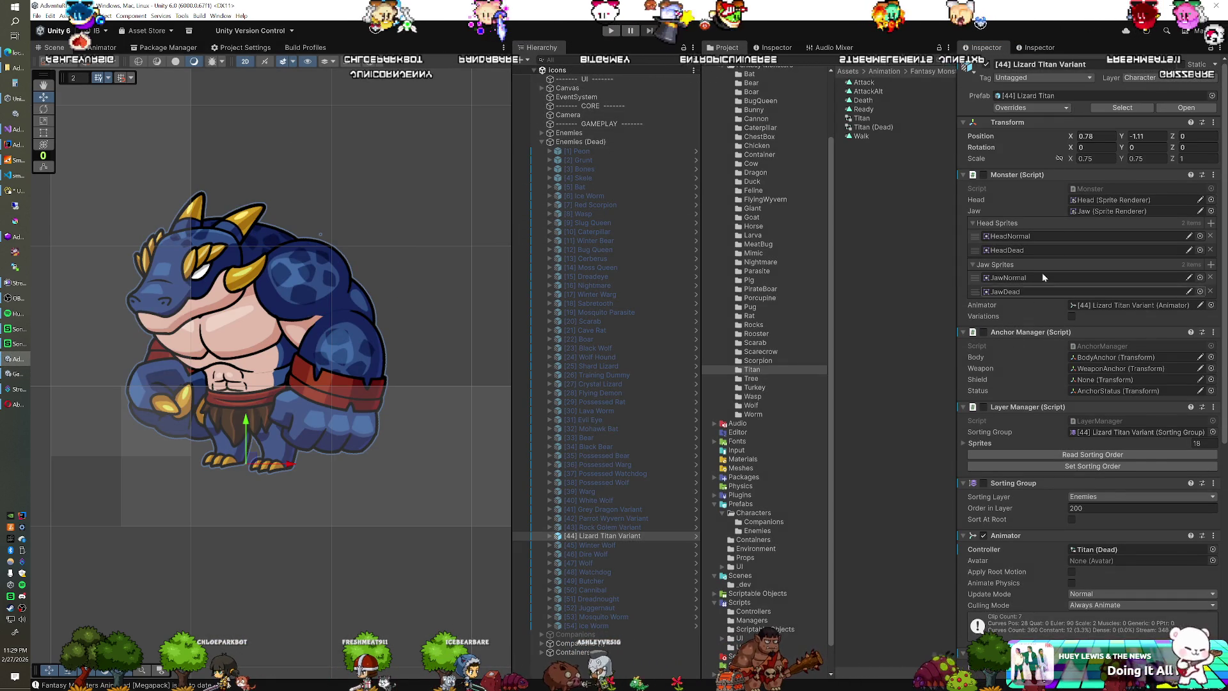
Step: Paste position 2.043, 0.887 into the Lizard Titan's Transform and deactivate it
right_click(1007, 126)
mouse_move(1062, 198)
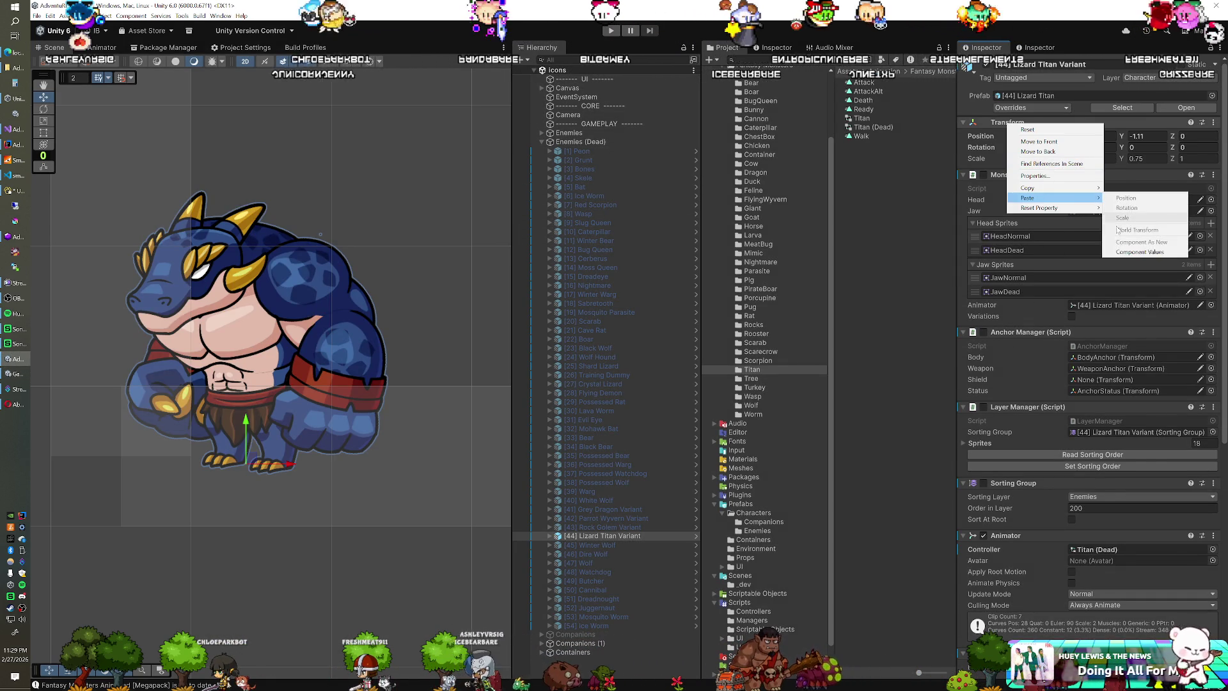
click(1140, 251)
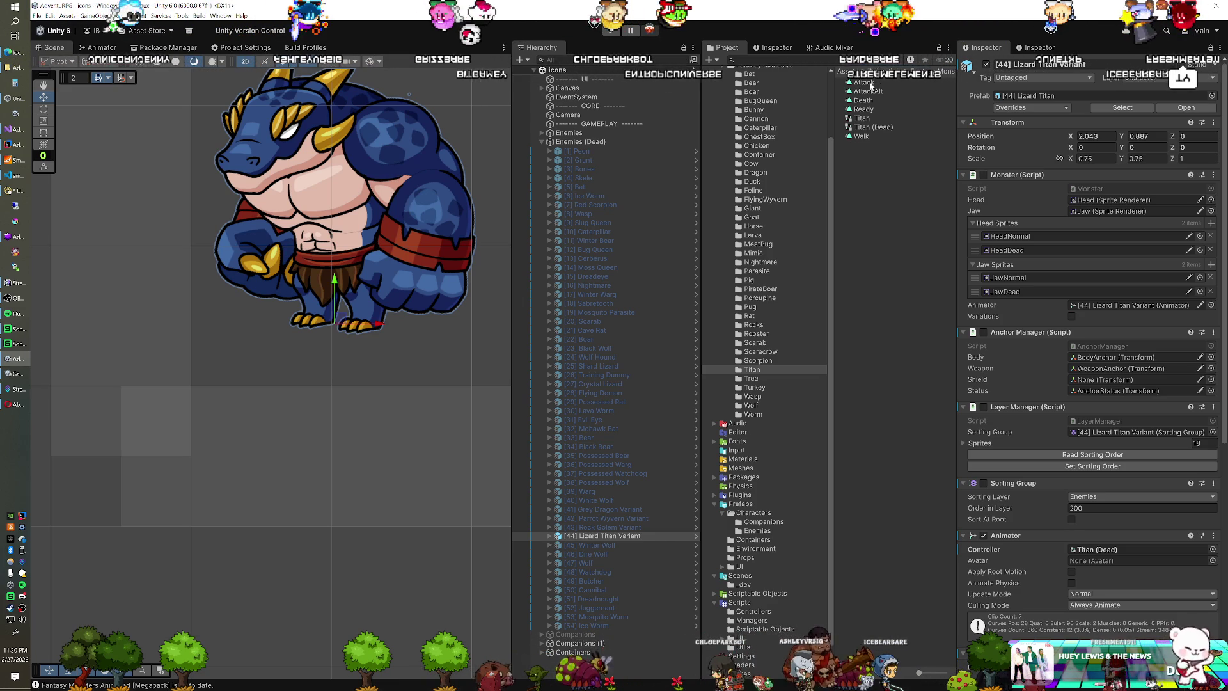
click(986, 64)
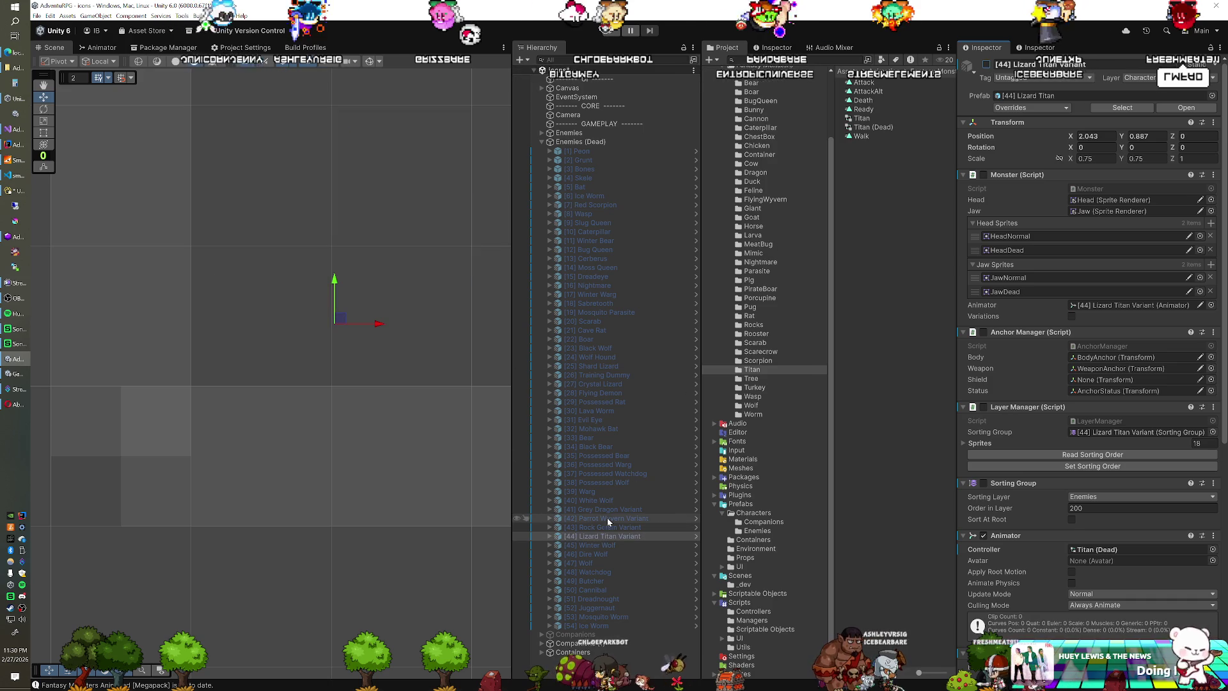
click(591, 545)
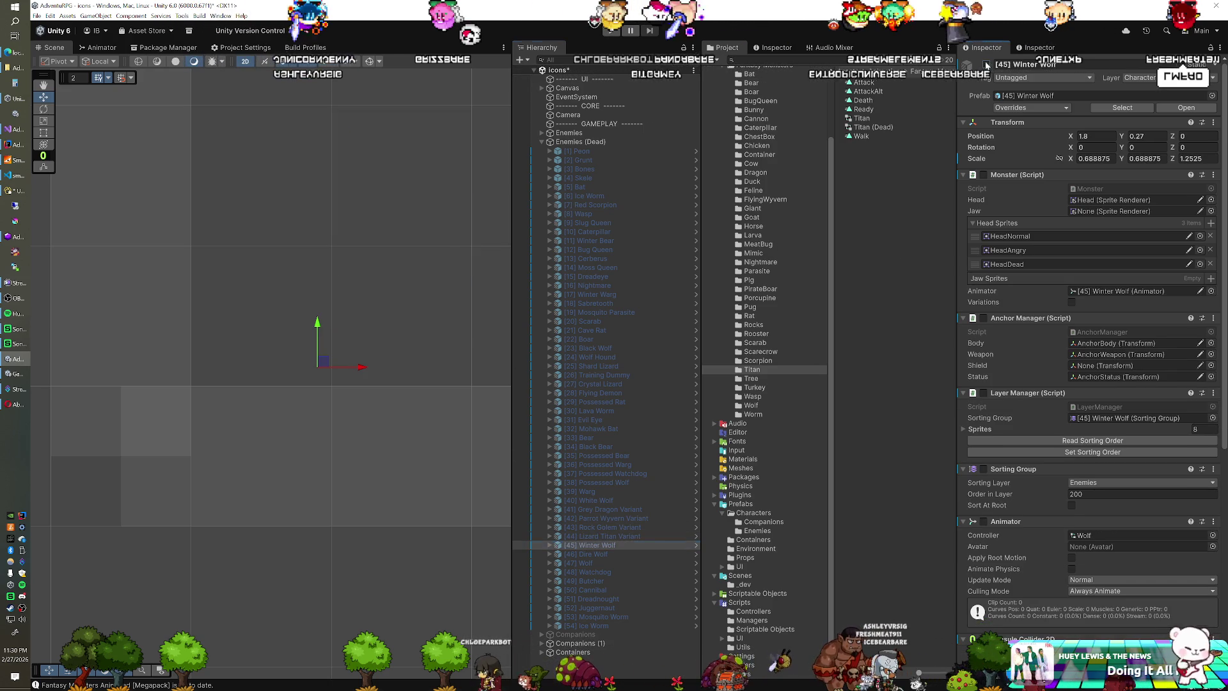
Step: Activate Winter Wolf and paste in Black Wolf's transform: position 1.631, 1.079, scale 0.58635 × 1.303
click(987, 65)
click(619, 356)
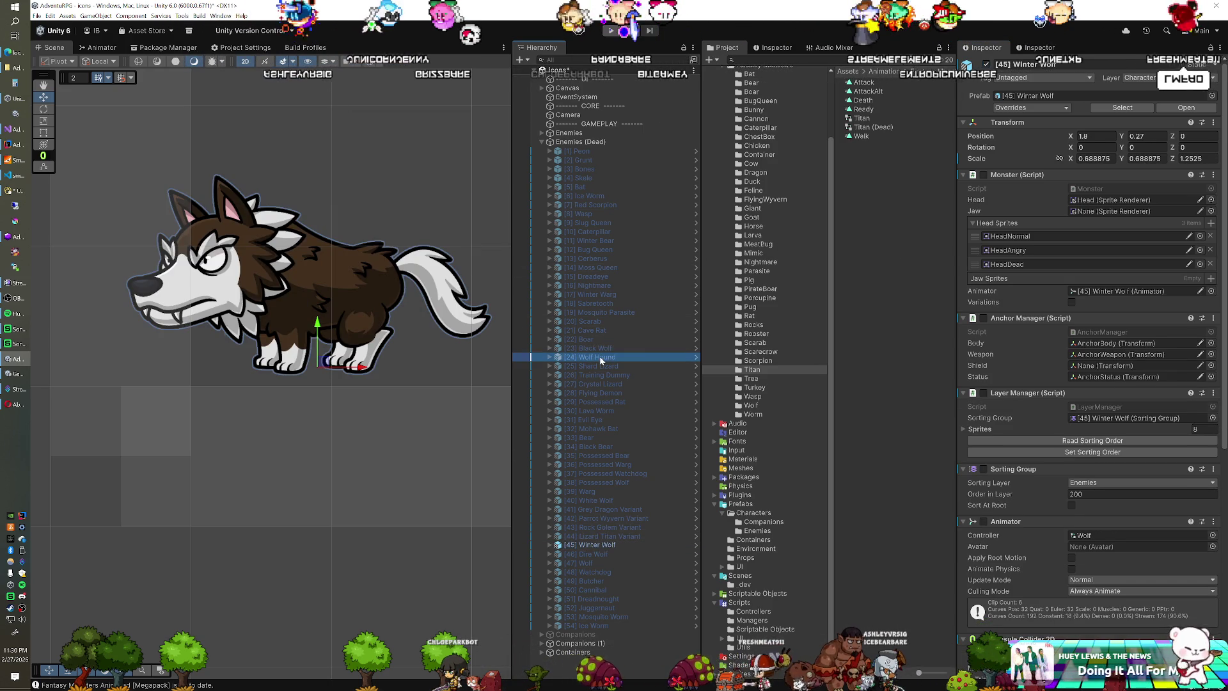
click(623, 348)
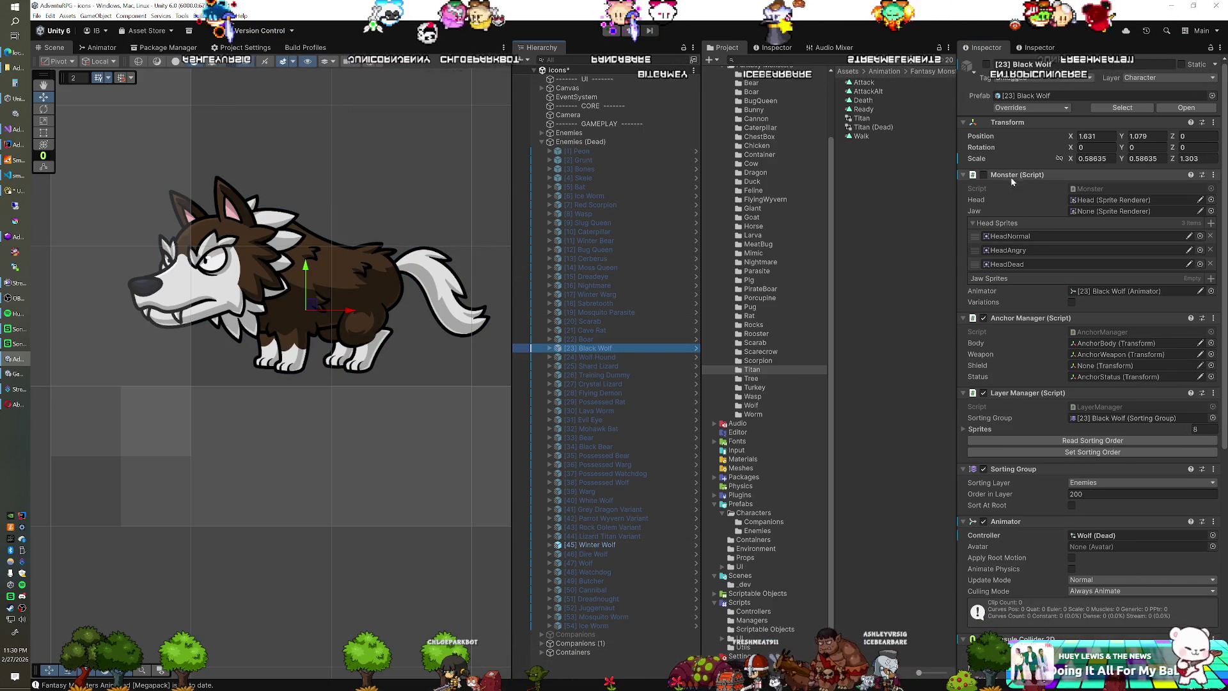
right_click(1010, 126)
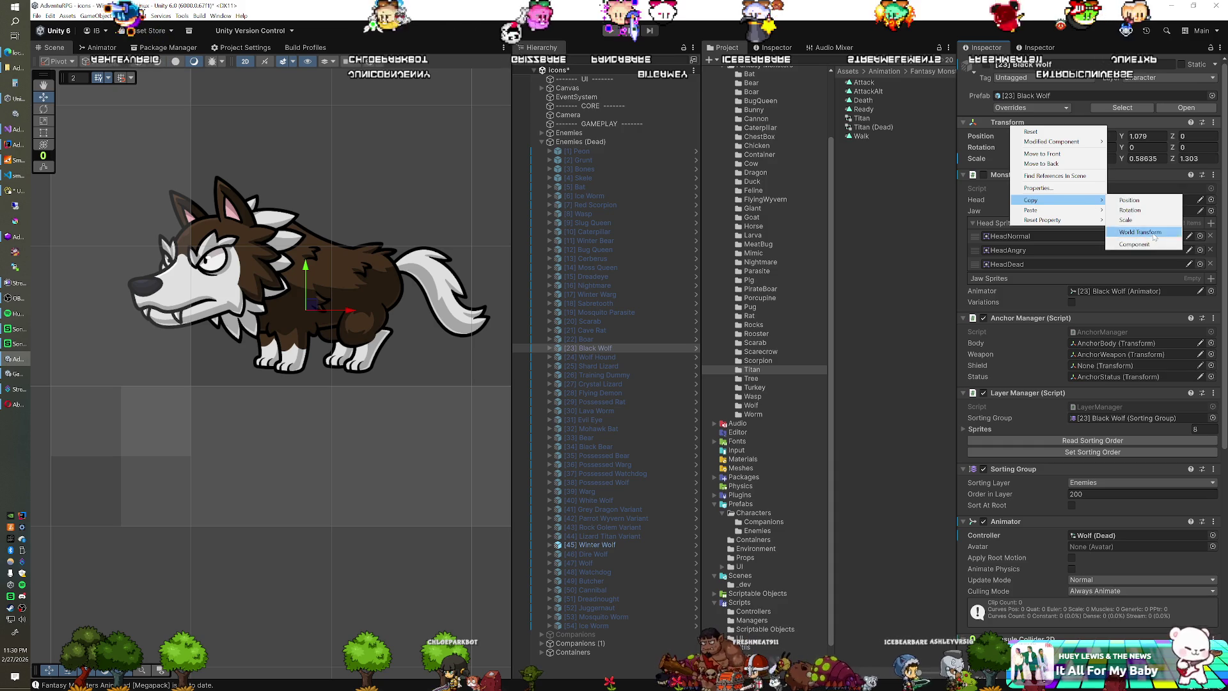
key(Escape)
click(597, 545)
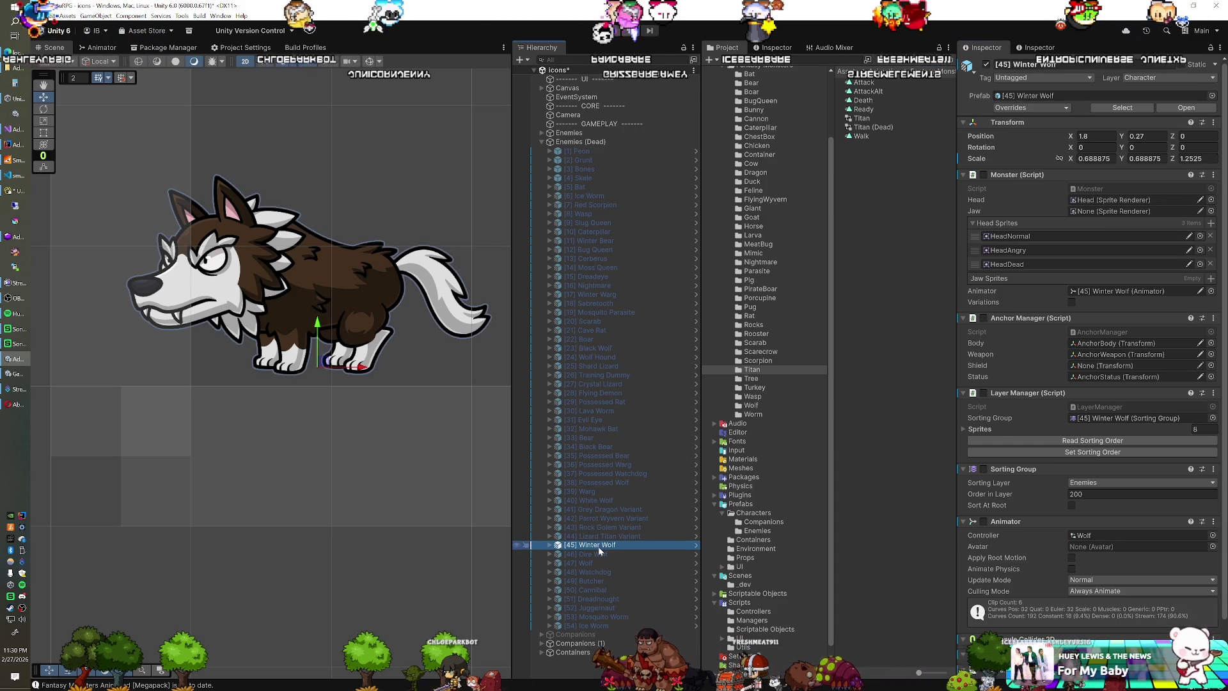
right_click(1016, 125)
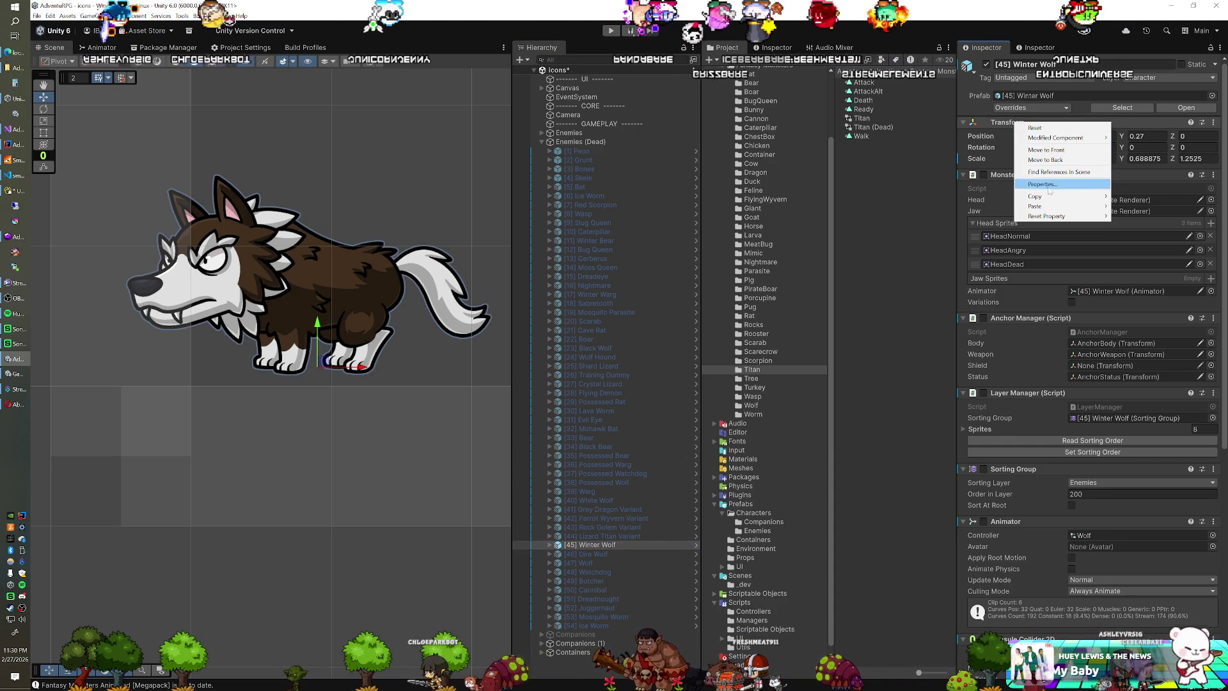
mouse_move(1088, 206)
click(1146, 260)
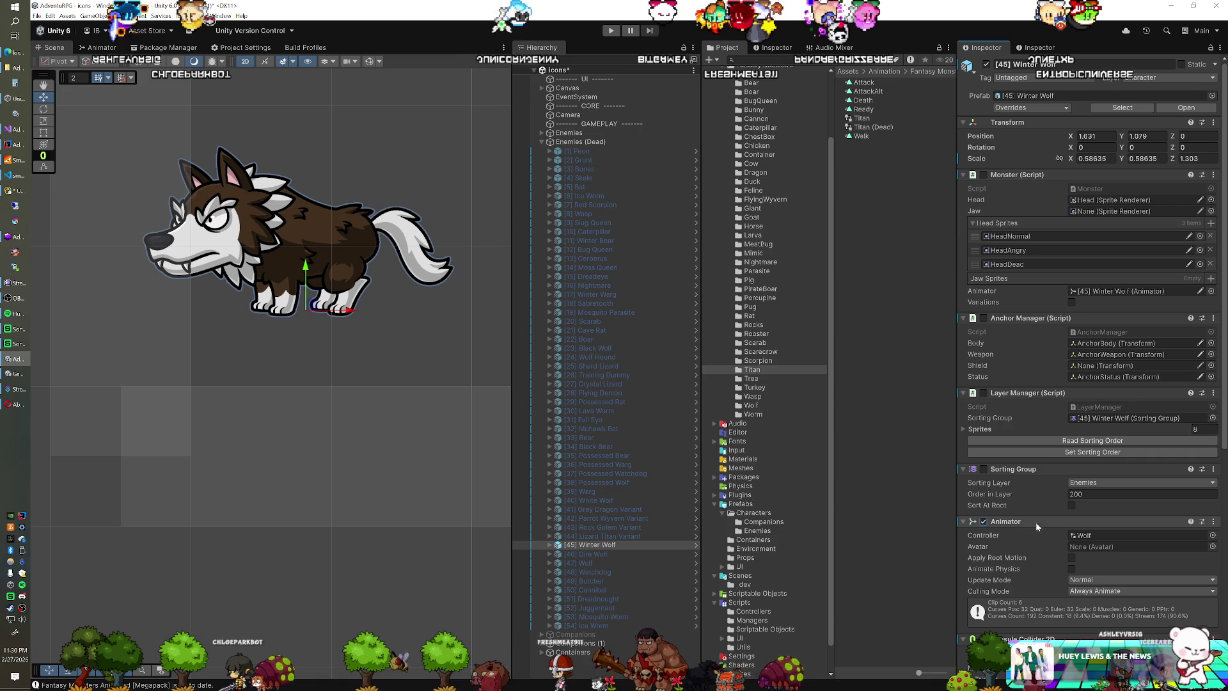
click(1093, 535)
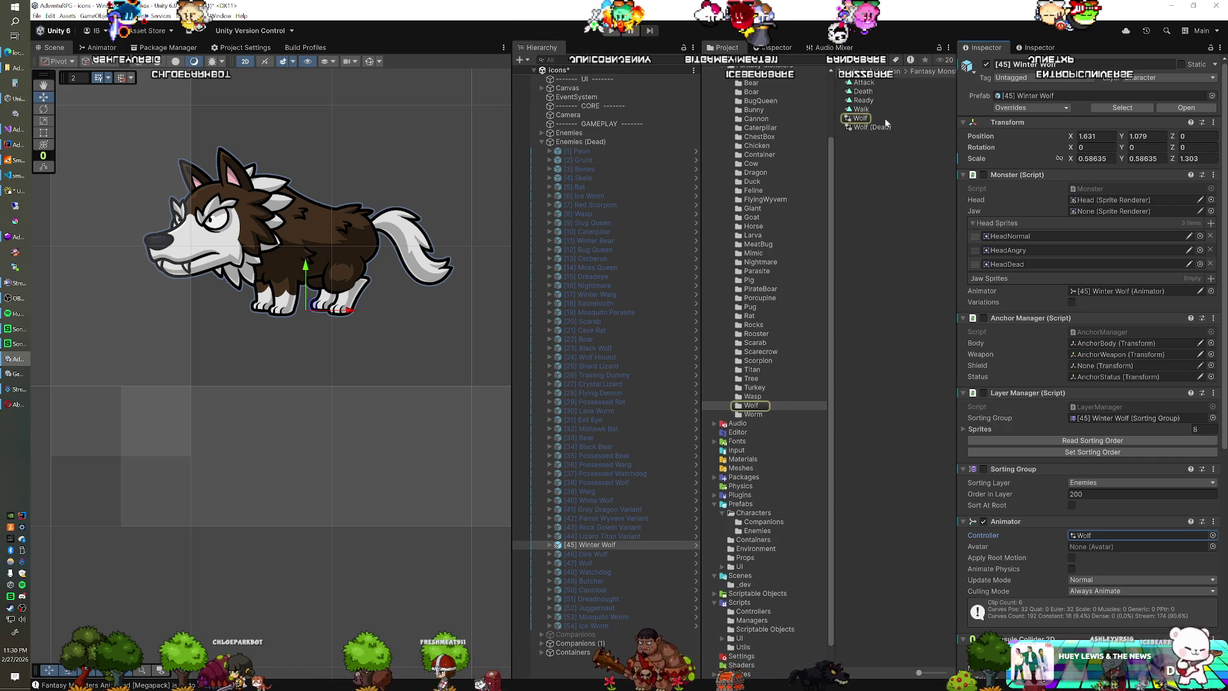
Step: Drag the Wolf (Dead) controller onto Winter Wolf's Animator Controller field
mouse_move(858, 128)
mouse_down()
mouse_move(1087, 440)
mouse_move(1087, 543)
mouse_up()
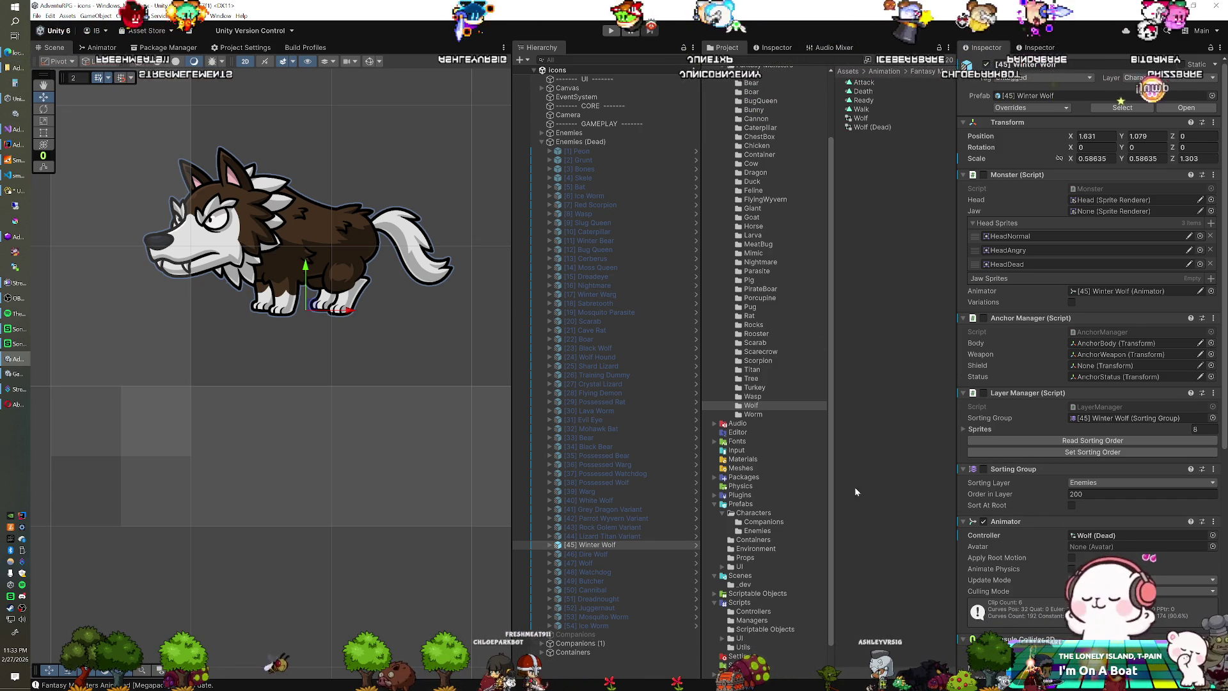
click(609, 546)
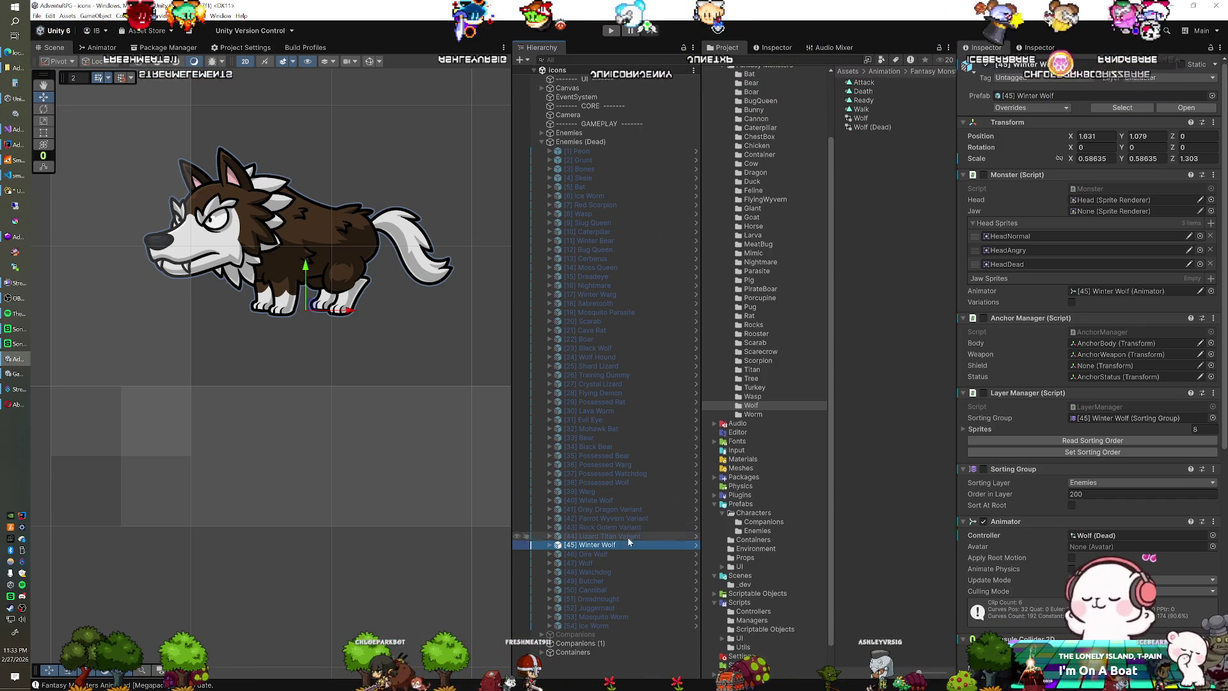
right_click(1011, 122)
Step: Copy Winter Wolf's Transform, enter play mode, and nudge the wolf left and down
mouse_move(1050, 196)
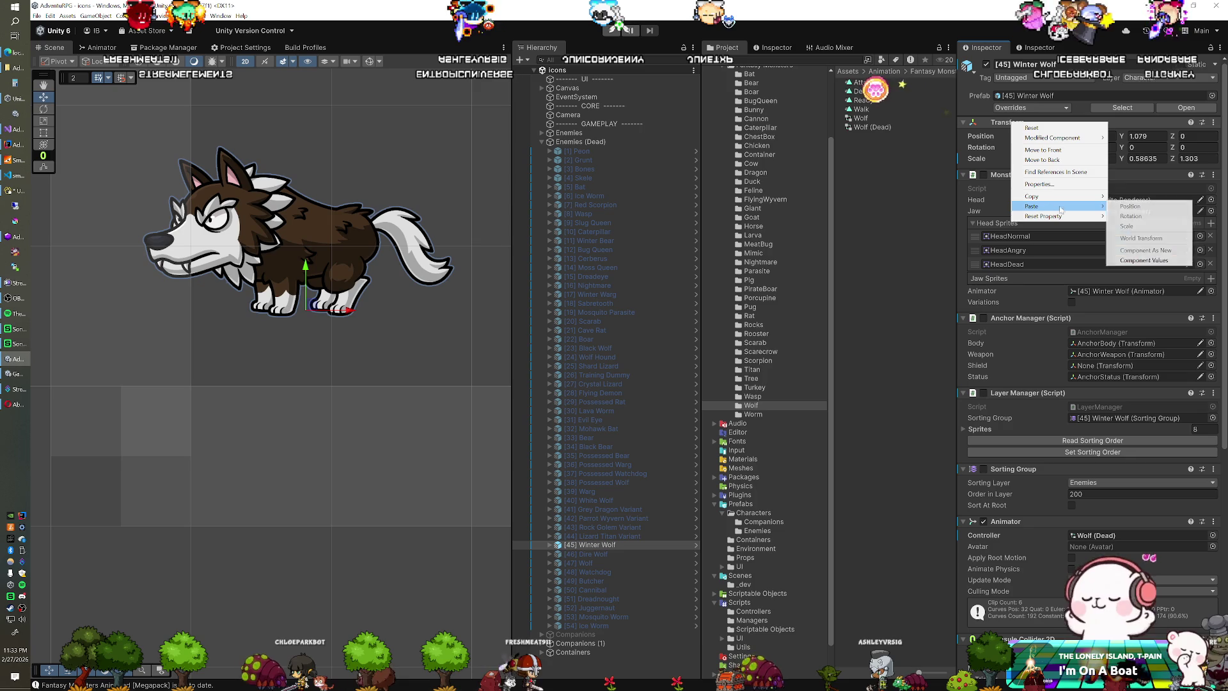
click(1135, 205)
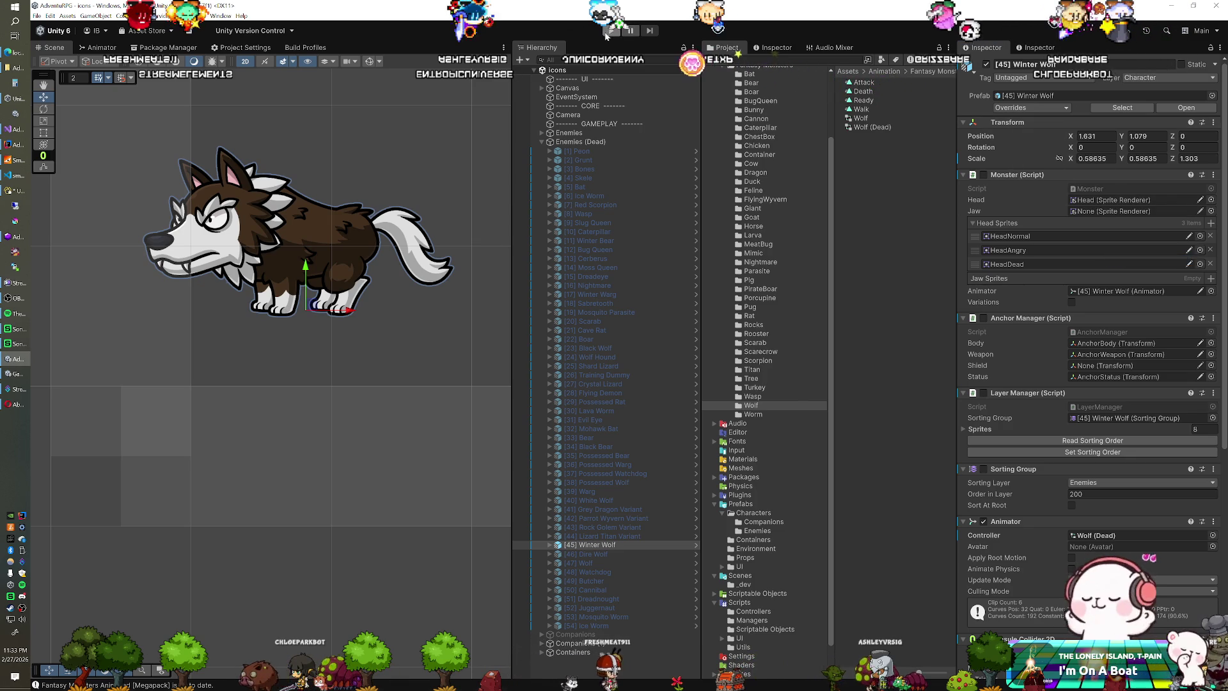
click(612, 30)
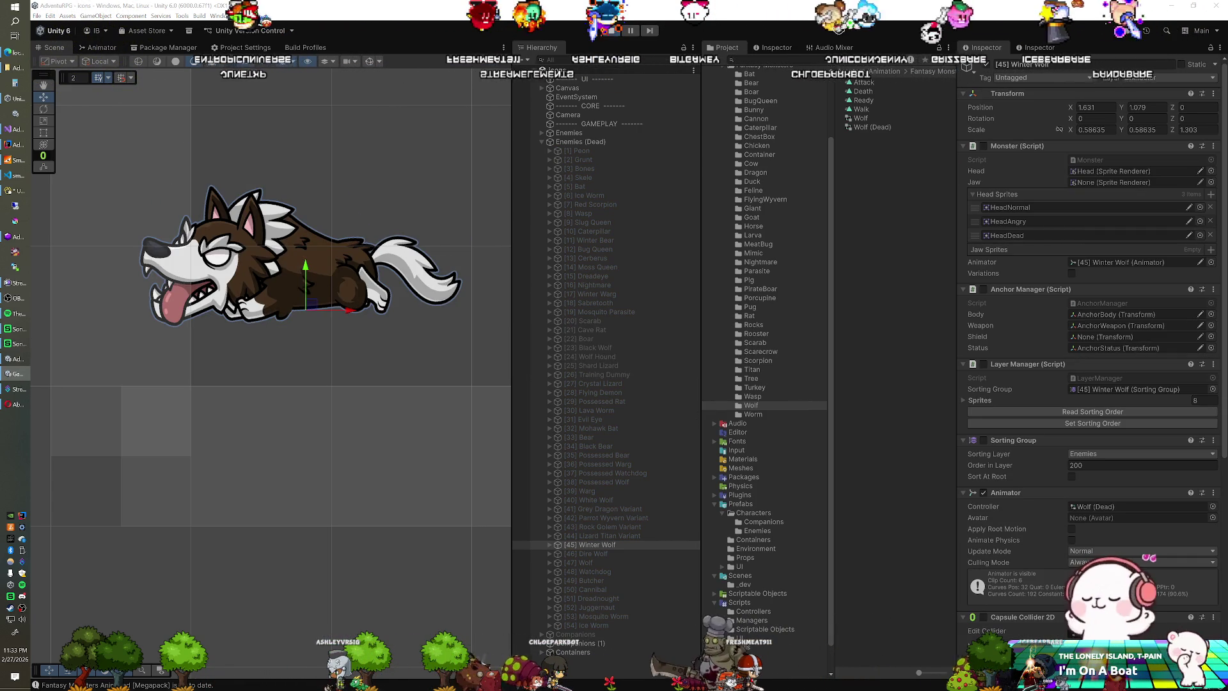
drag(315, 307, 307, 316)
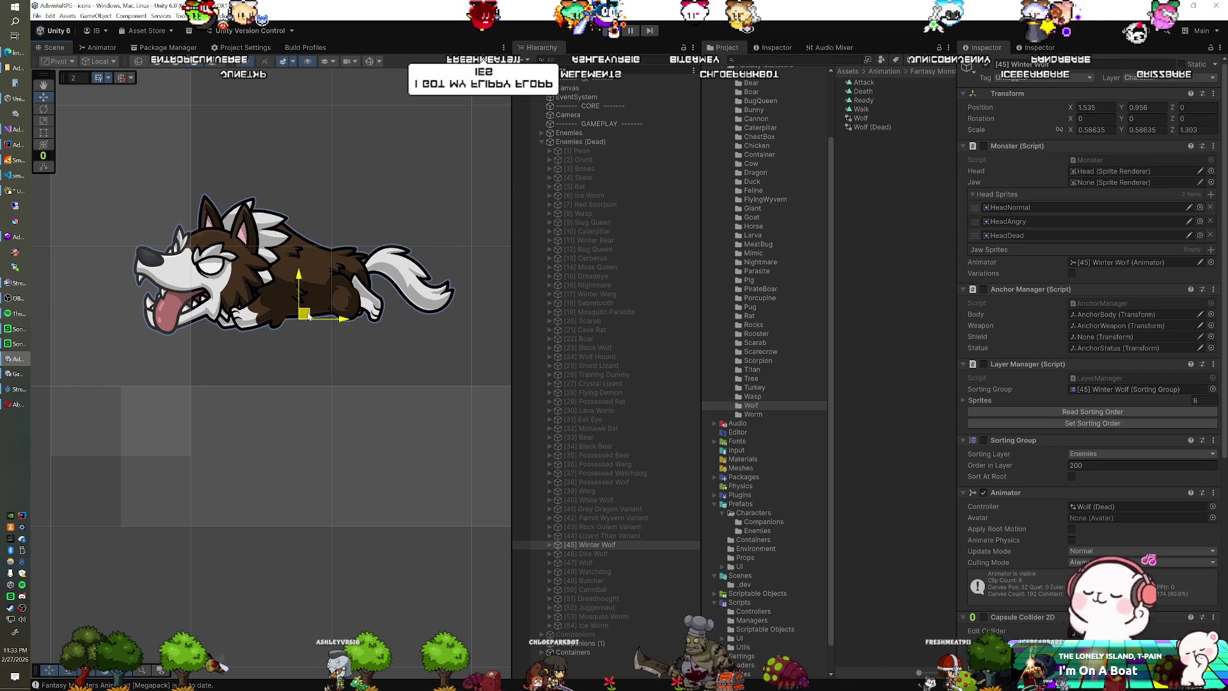
Step: Copy the tuned play-mode transform, stop play, and deactivate the Winter Wolf
right_click(1017, 97)
mouse_move(1038, 162)
click(1132, 169)
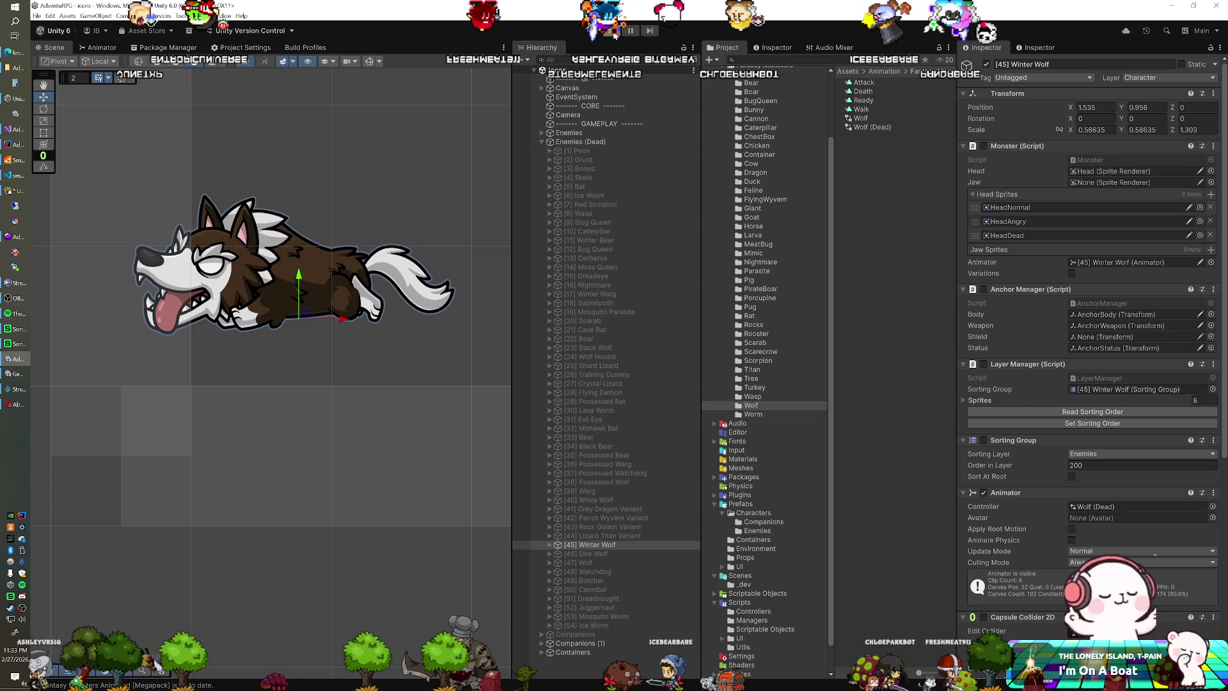
click(612, 32)
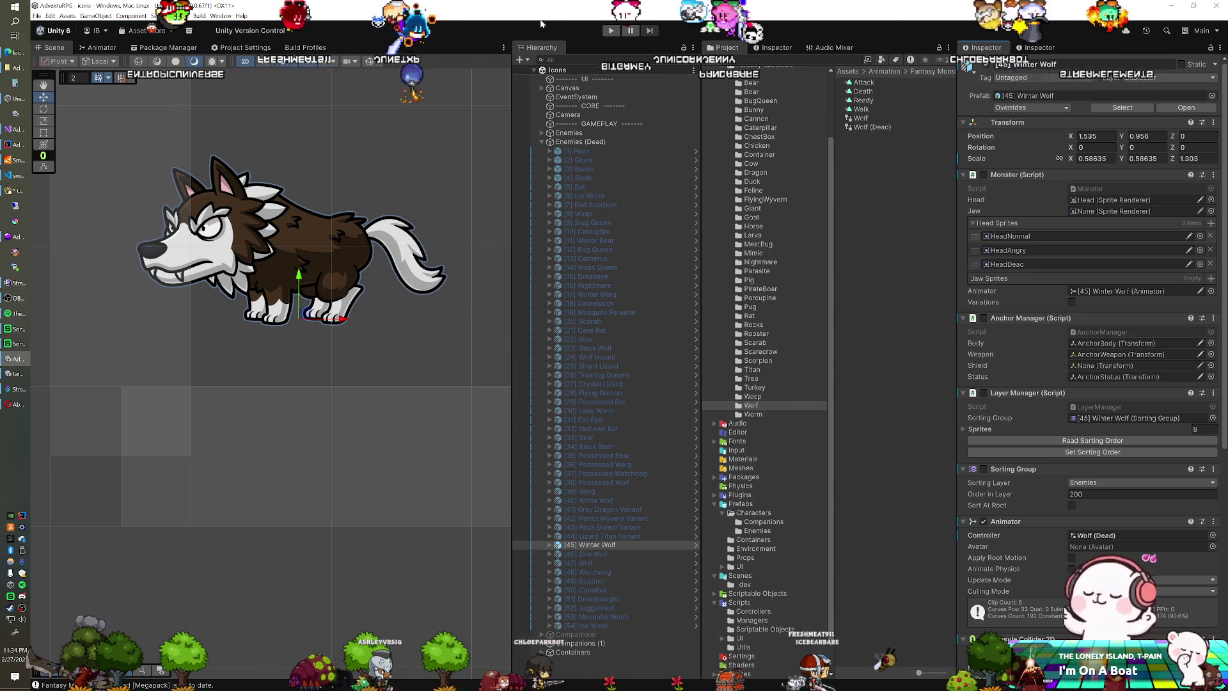
click(987, 65)
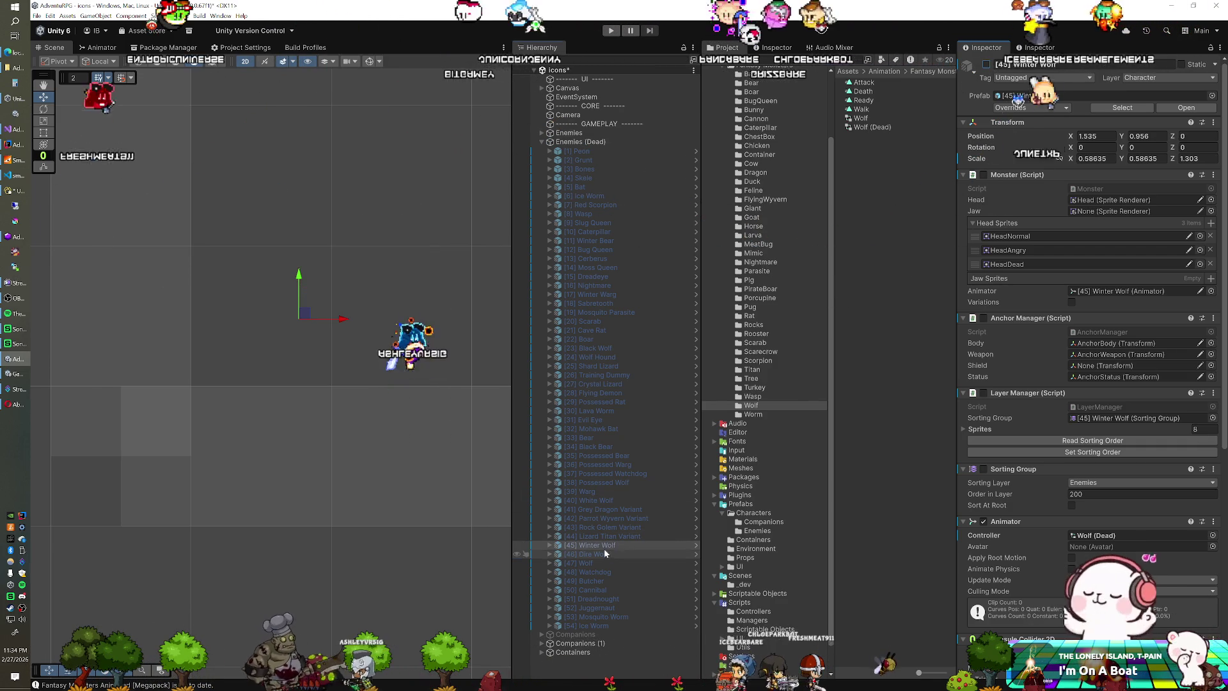
click(588, 554)
Step: Activate Dire Wolf, paste the tuned 1.535, 0.956 transform, and assign the Wolf (Dead) controller
click(986, 65)
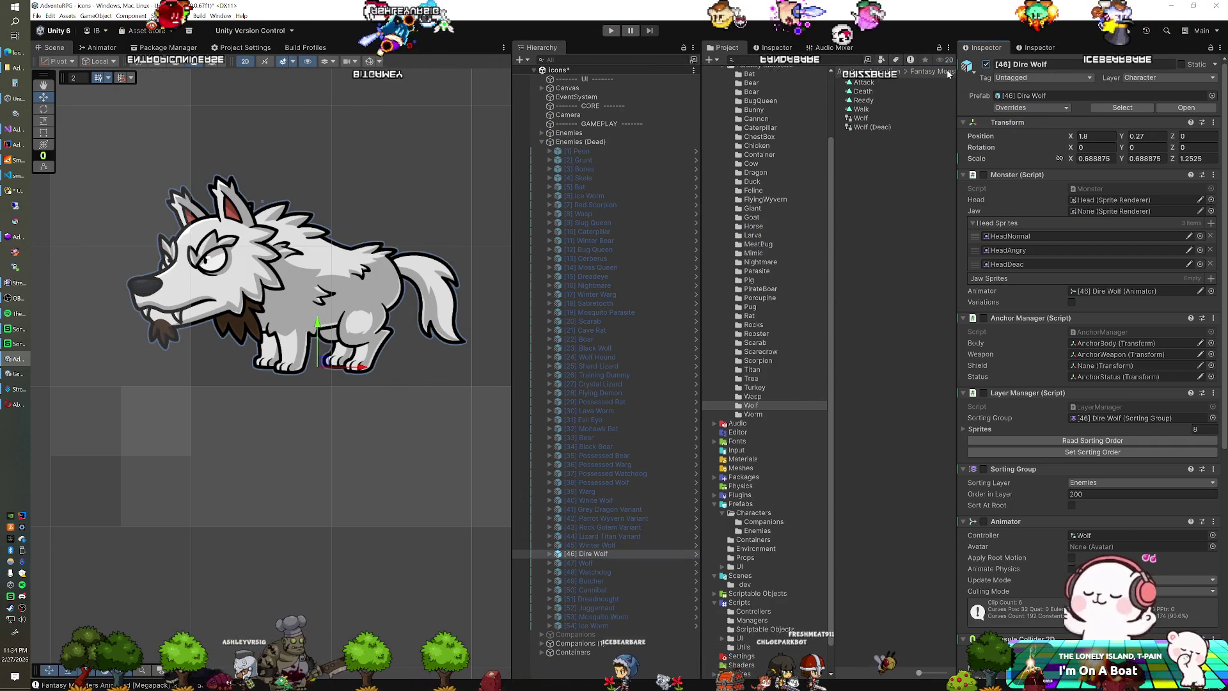
right_click(1003, 127)
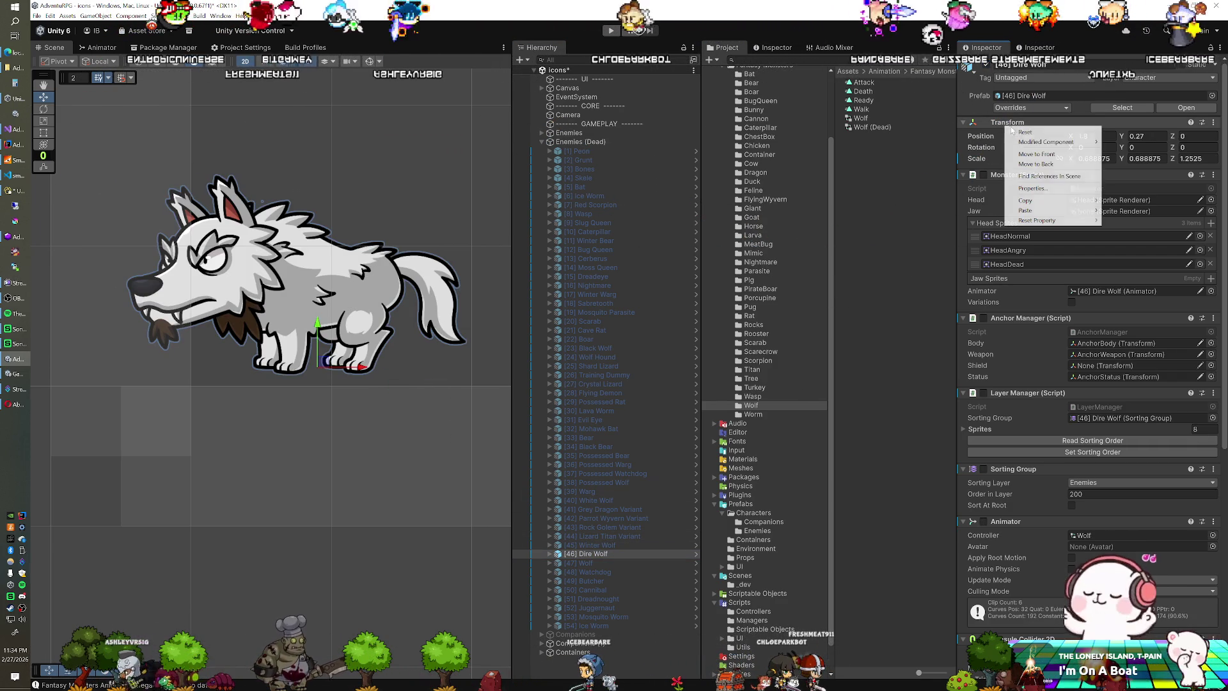
mouse_move(1025, 210)
click(1132, 211)
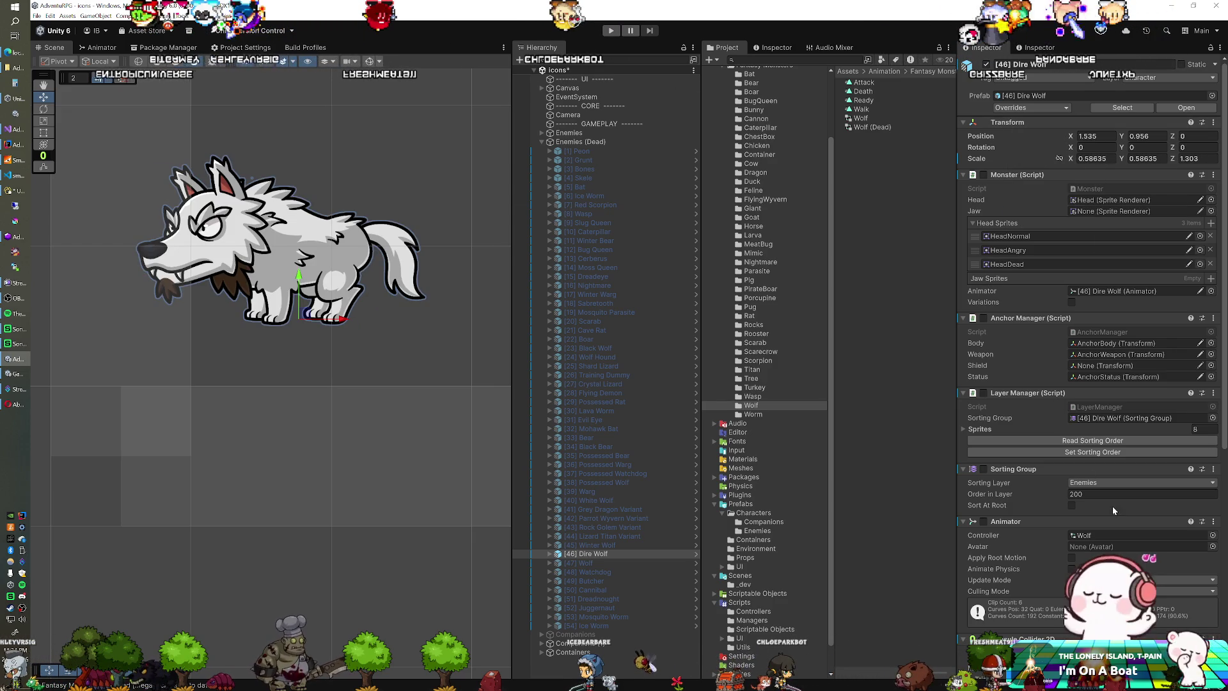
click(1212, 536)
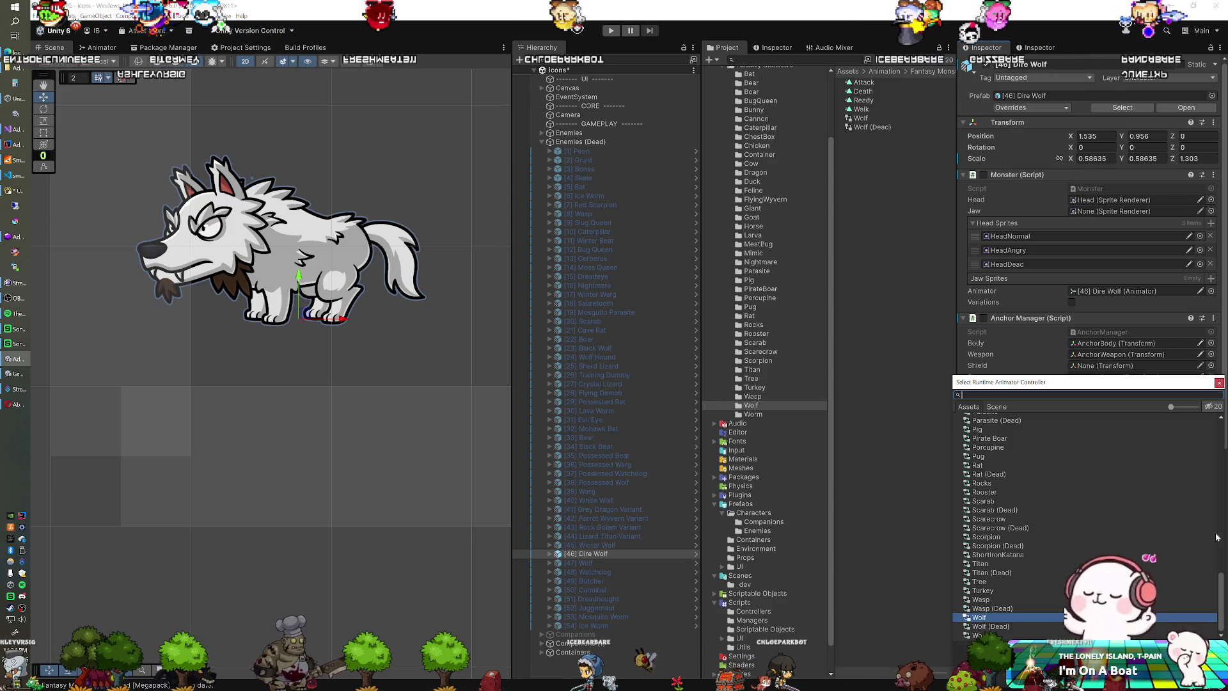
double_click(991, 626)
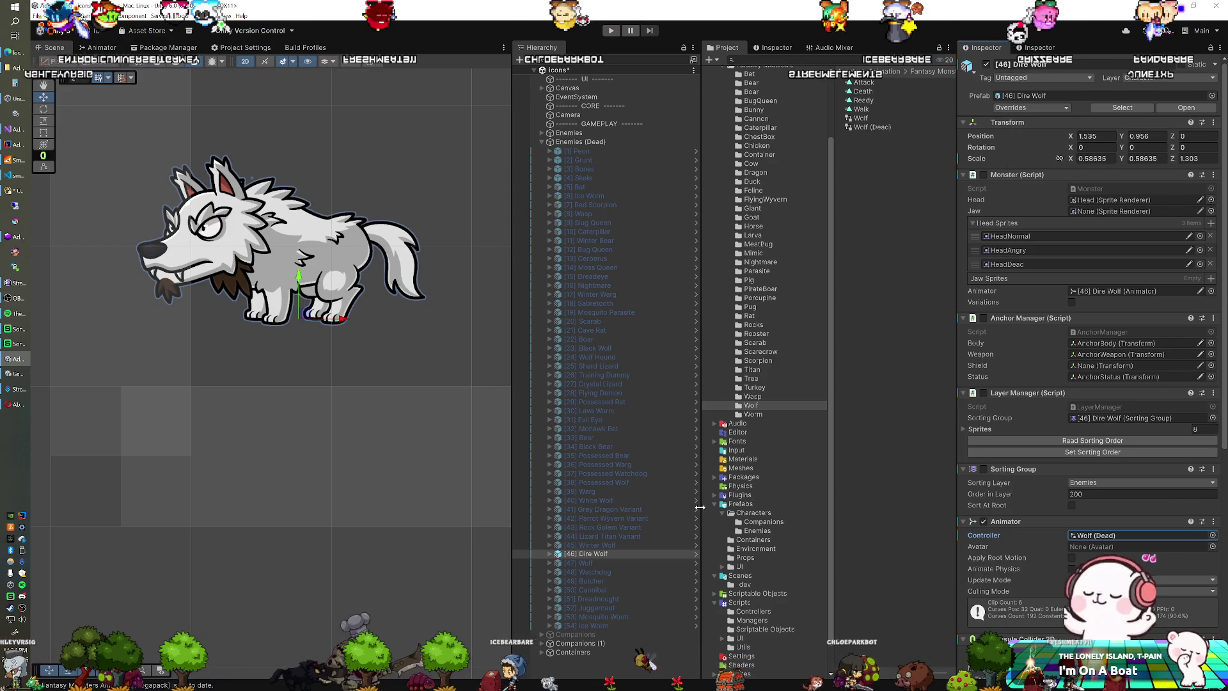
Step: Play-test the Dire Wolf's dead pose after checking the project folder in File Explorer
click(591, 554)
key(alt+Tab)
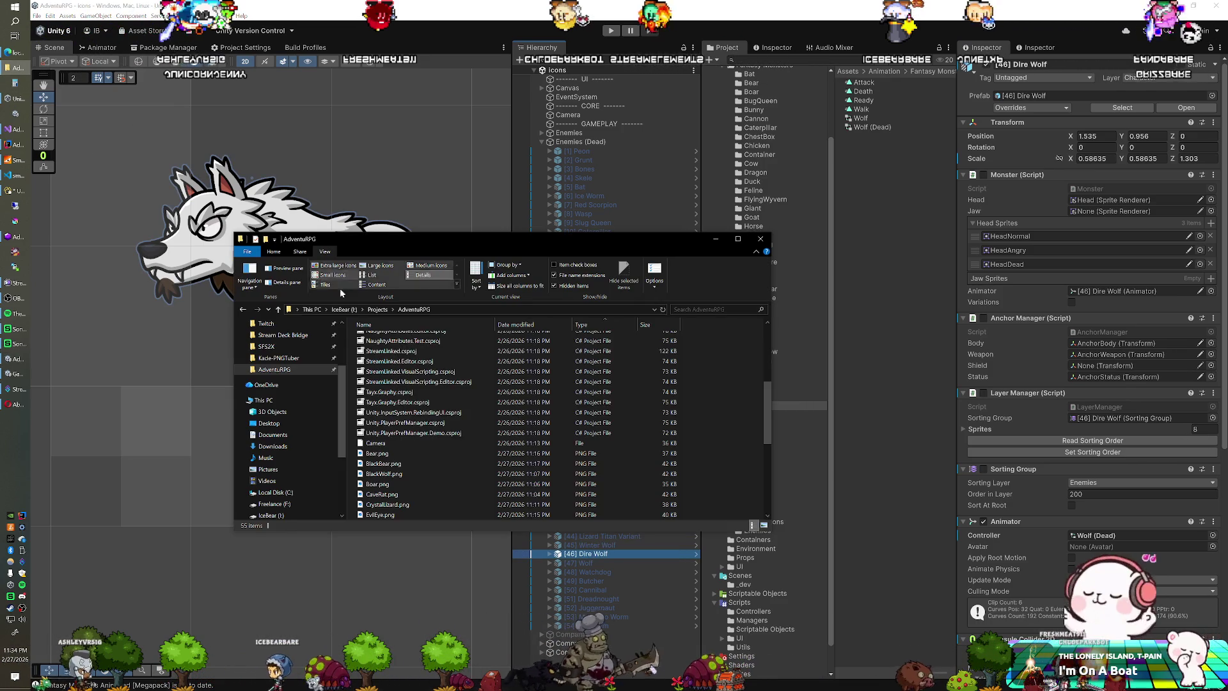
scroll(397, 419, down, 5)
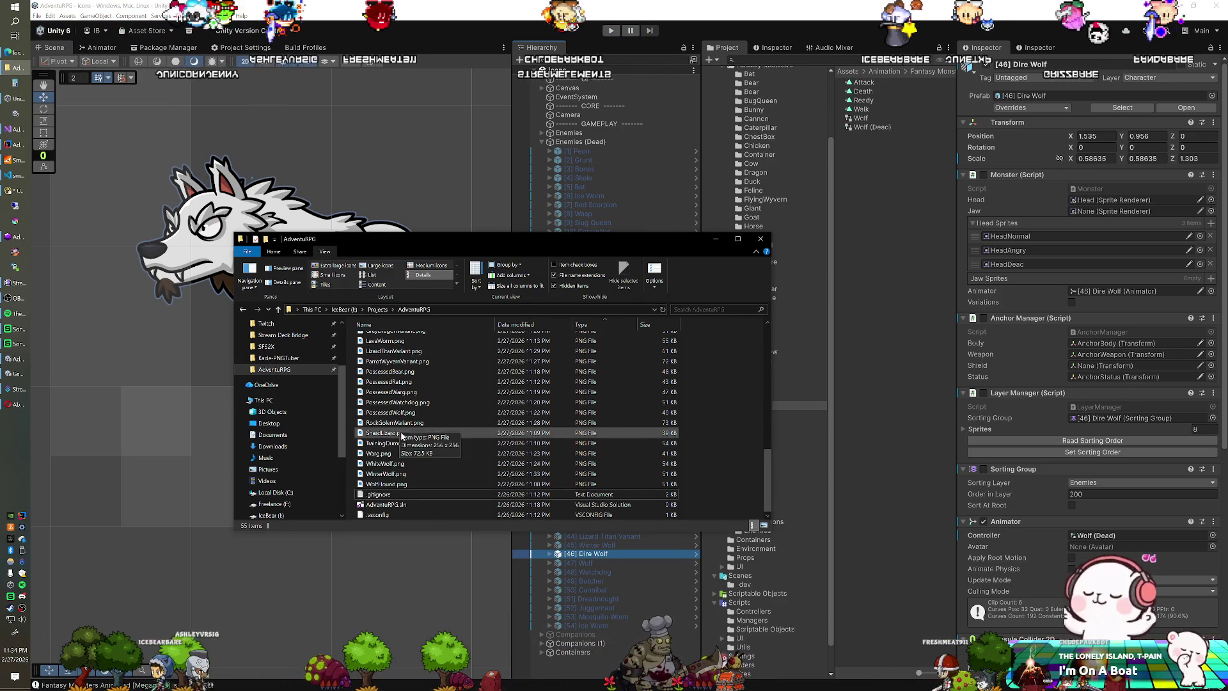
key(alt+Tab)
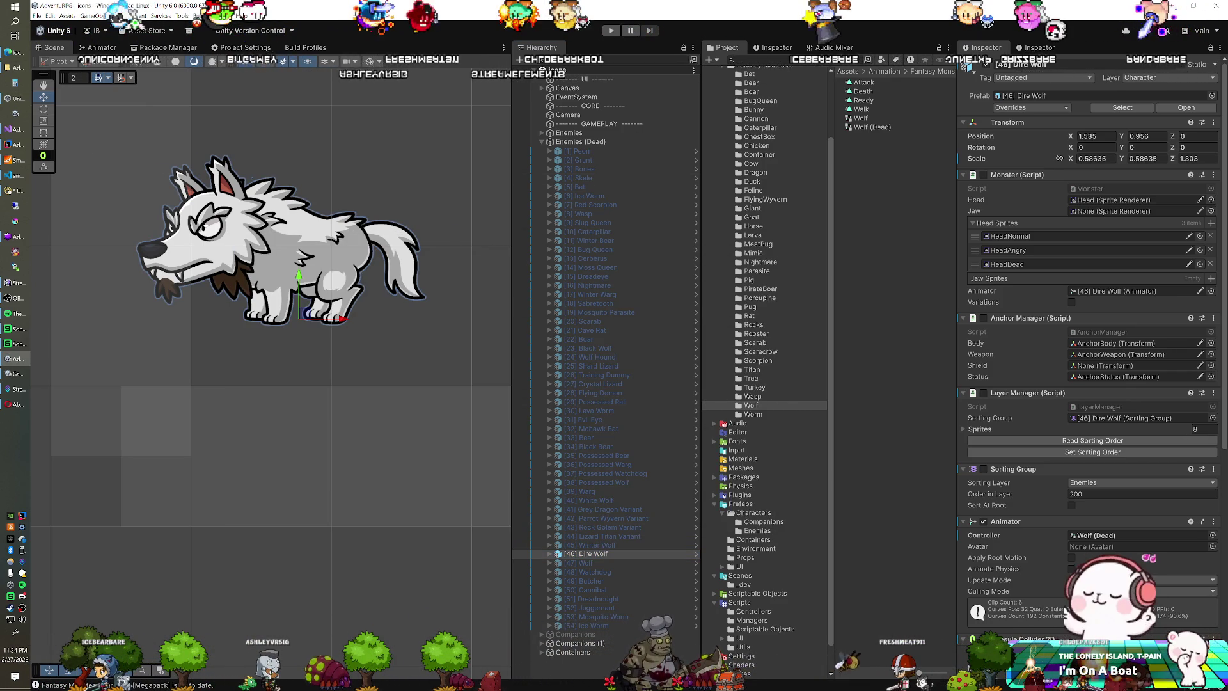
click(618, 32)
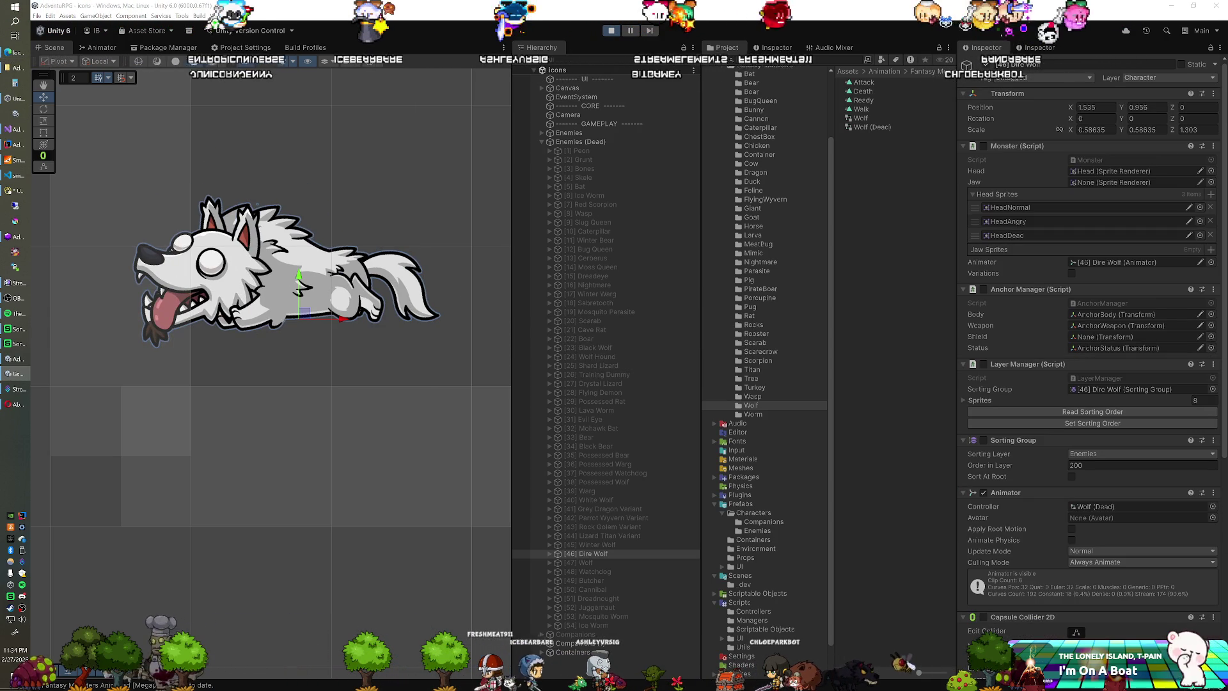
click(612, 31)
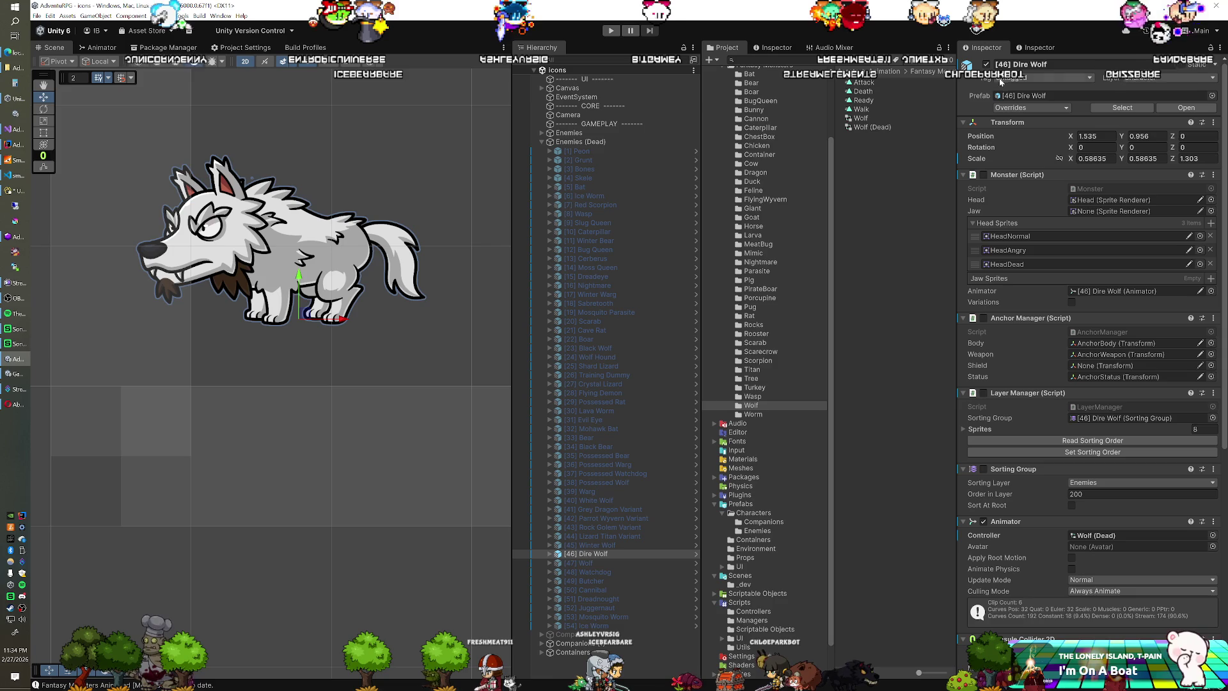
Step: Hide the Dire Wolf, activate the [47] Wolf, and enable its Animator component
key(alt+shift+a)
click(593, 566)
click(594, 563)
key(alt+shift+a)
click(985, 522)
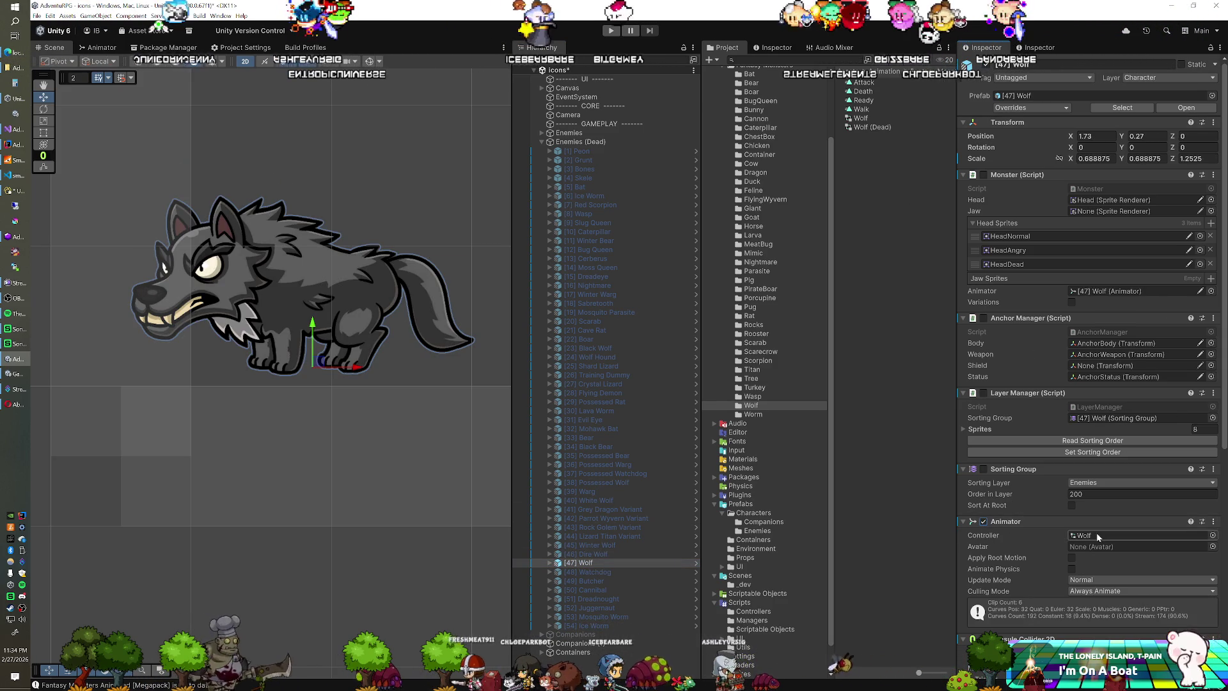
Step: Assign Wolf (Dead) to the [47] Wolf and paste in the copied position and scale
click(1213, 535)
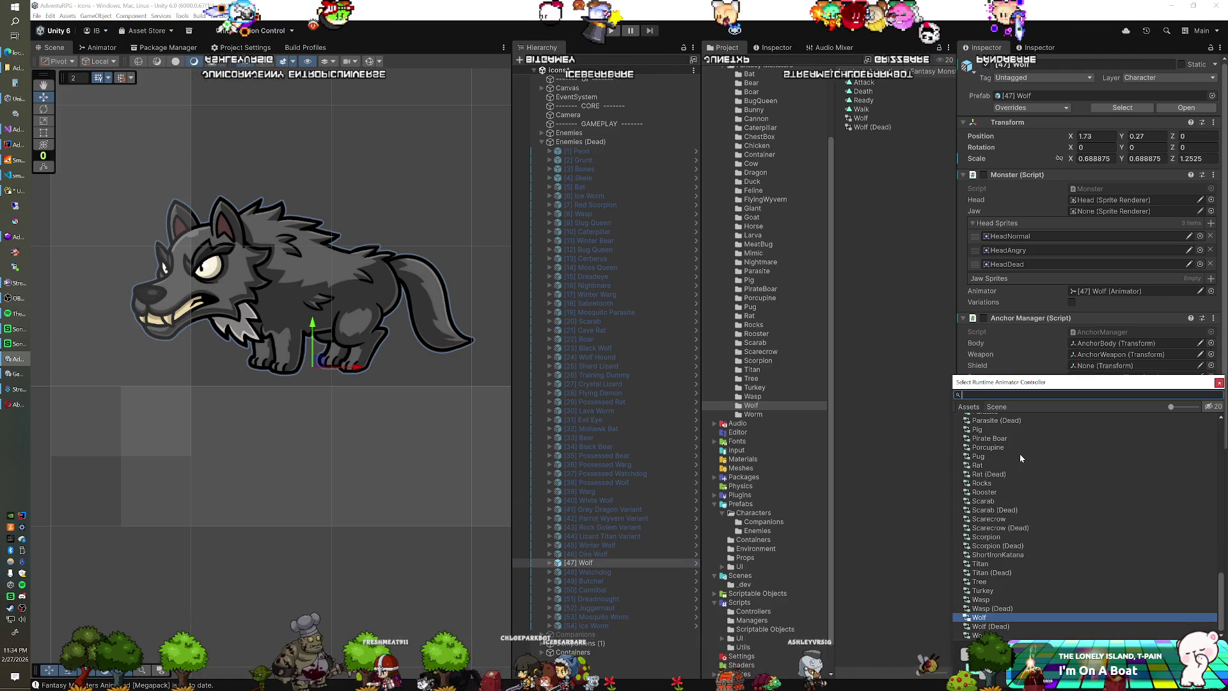
double_click(981, 625)
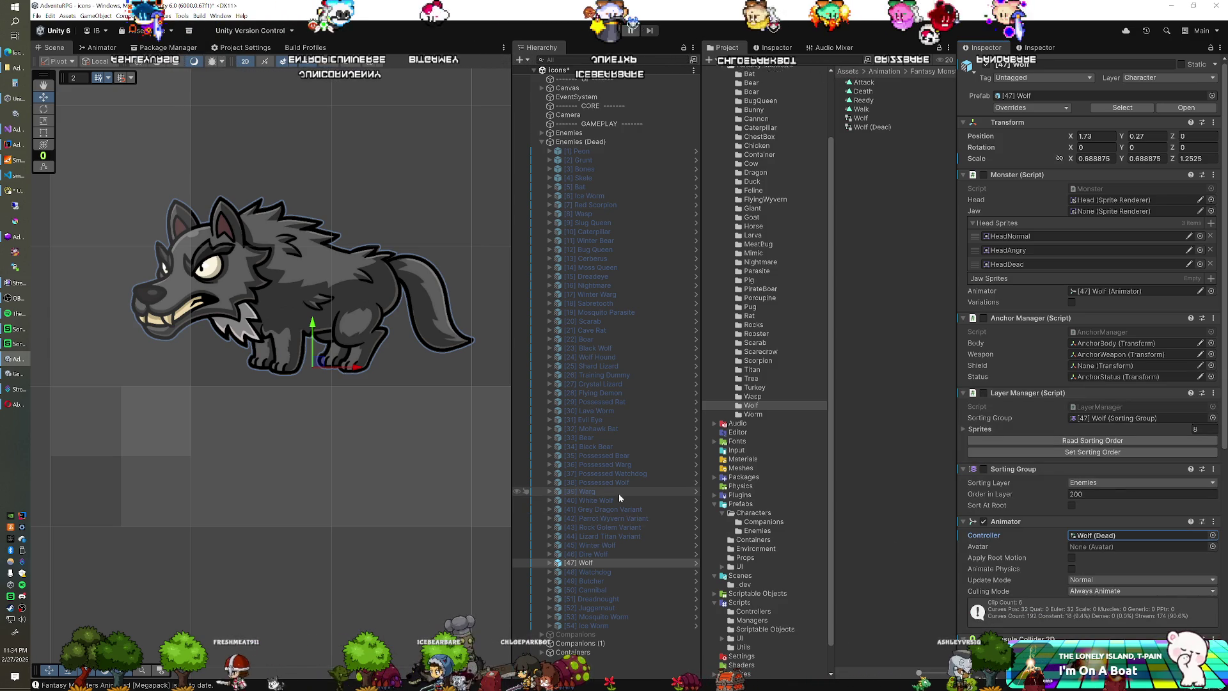
right_click(1008, 122)
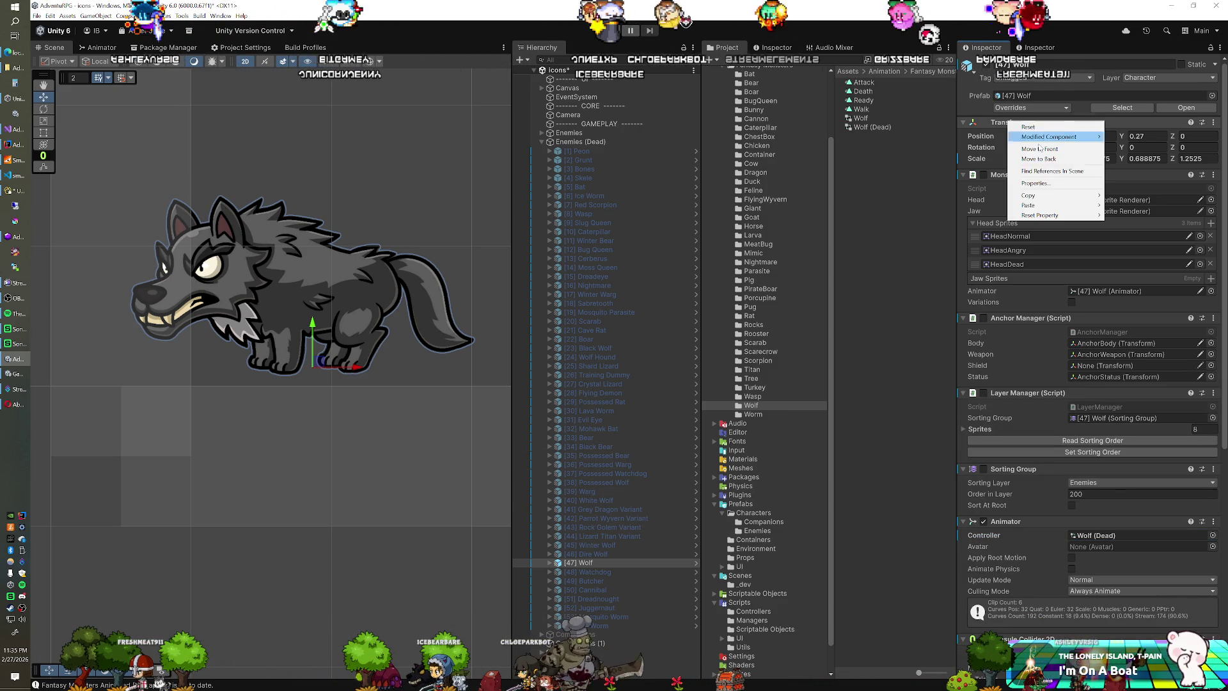
mouse_move(1049, 206)
click(1140, 259)
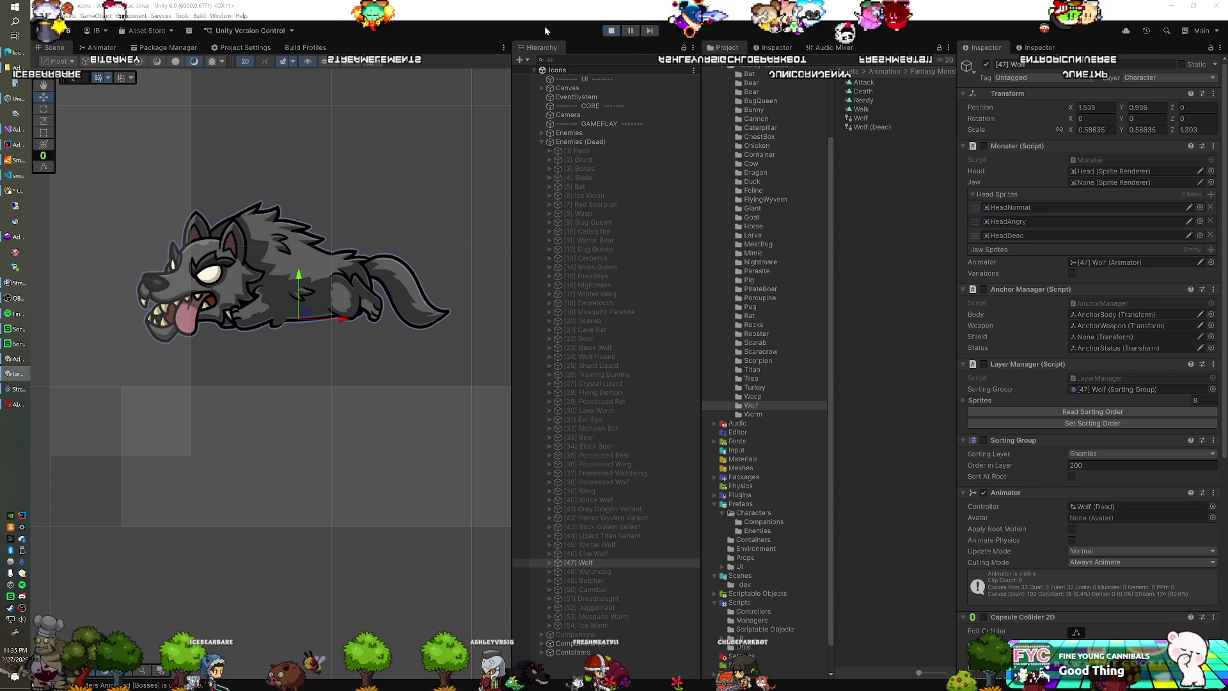
Step: Nudge the dead wolf up in play mode and keep its 1.53, 1.02 transform after exiting
drag(307, 317, 306, 310)
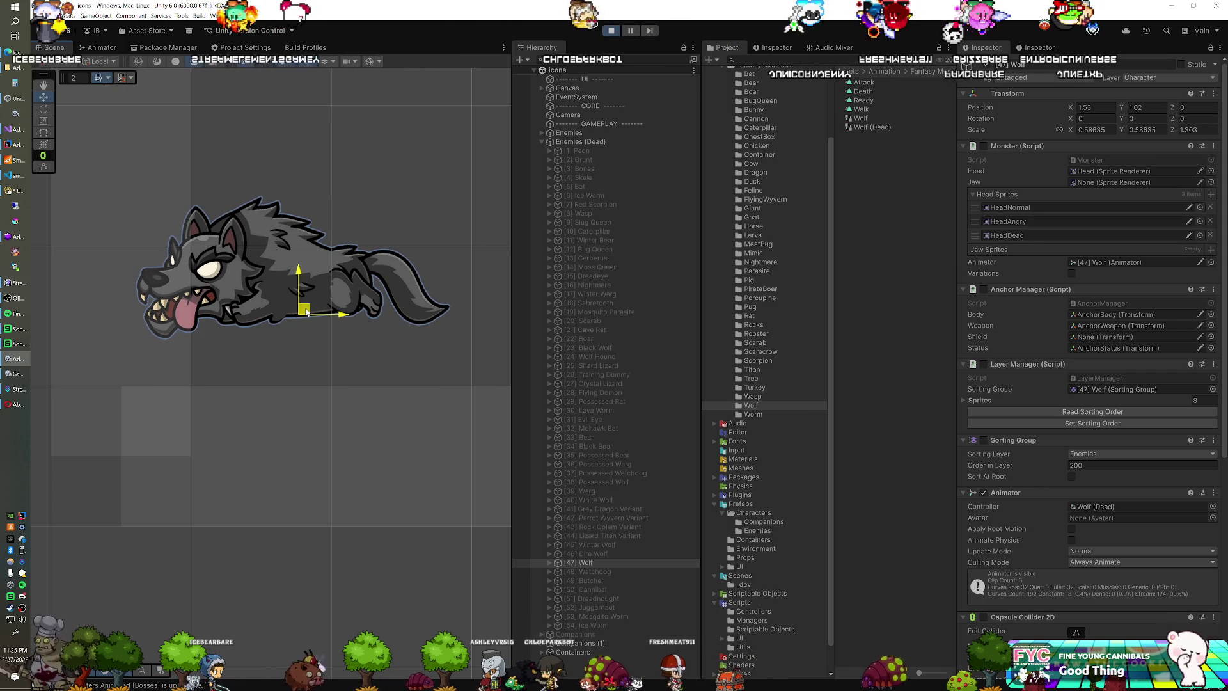
right_click(996, 93)
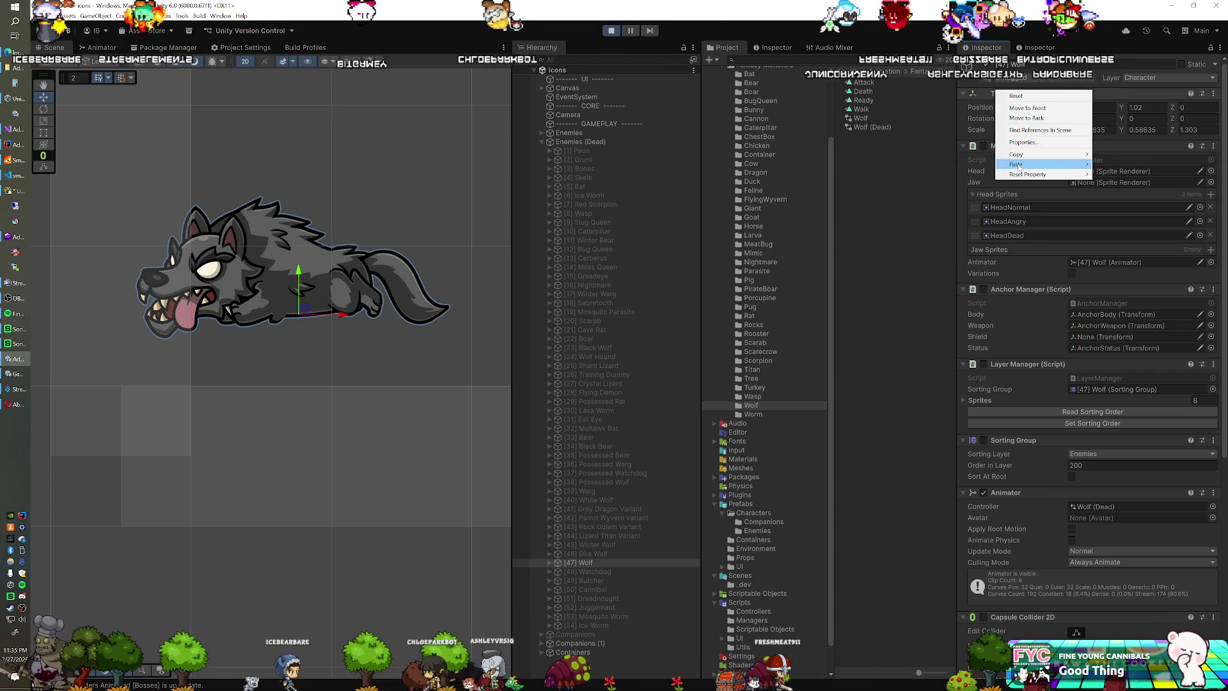
mouse_move(1017, 165)
click(1125, 192)
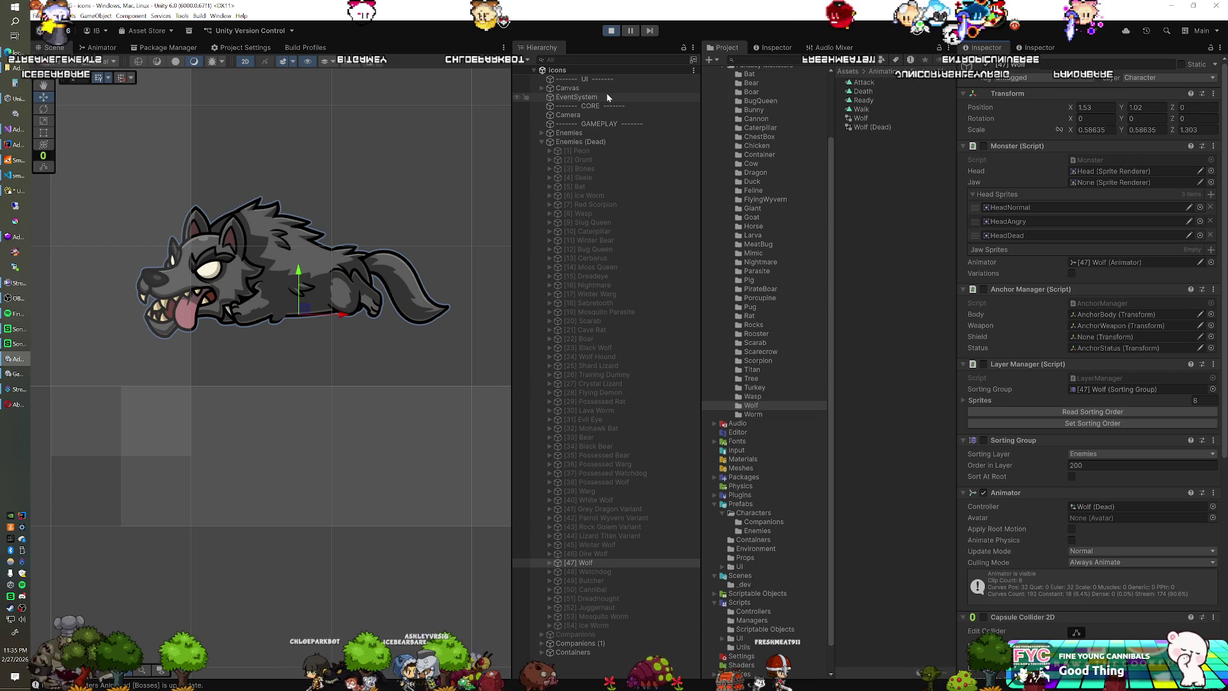
click(611, 31)
right_click(1005, 119)
mouse_move(1055, 203)
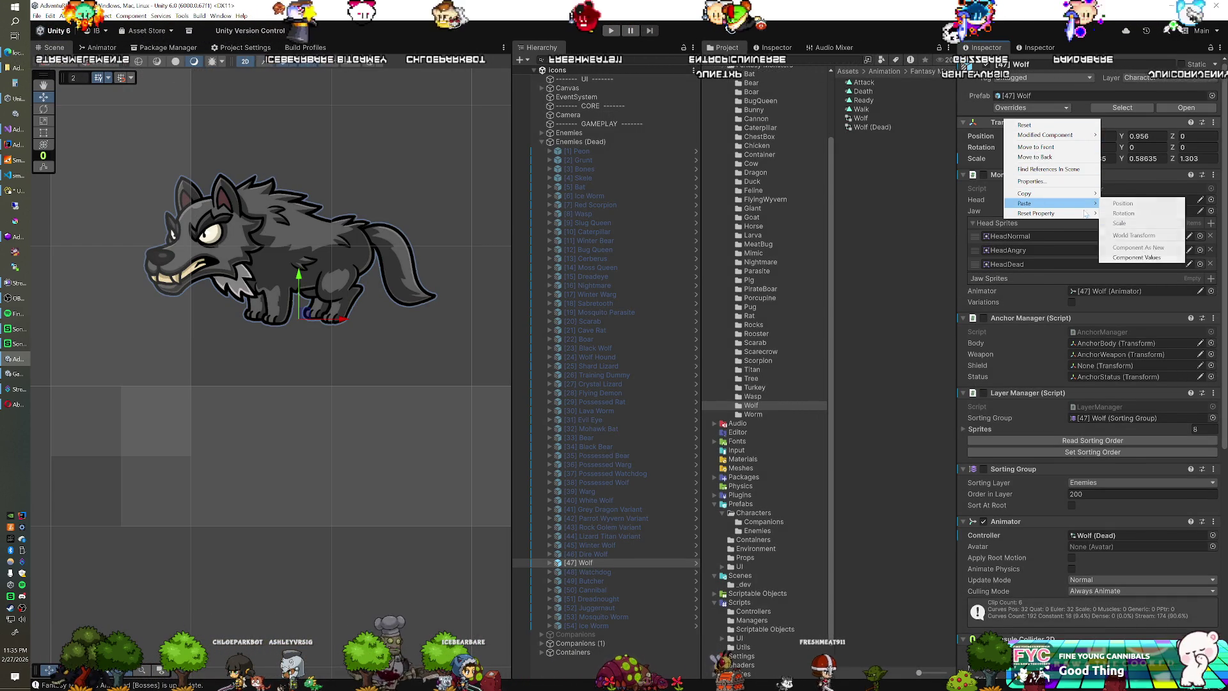
click(1116, 257)
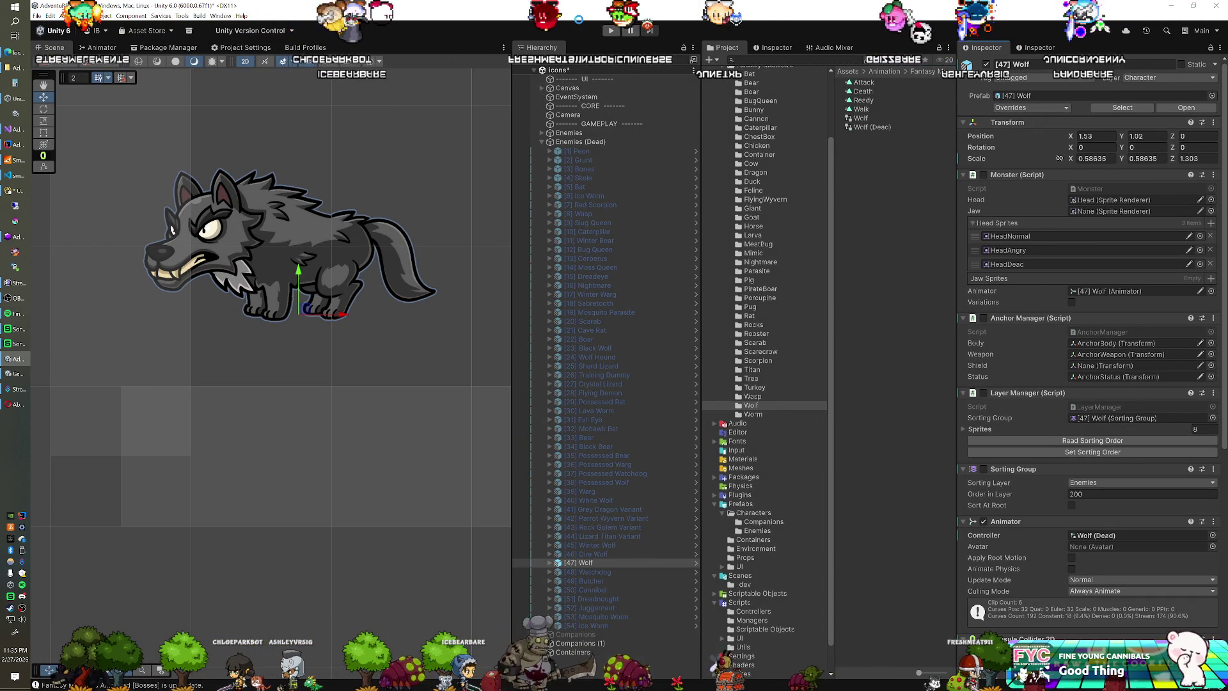
Step: Play-test the [47] Wolf once more with its new position
click(611, 31)
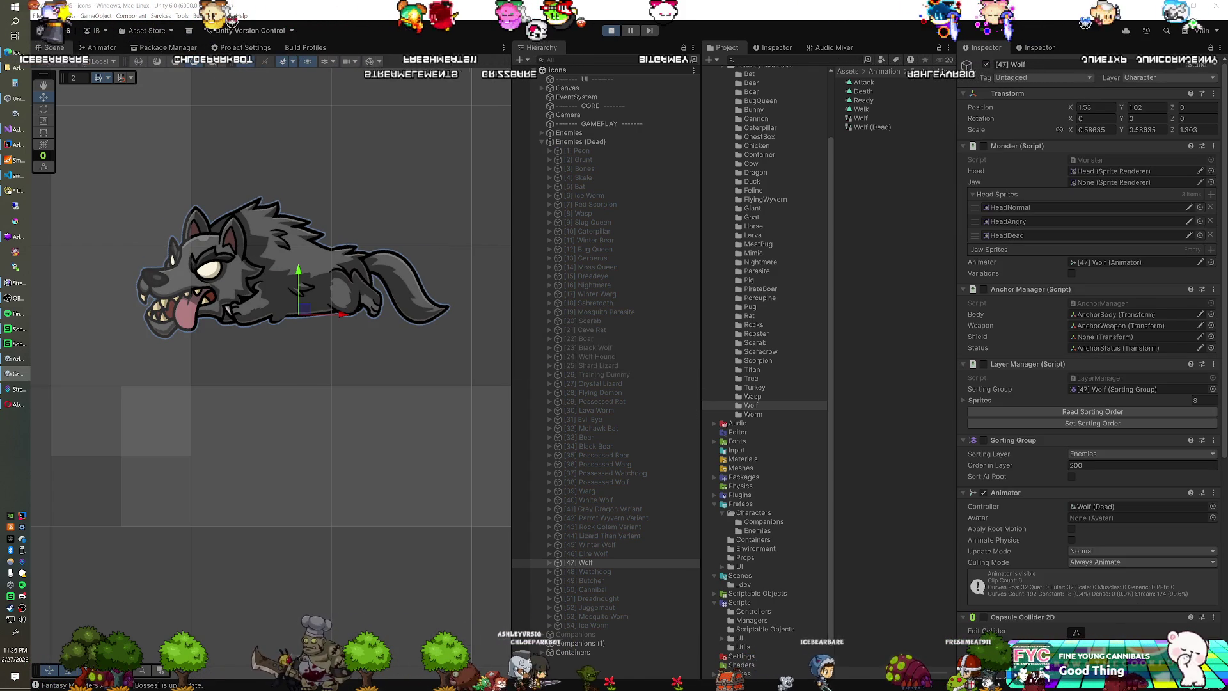
click(611, 34)
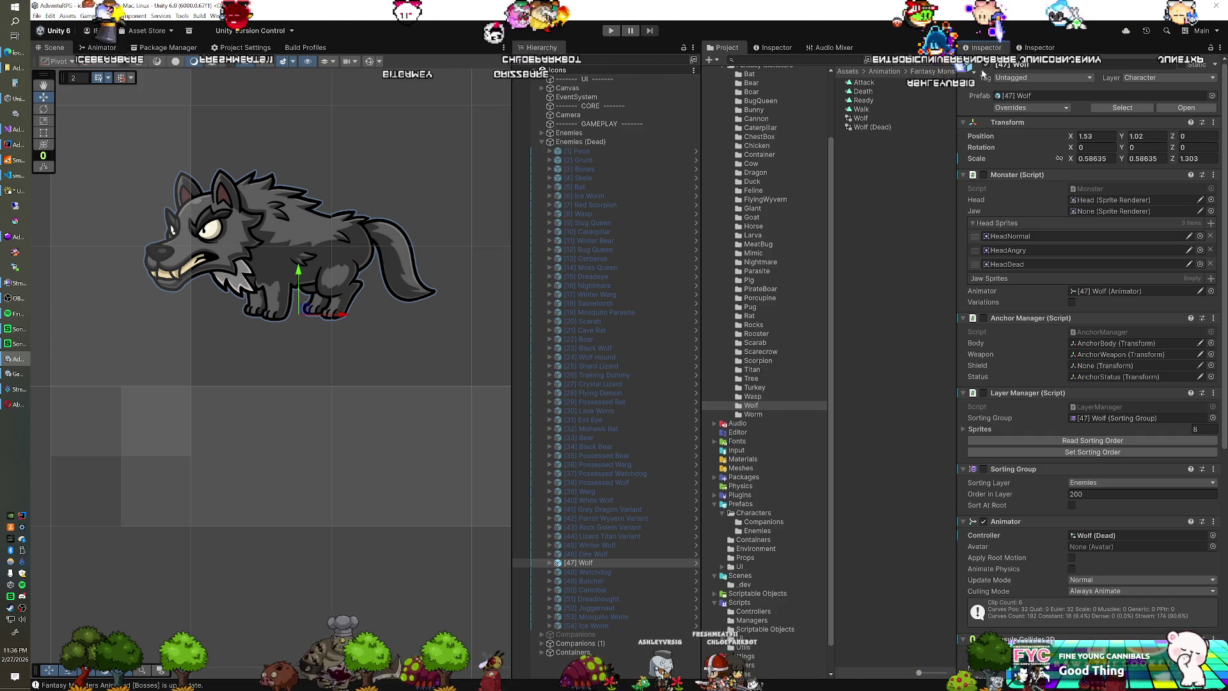
click(595, 571)
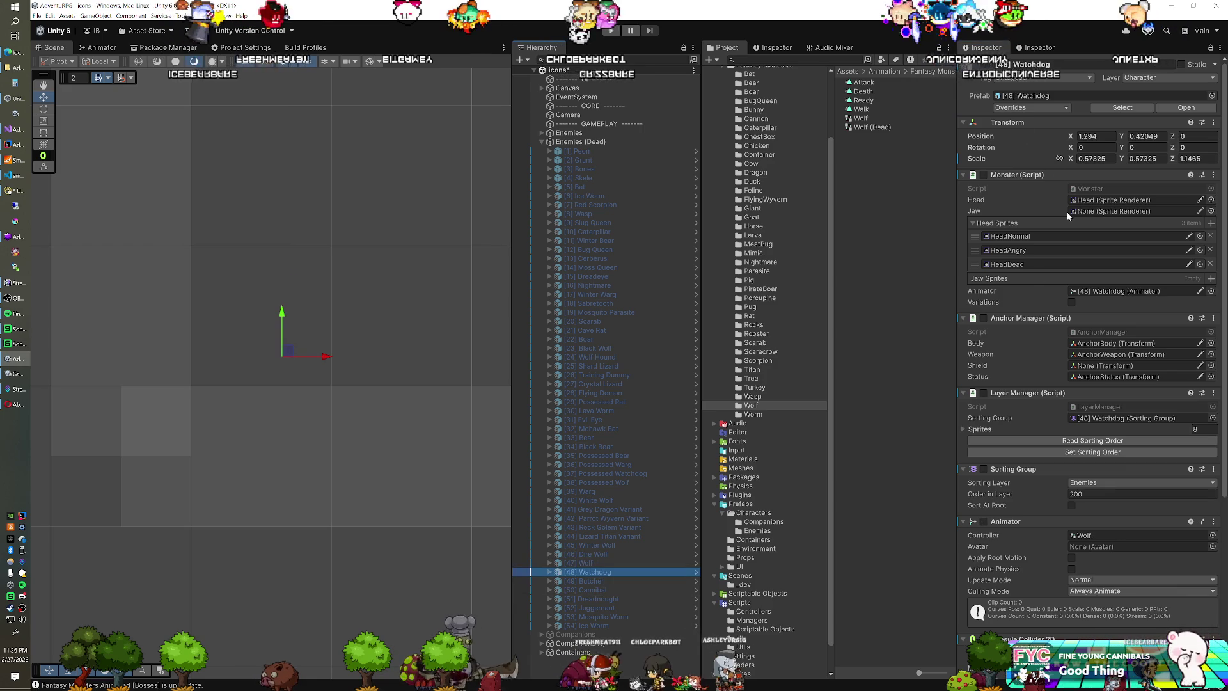
Step: Activate [48] Watchdog, enable its Animator with the Wolf (Dead) controller, and preview in play mode
click(987, 65)
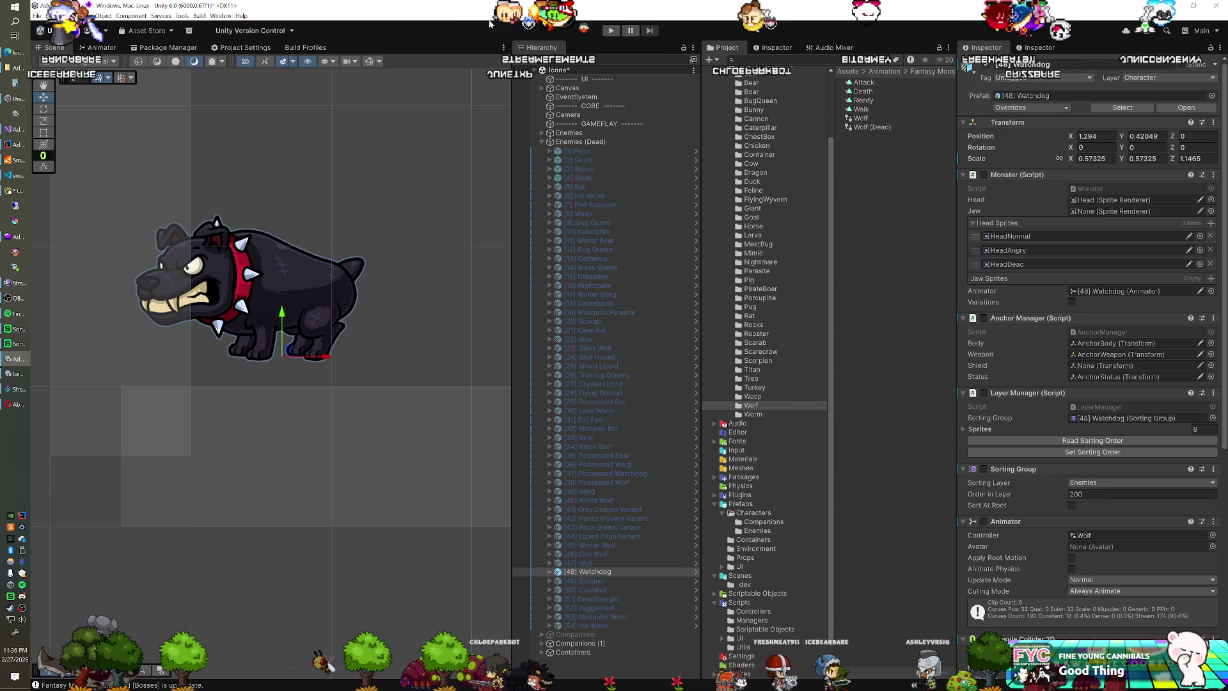
click(984, 521)
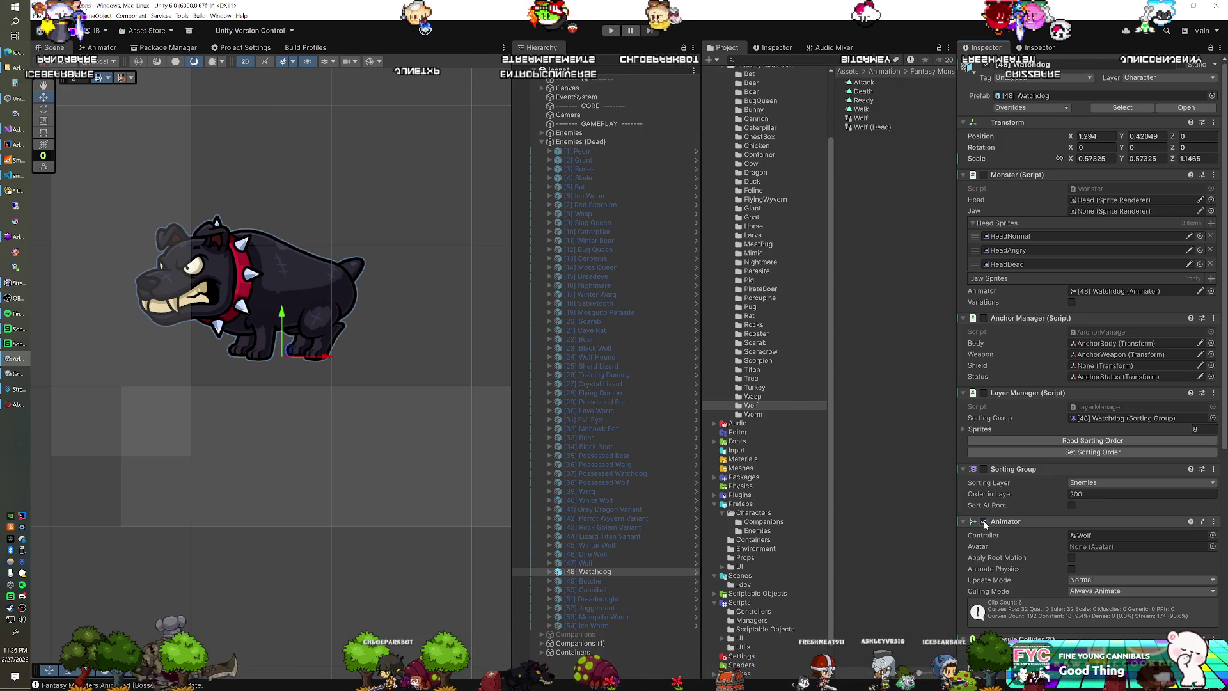
click(1211, 535)
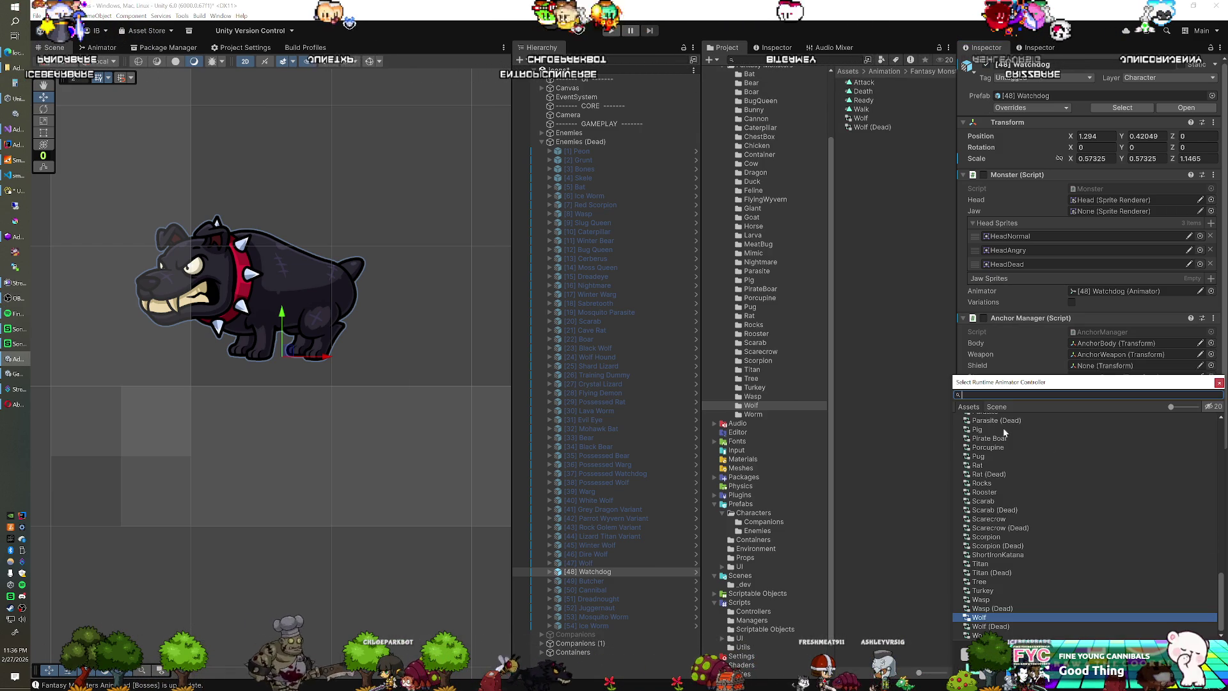
double_click(990, 626)
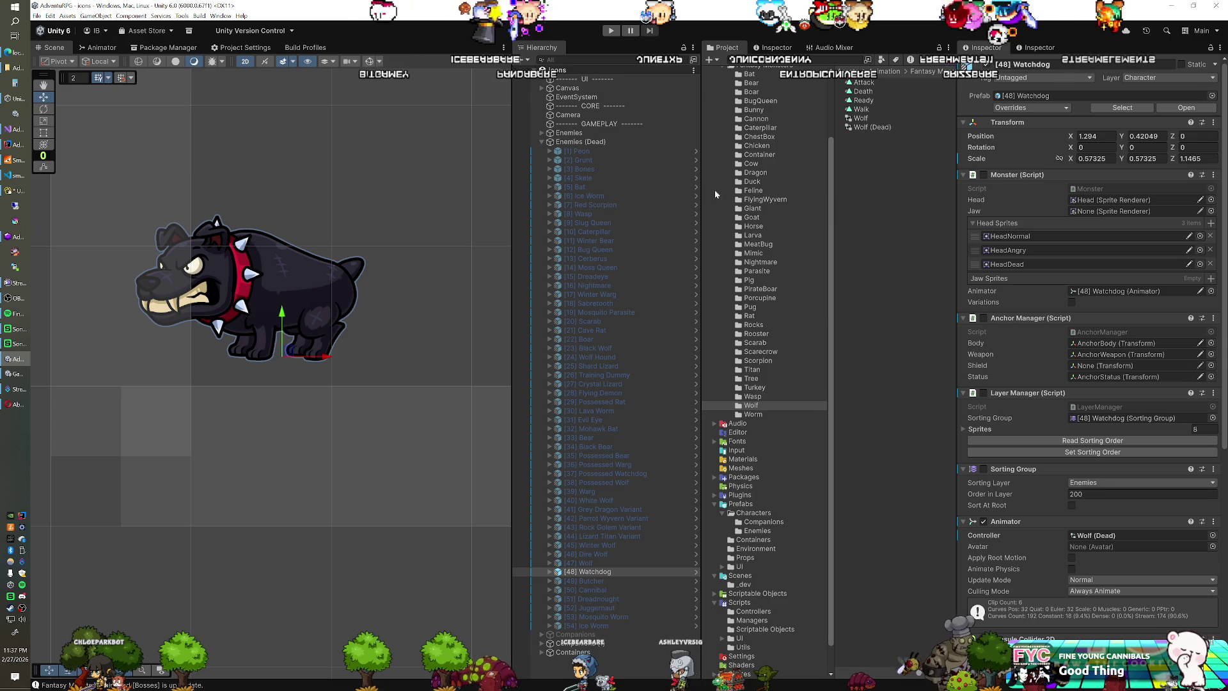
click(613, 30)
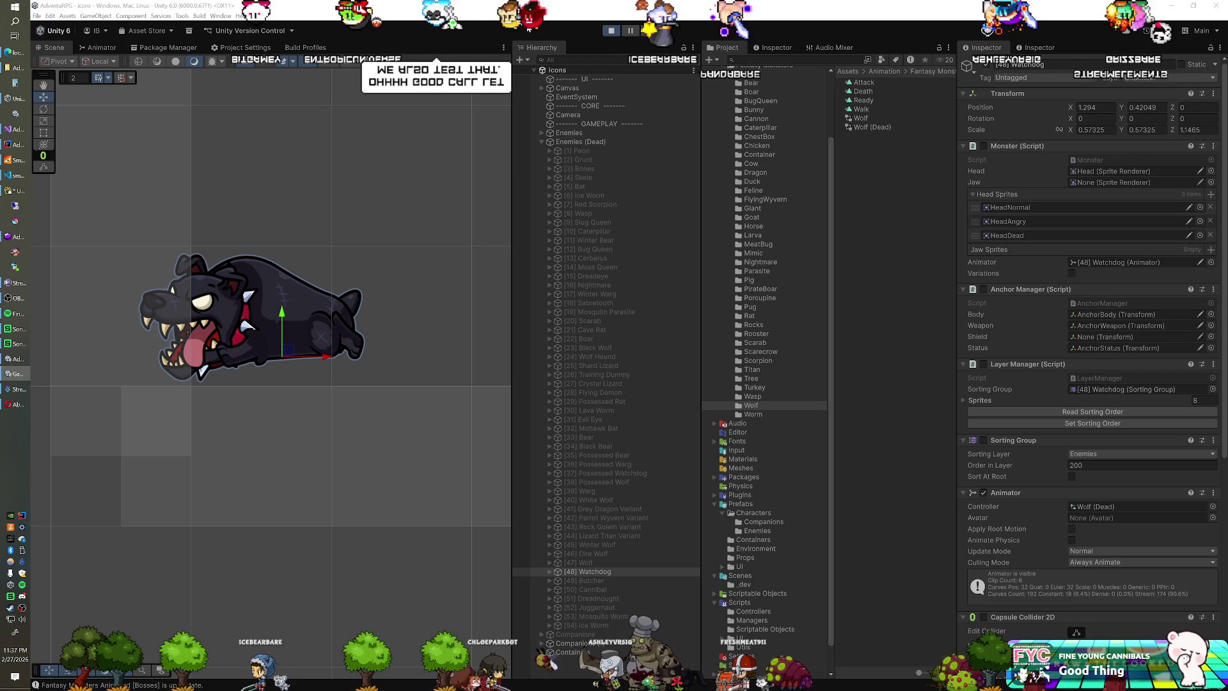
Step: During play, drag the dead Watchdog up and right, then copy its Transform component values
mouse_move(288, 353)
mouse_down()
mouse_move(298, 334)
mouse_move(279, 313)
mouse_up()
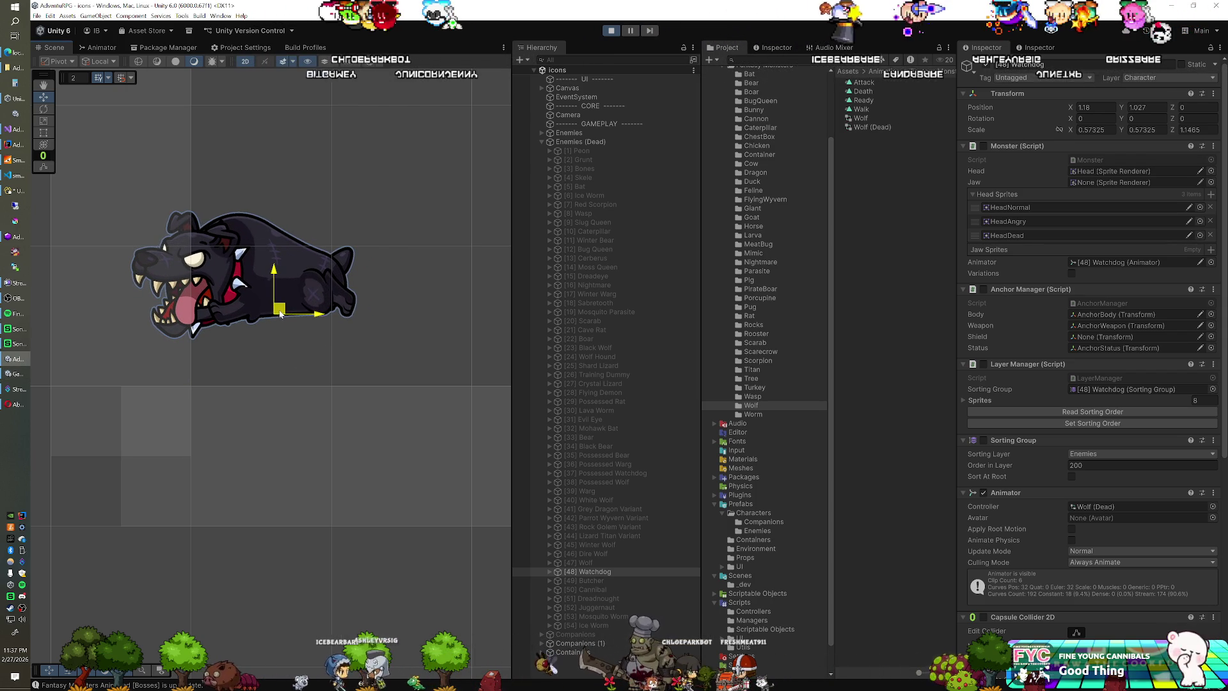
right_click(1011, 99)
mouse_move(1087, 157)
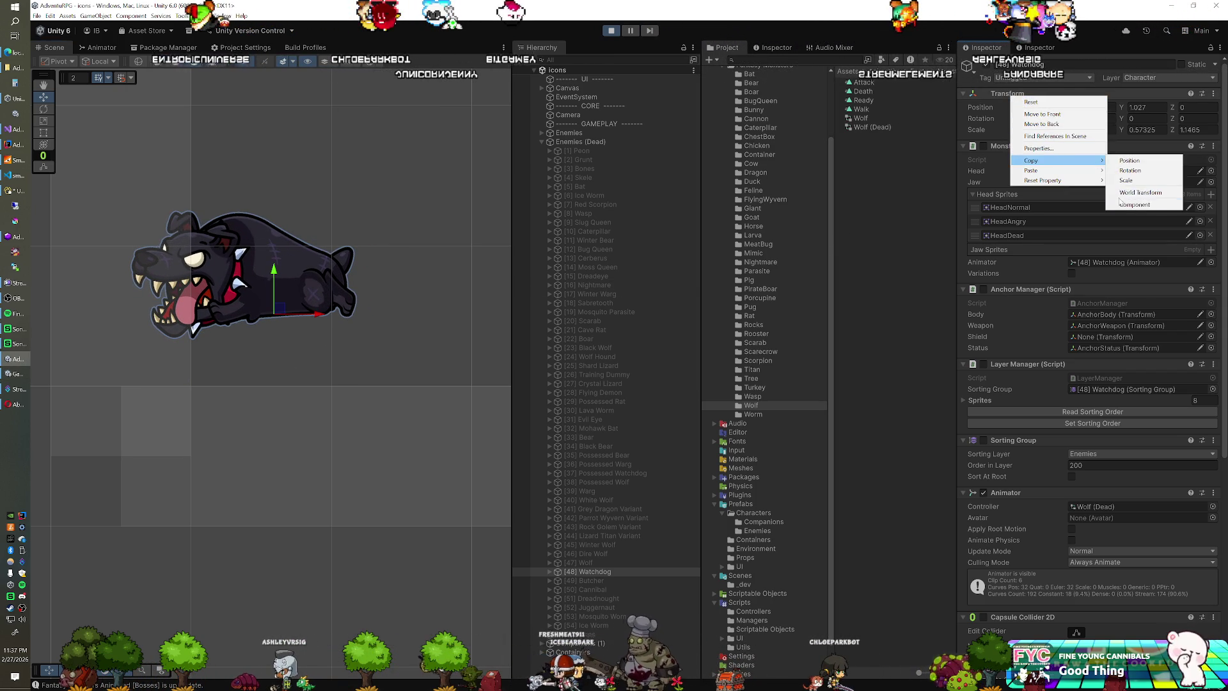
click(1118, 204)
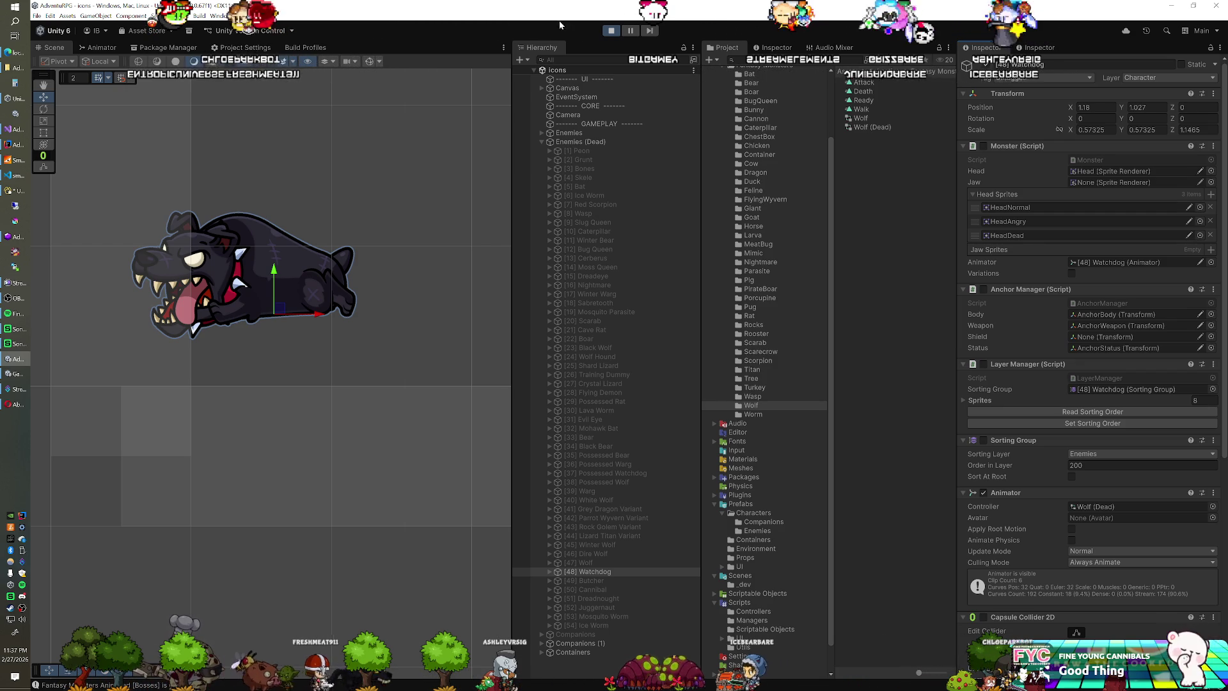
right_click(1014, 94)
mouse_move(1061, 166)
click(1124, 220)
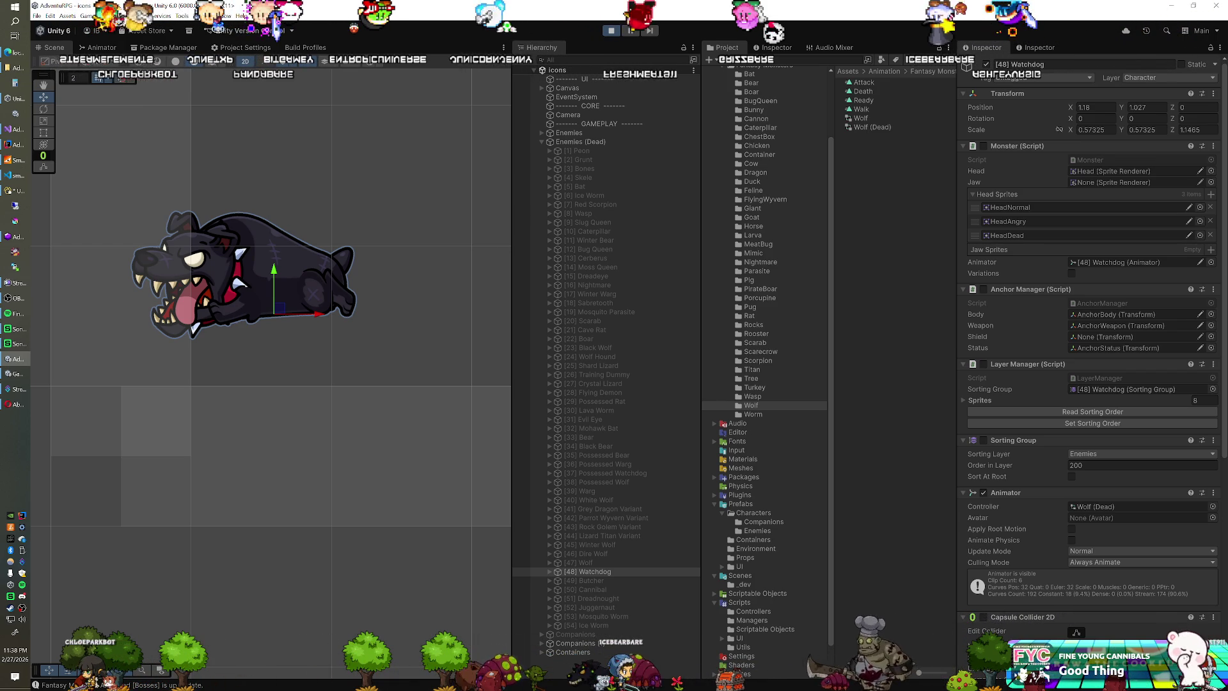
Step: Exit play mode, paste the tuned Transform position (1.18, 1.027) onto the Watchdog, and replay
right_click(1013, 96)
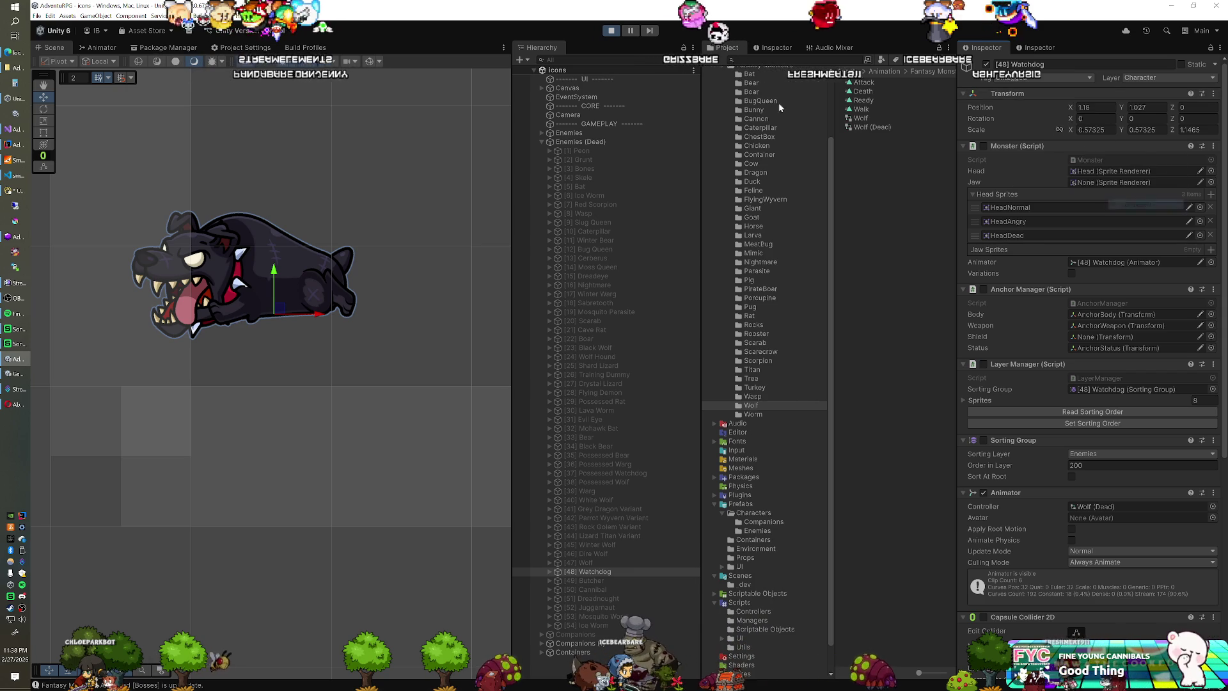
click(612, 30)
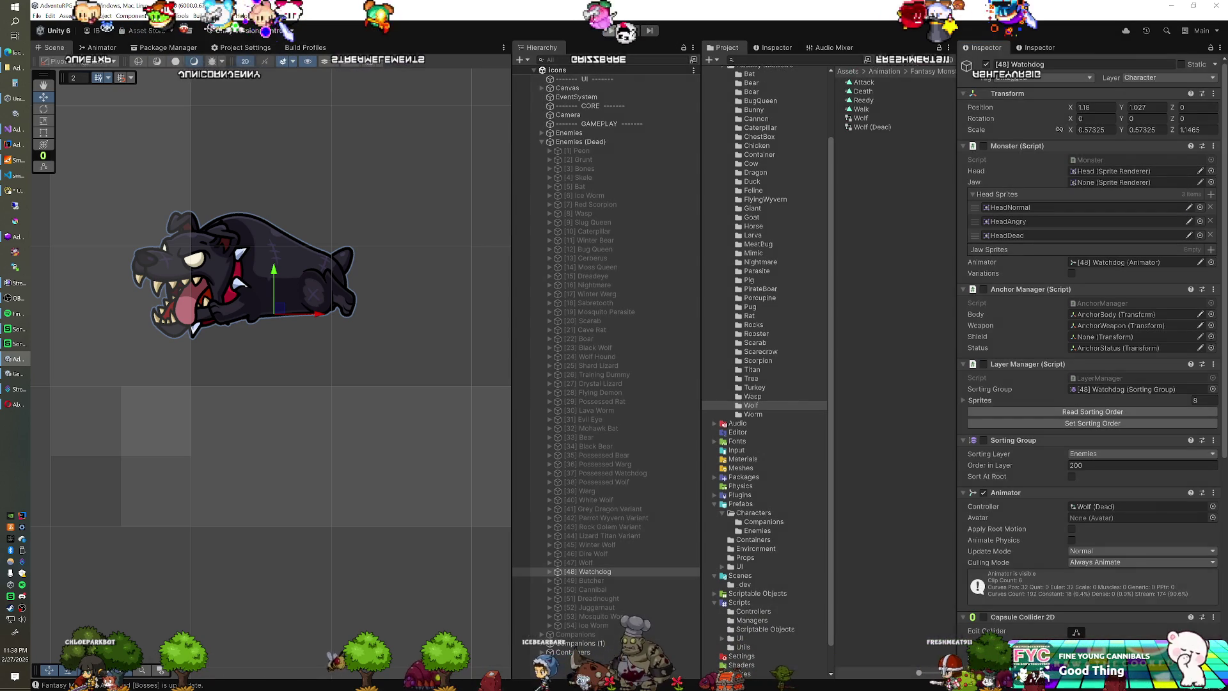
right_click(1010, 124)
mouse_move(1087, 206)
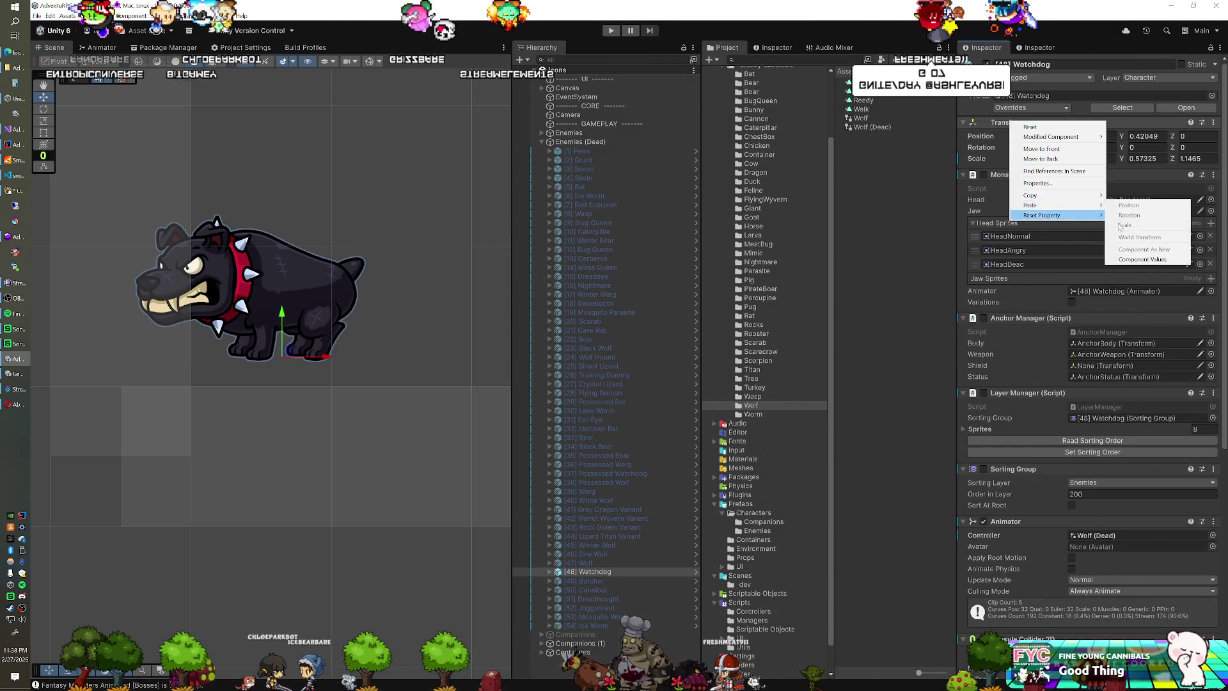
click(1142, 259)
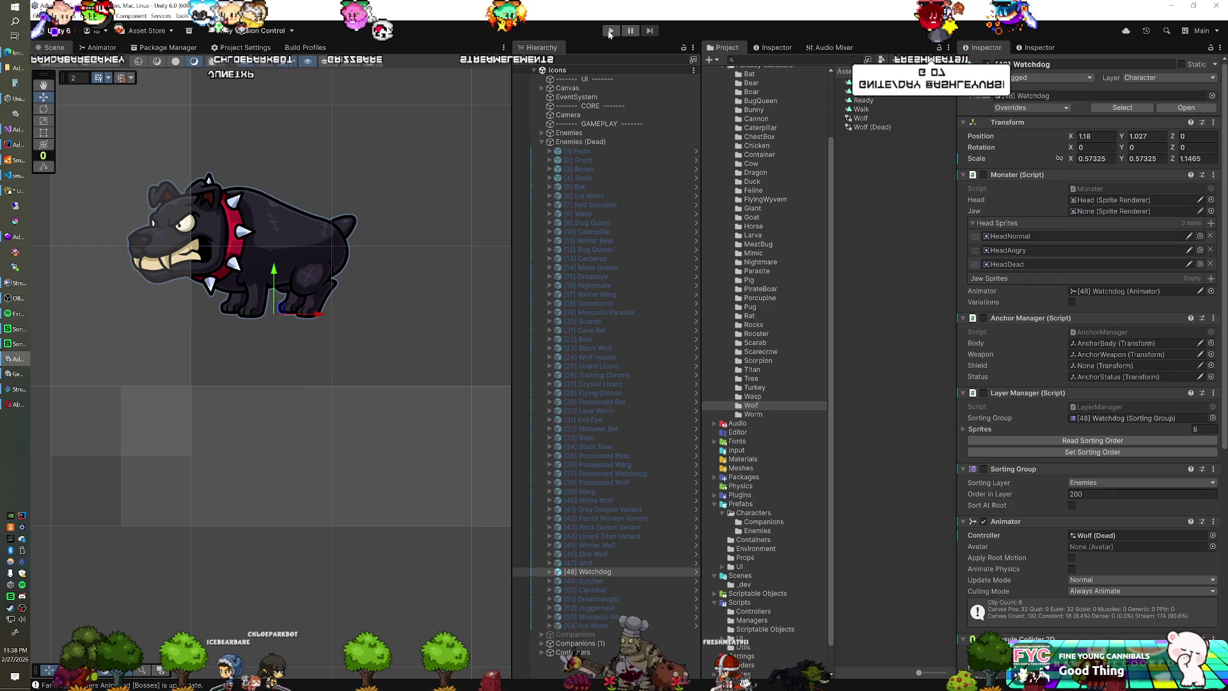
click(608, 32)
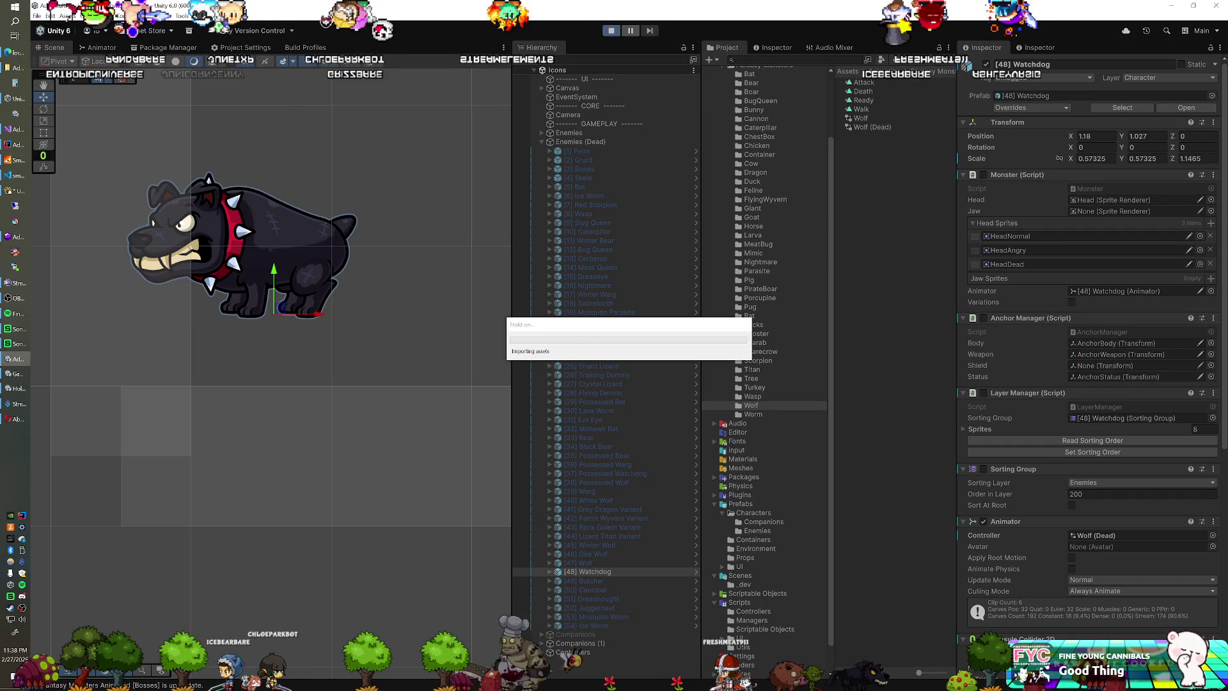
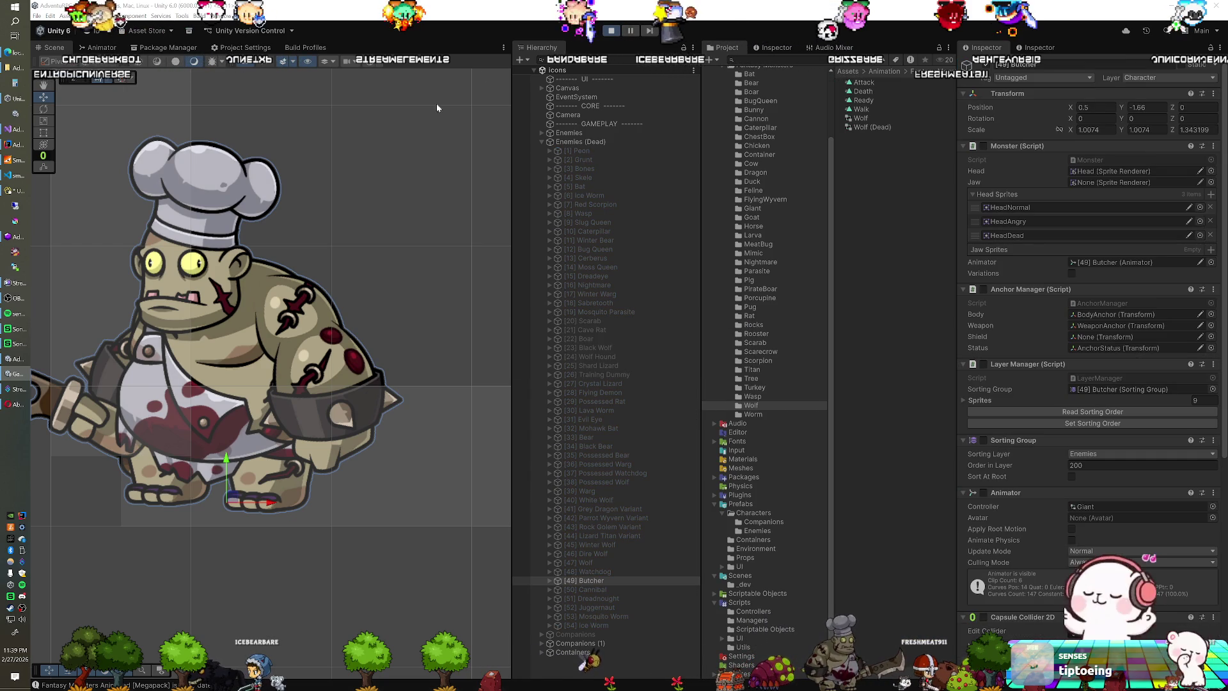
Step: Stop play and assign the Giant (Dead) animator controller to the Butcher
click(611, 31)
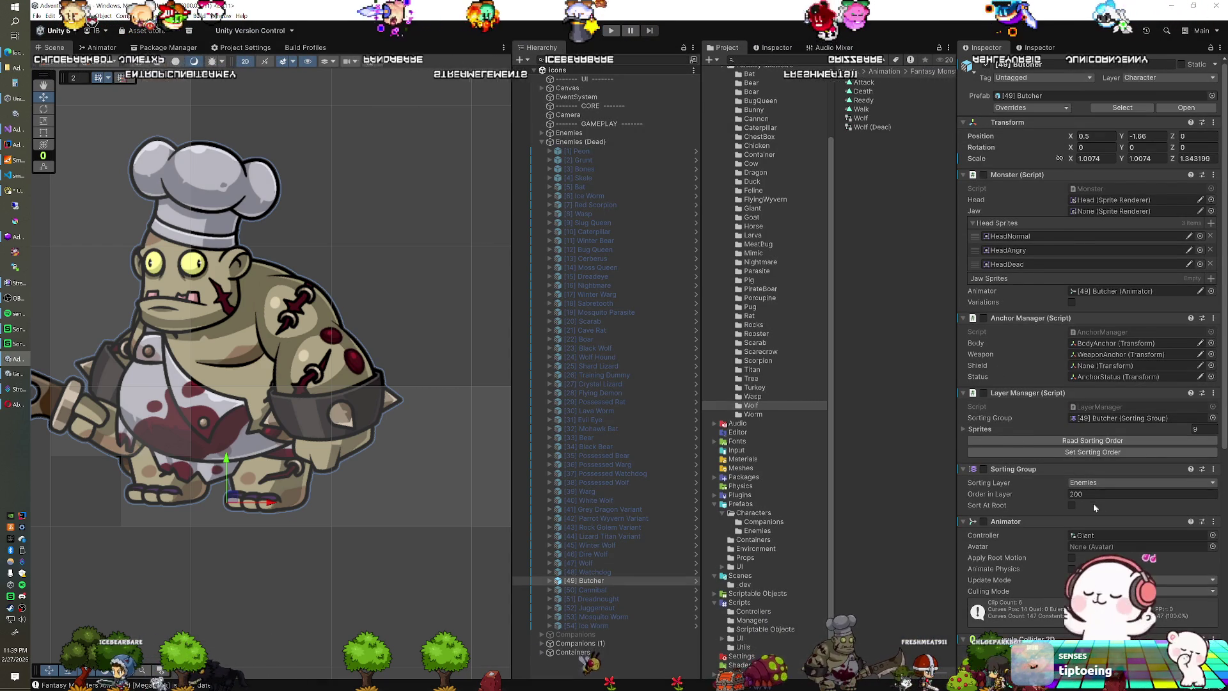
click(1096, 535)
mouse_move(878, 114)
mouse_down()
mouse_move(1087, 435)
mouse_move(1098, 539)
mouse_up()
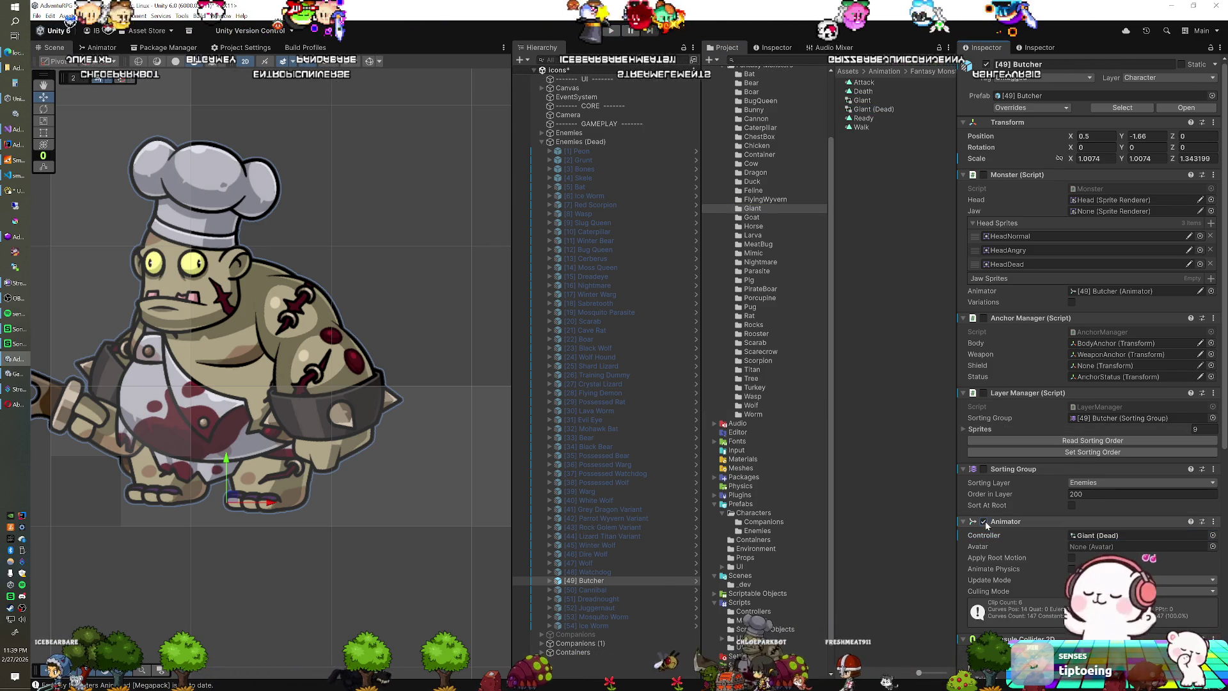
Step: Preview the Butcher's death pose in play, move it up-left, and copy its Transform values
click(612, 31)
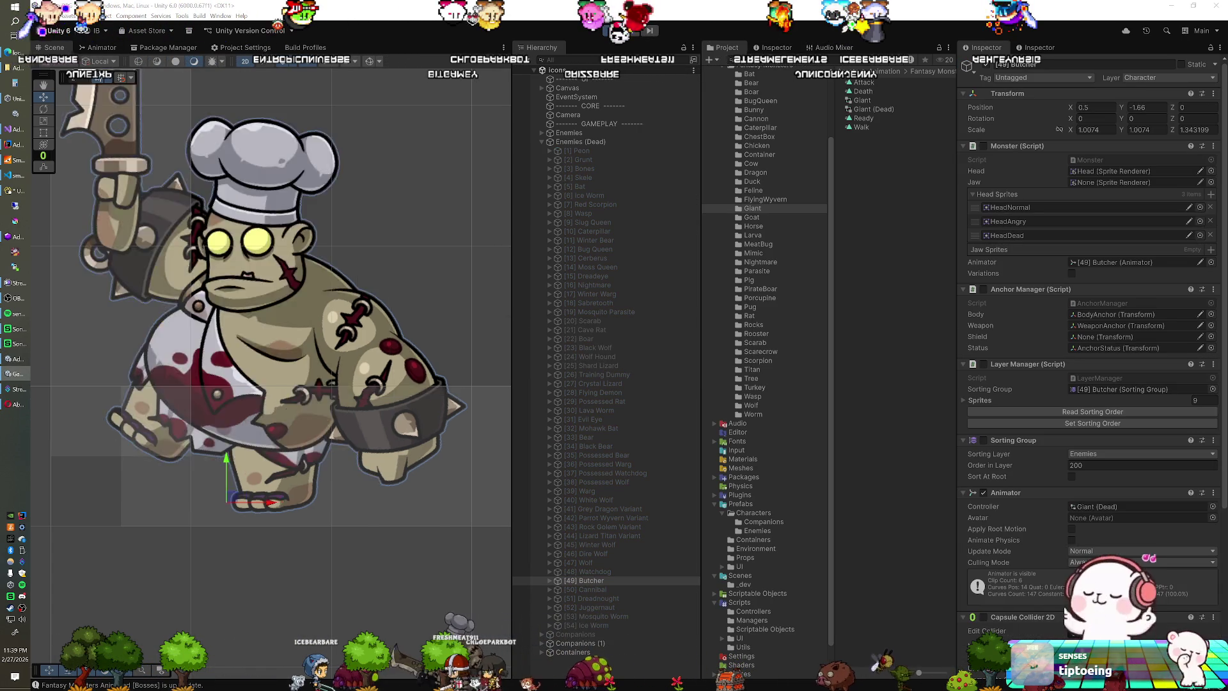
scroll(356, 321, down, 5)
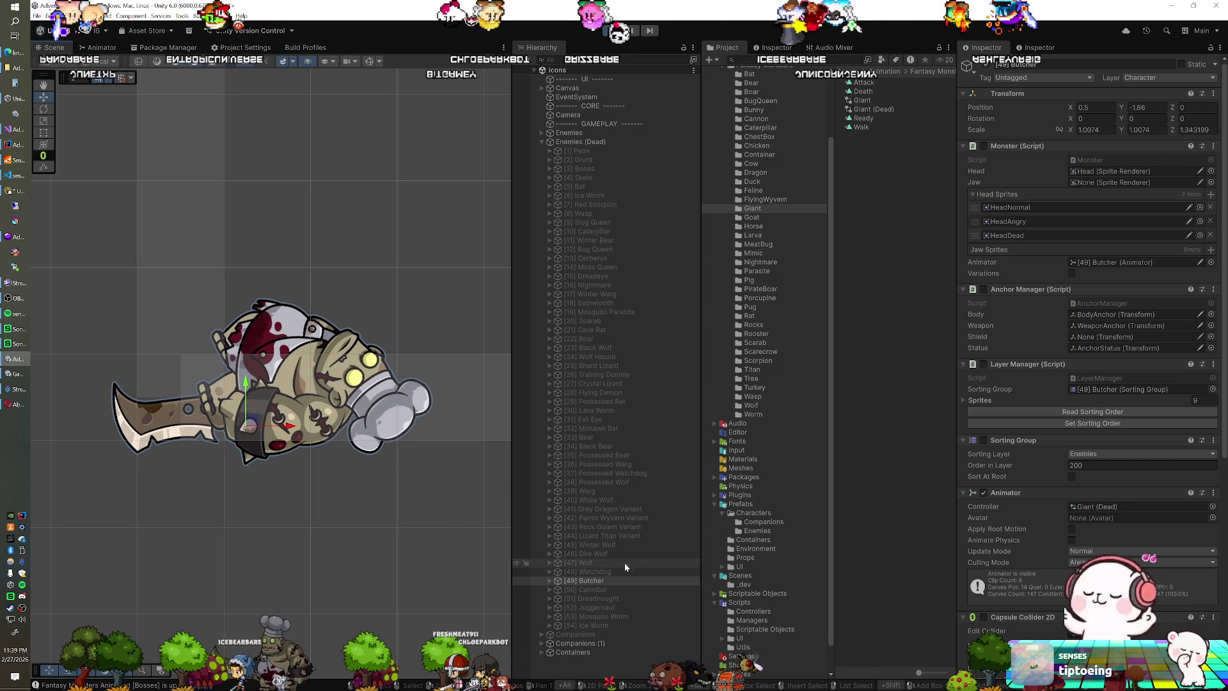
mouse_move(253, 424)
mouse_down()
mouse_move(161, 379)
mouse_move(123, 338)
mouse_up()
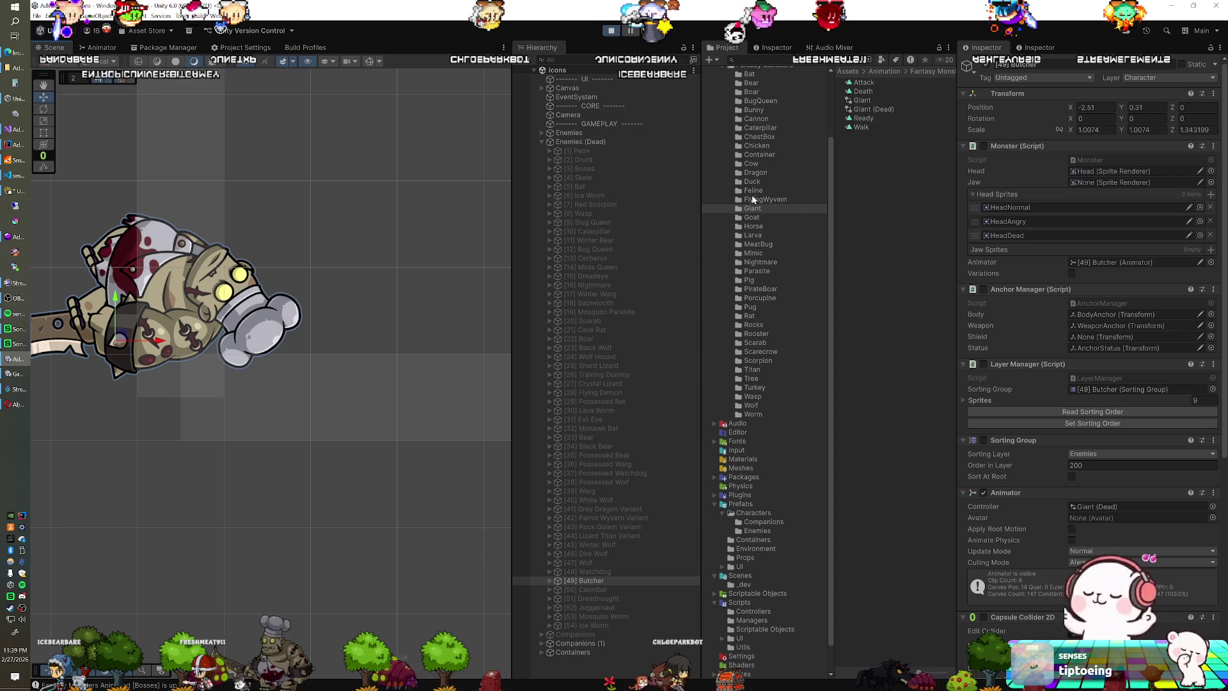
right_click(999, 96)
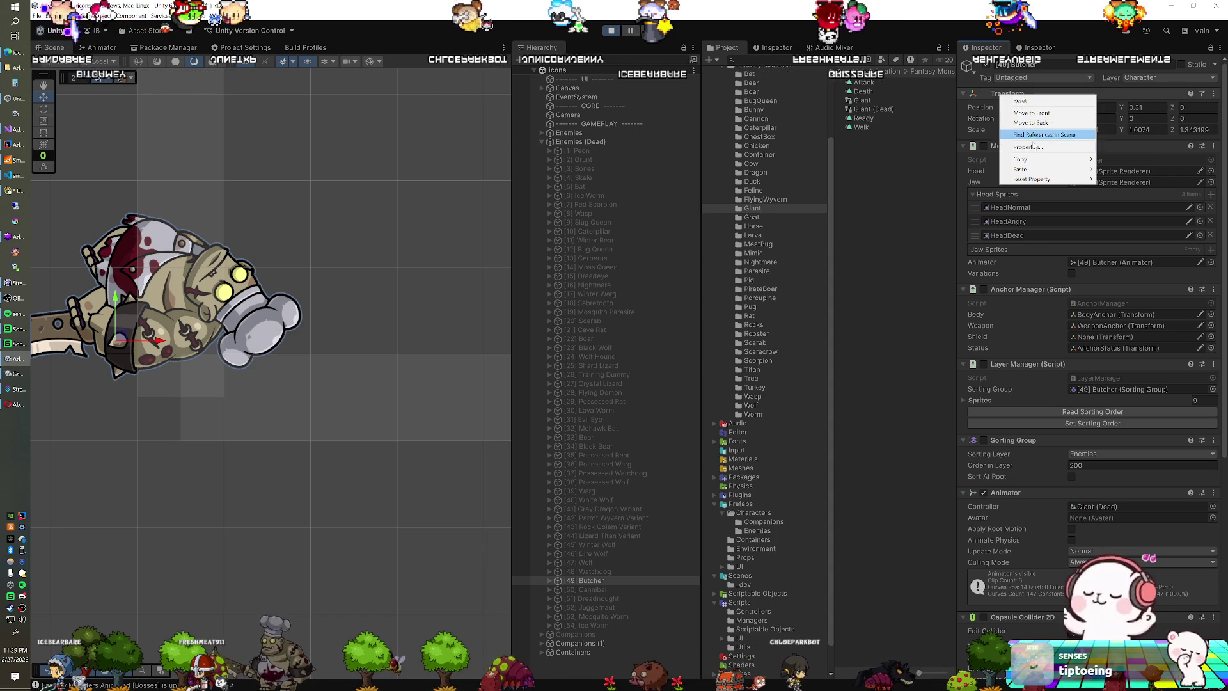
click(1125, 163)
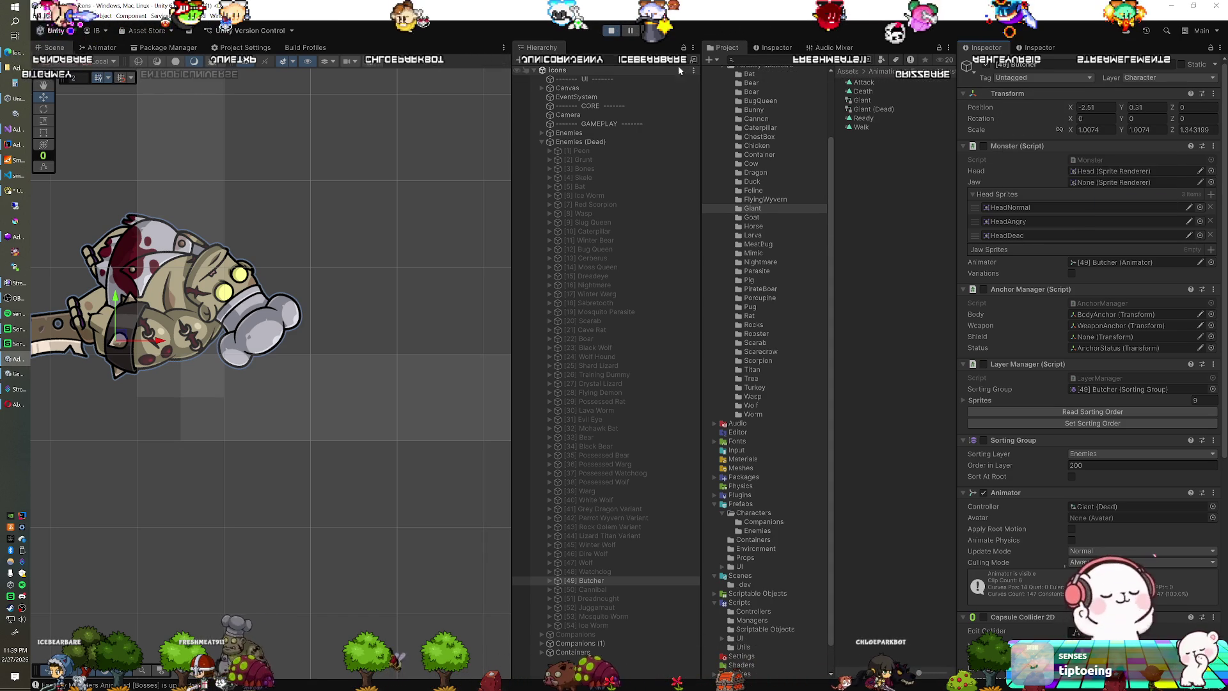
click(612, 32)
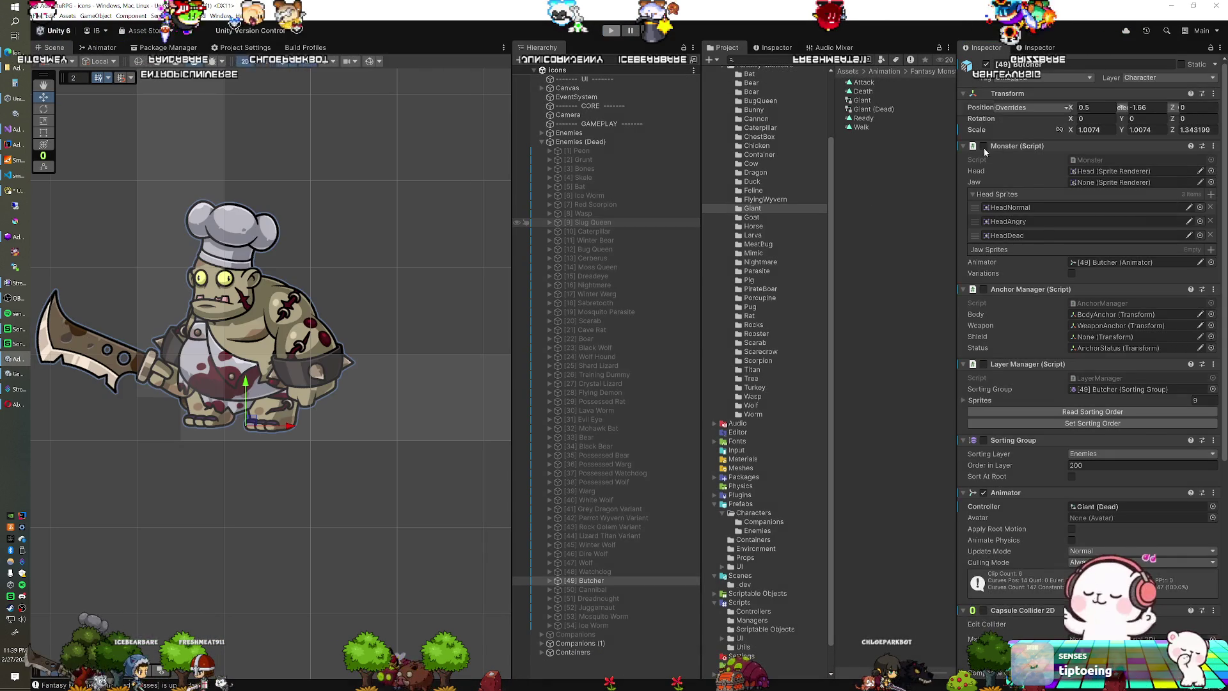
Step: Paste the copied World Transform onto the Cannibal
click(620, 587)
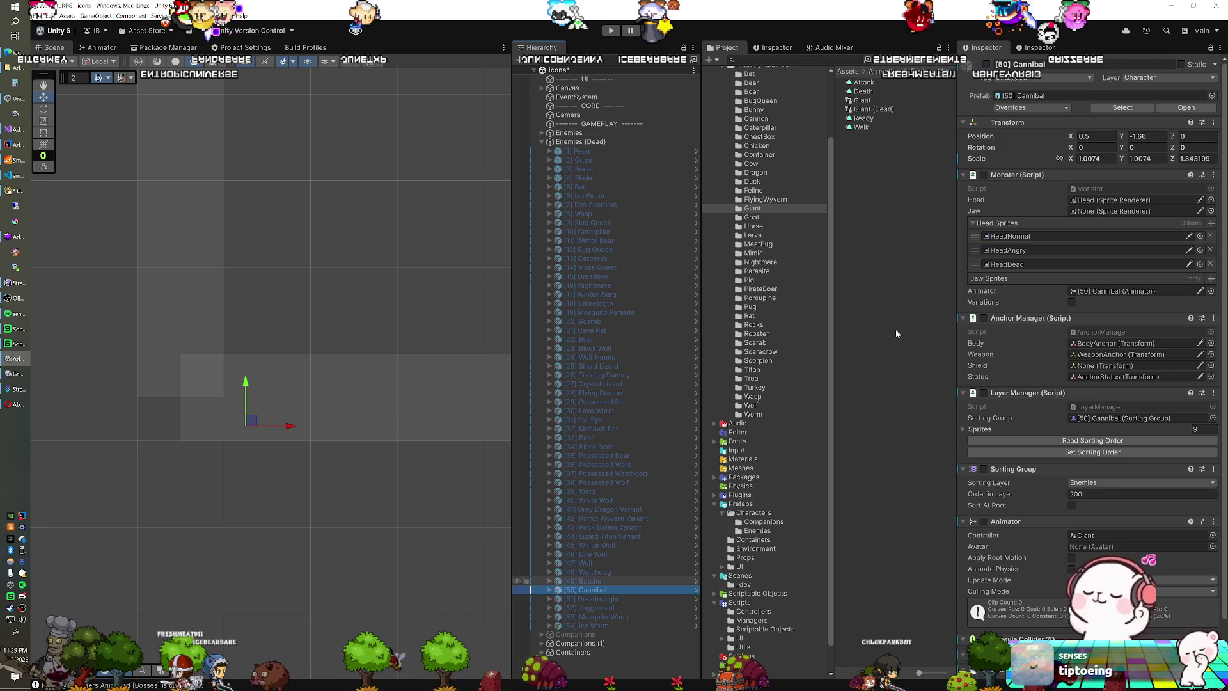
right_click(1002, 122)
mouse_move(1049, 206)
click(1131, 238)
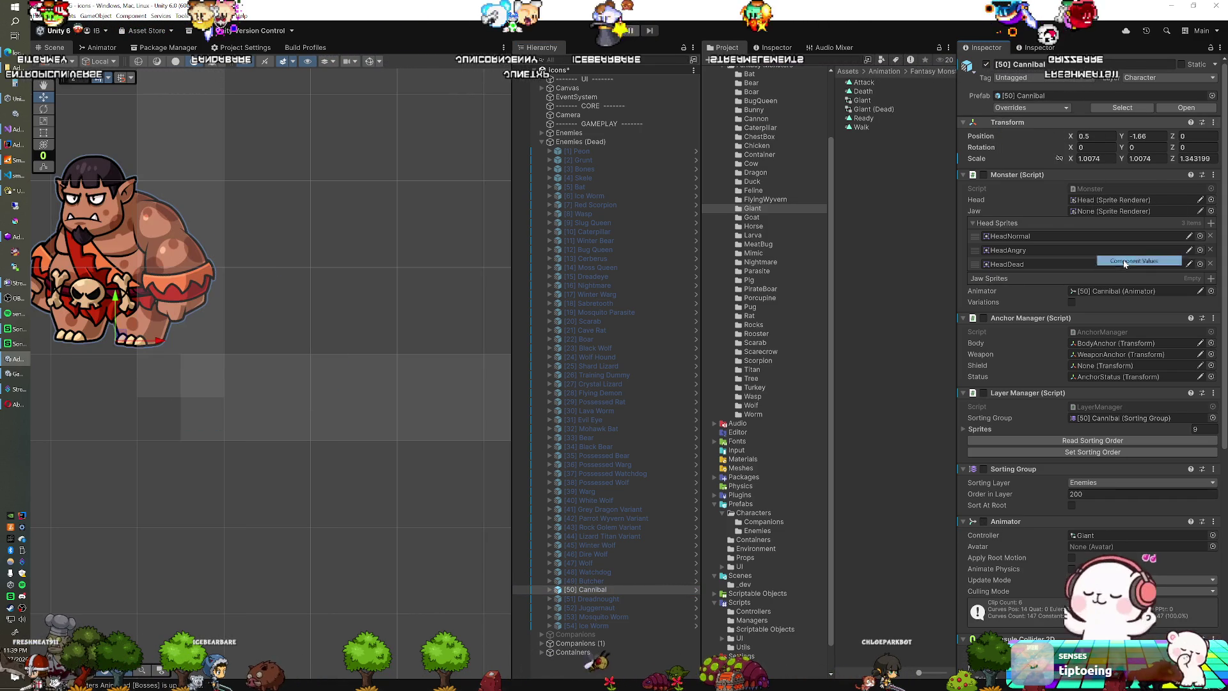
Step: Give Cannibal through Juggernaut the Giant (Dead) animator controller
click(607, 608)
click(607, 615)
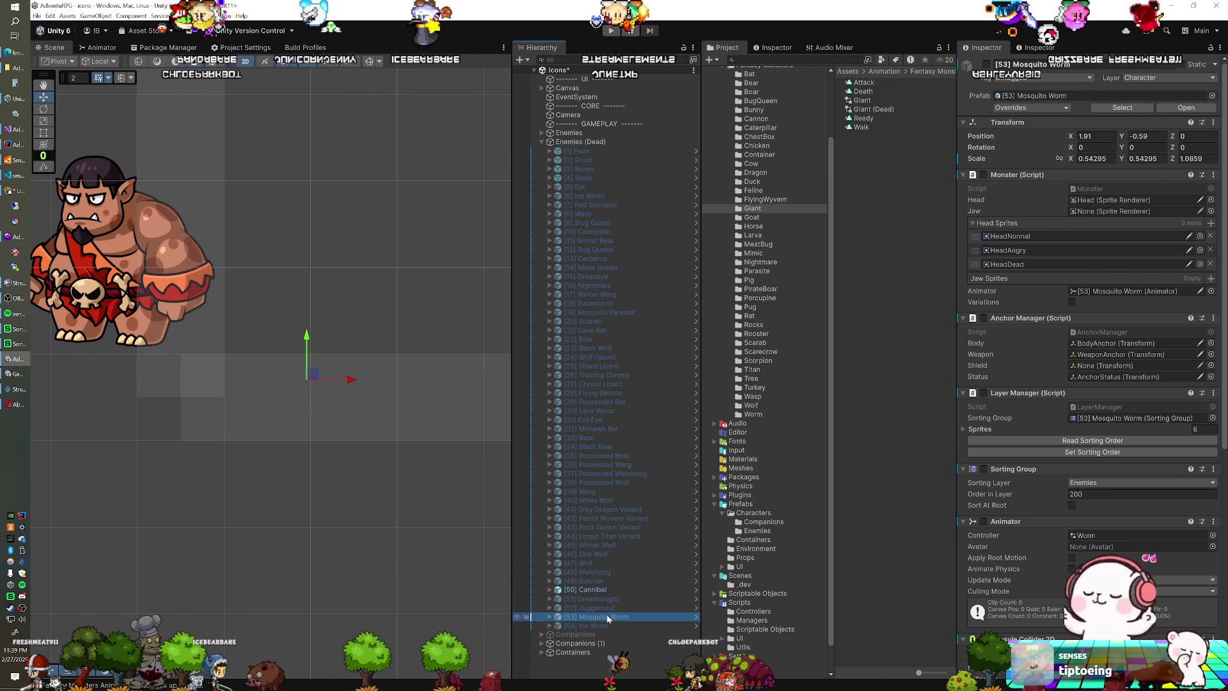
shift+click(613, 592)
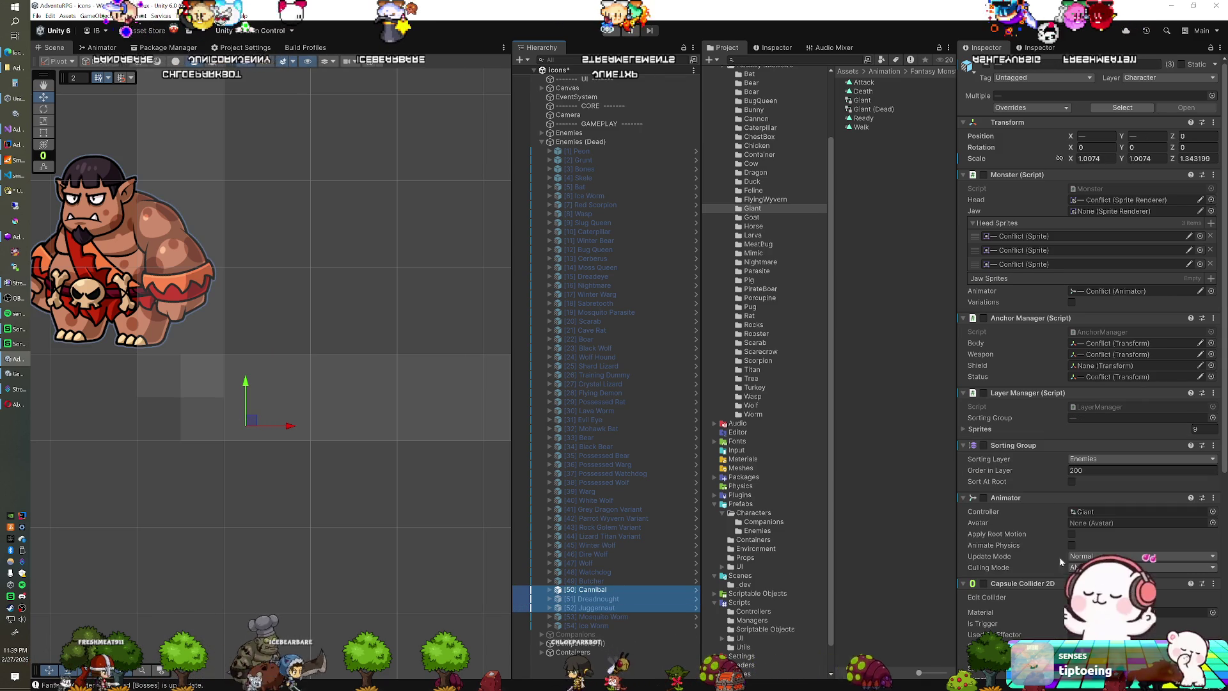
click(1211, 535)
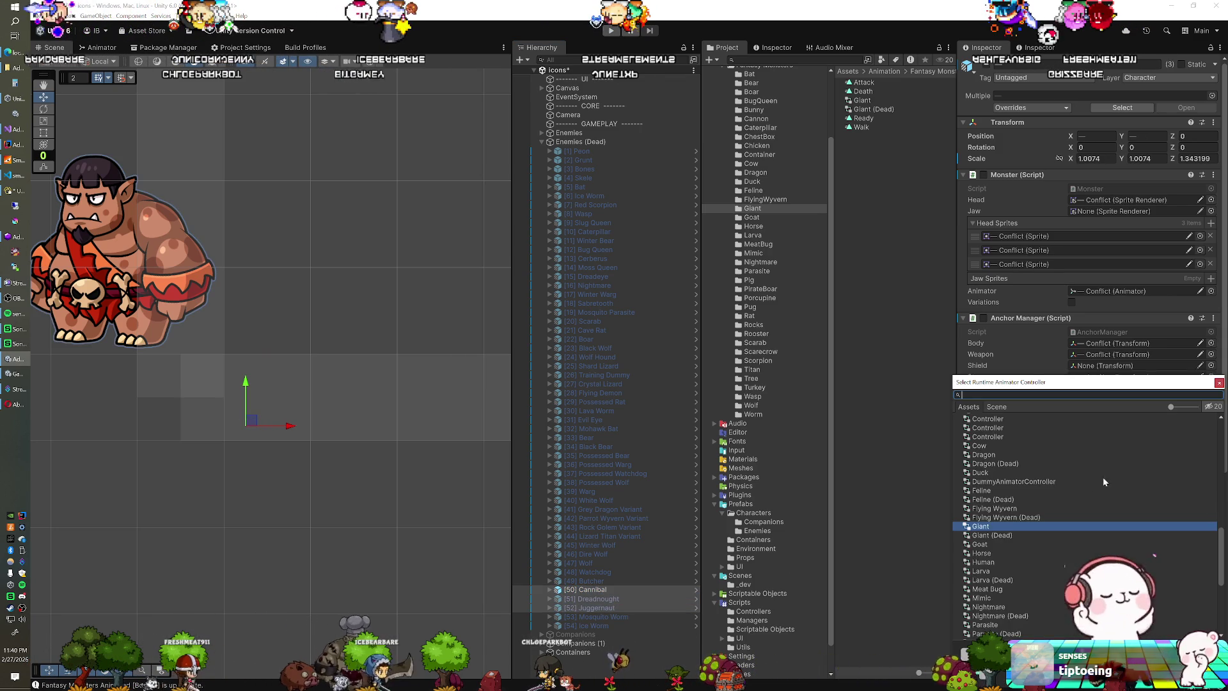
double_click(994, 535)
Step: Save the scene and run the game to check the death poses
click(588, 590)
key(ctrl+s)
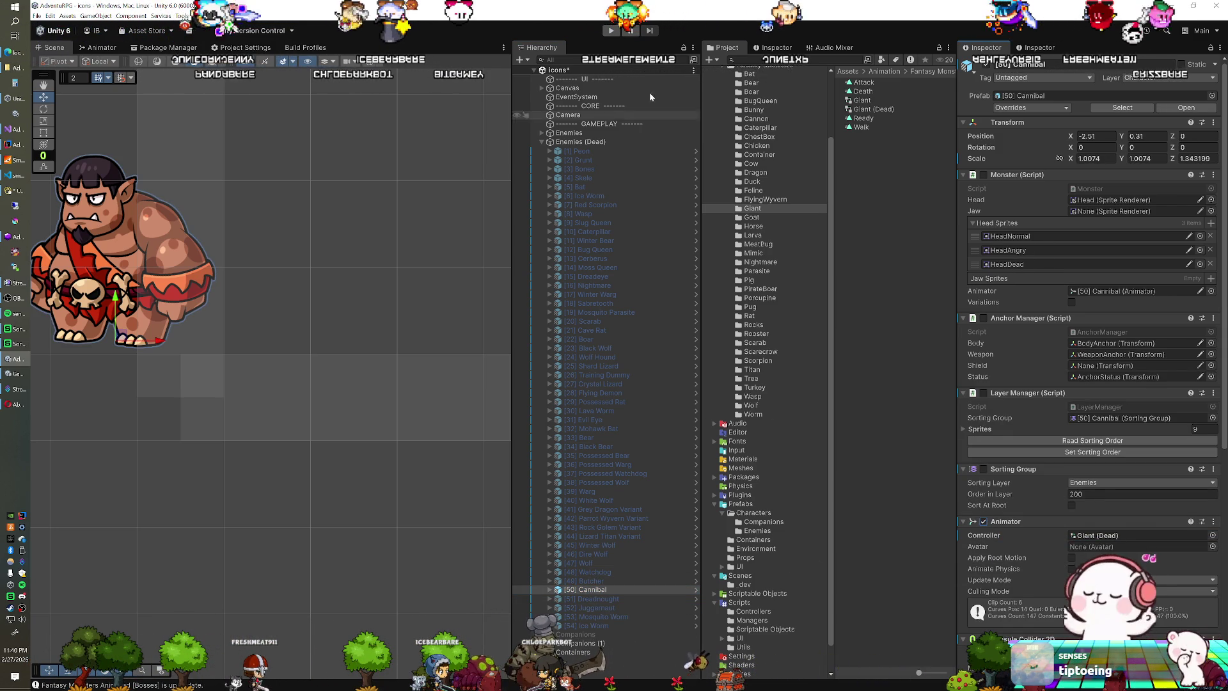
click(612, 30)
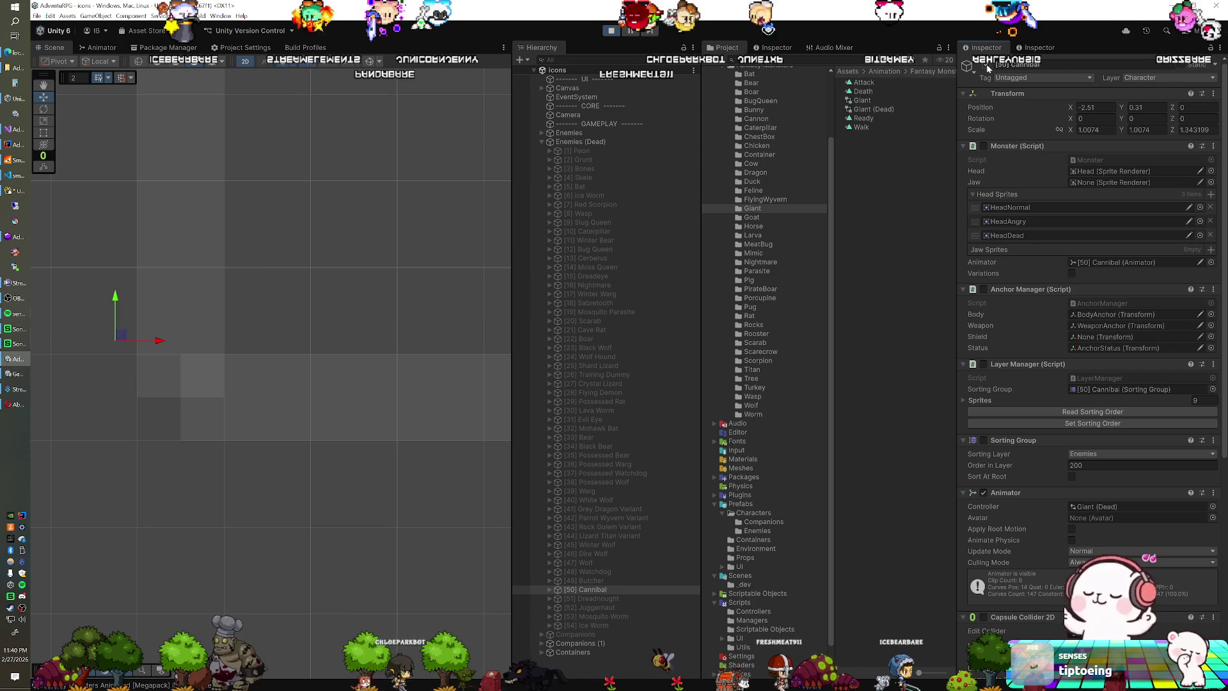
Step: Activate the Dreadnought and paste the copied Transform component values onto it
click(617, 597)
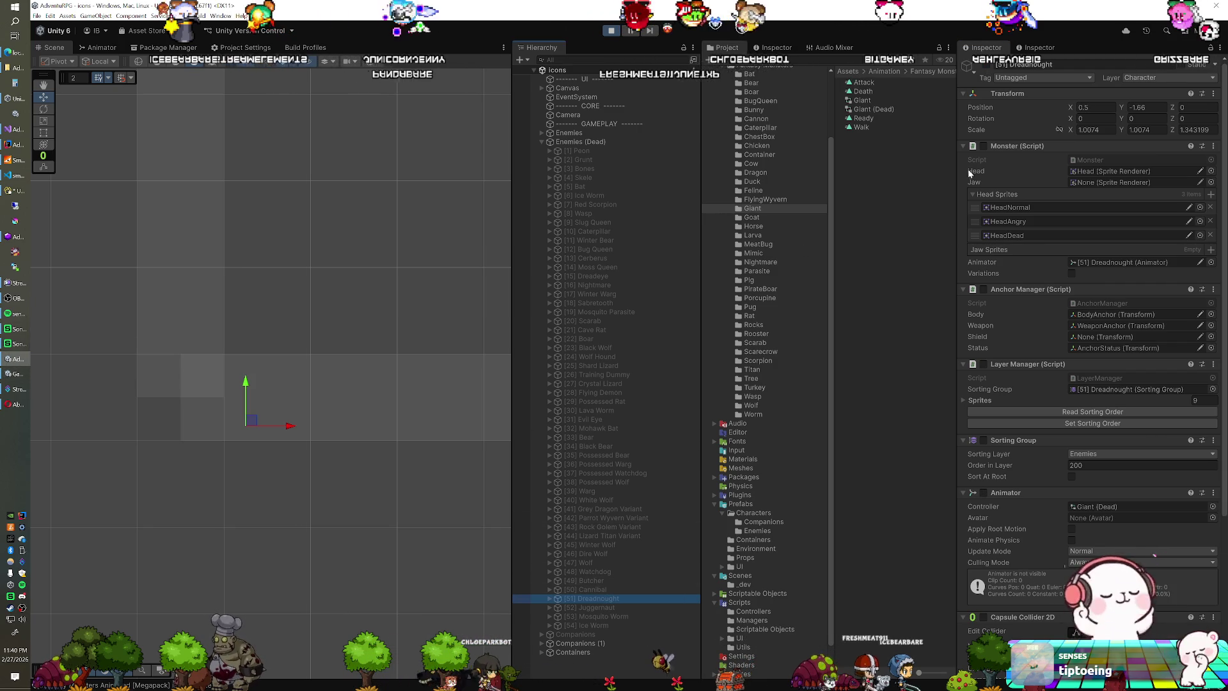
click(984, 65)
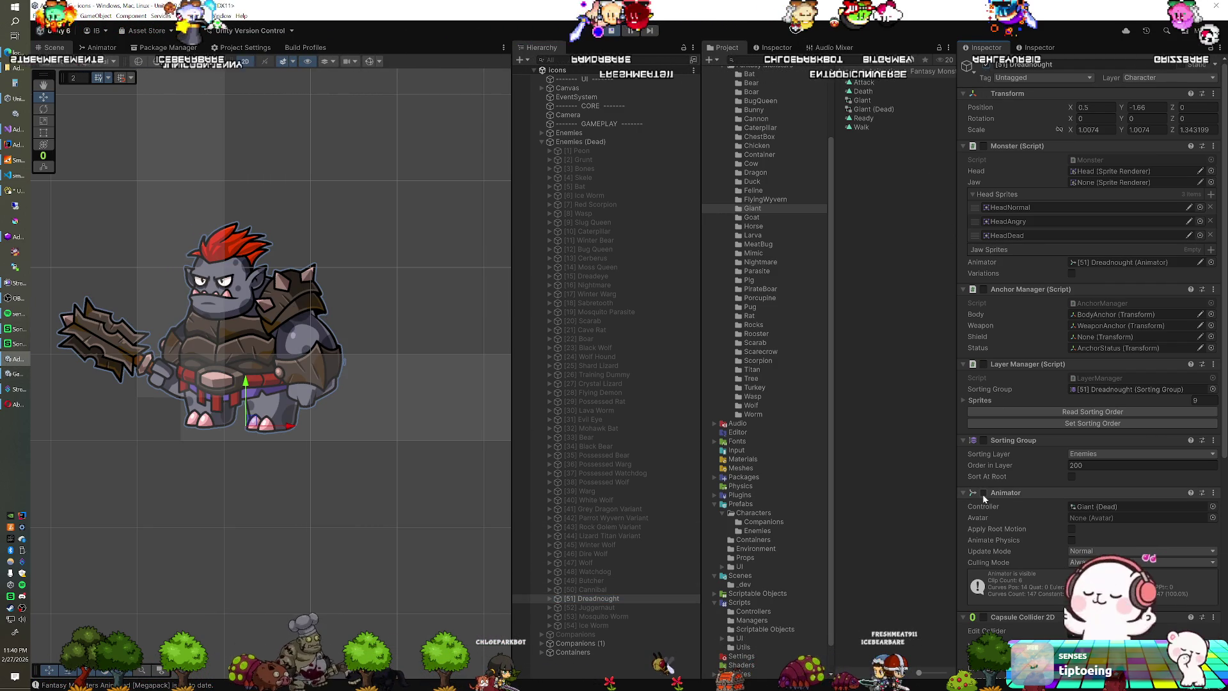
click(610, 30)
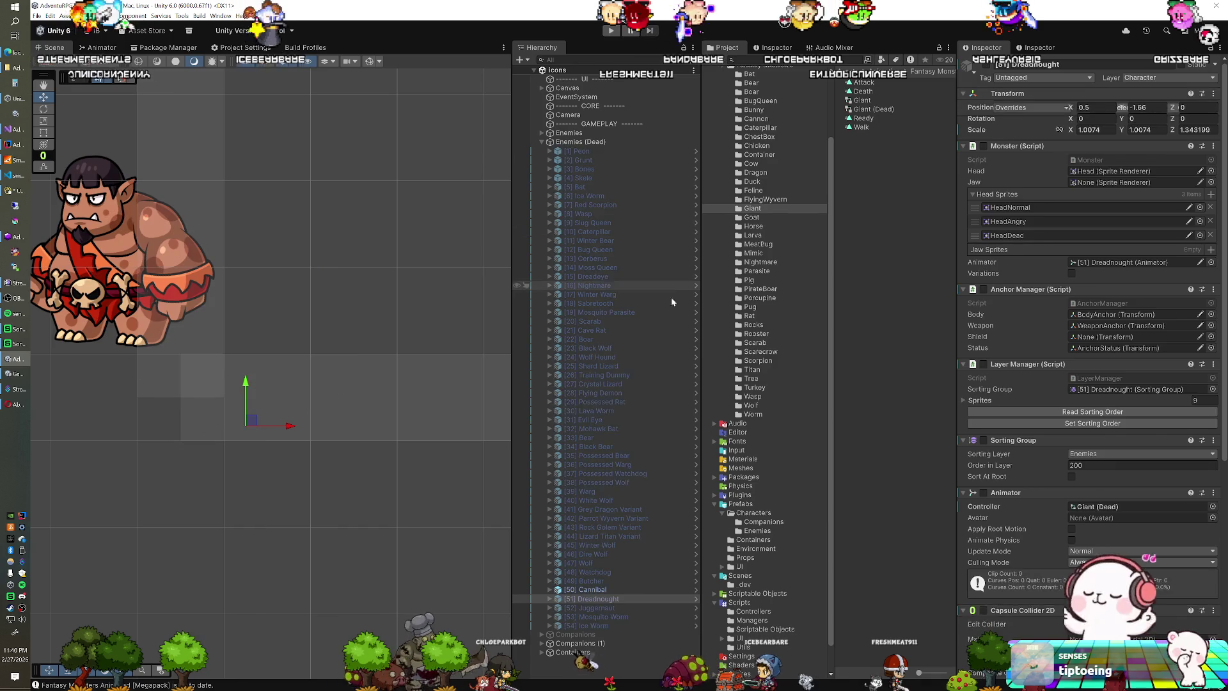
click(612, 590)
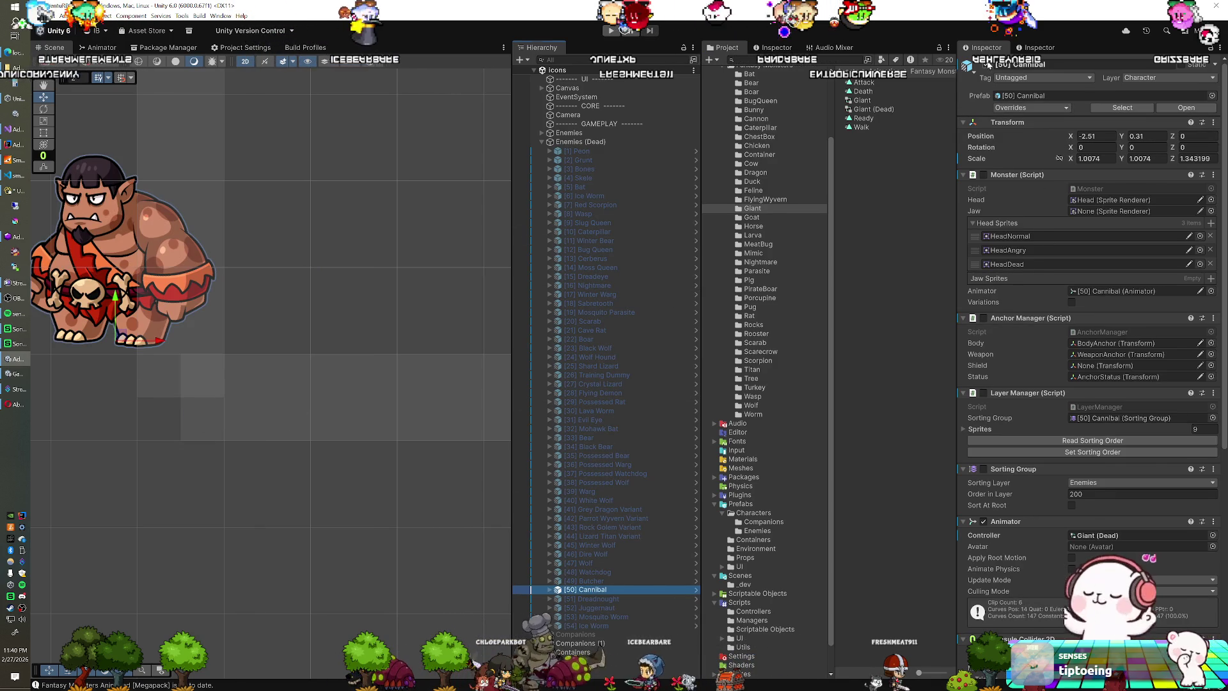
click(607, 598)
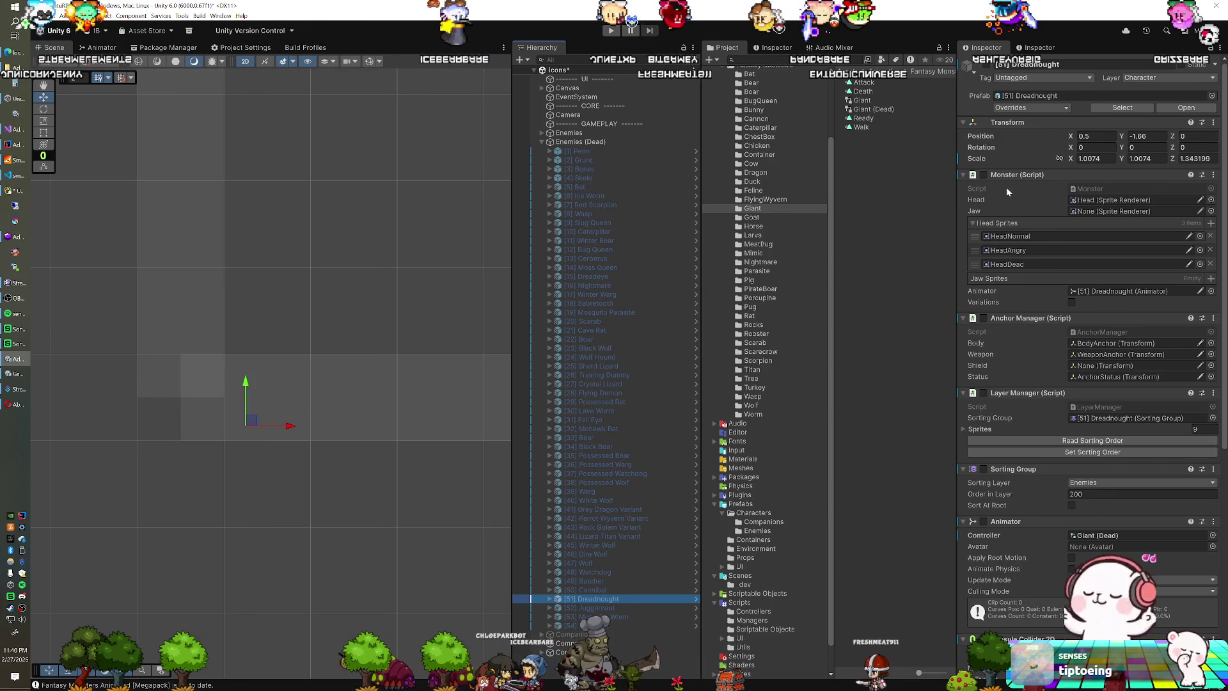
right_click(1011, 126)
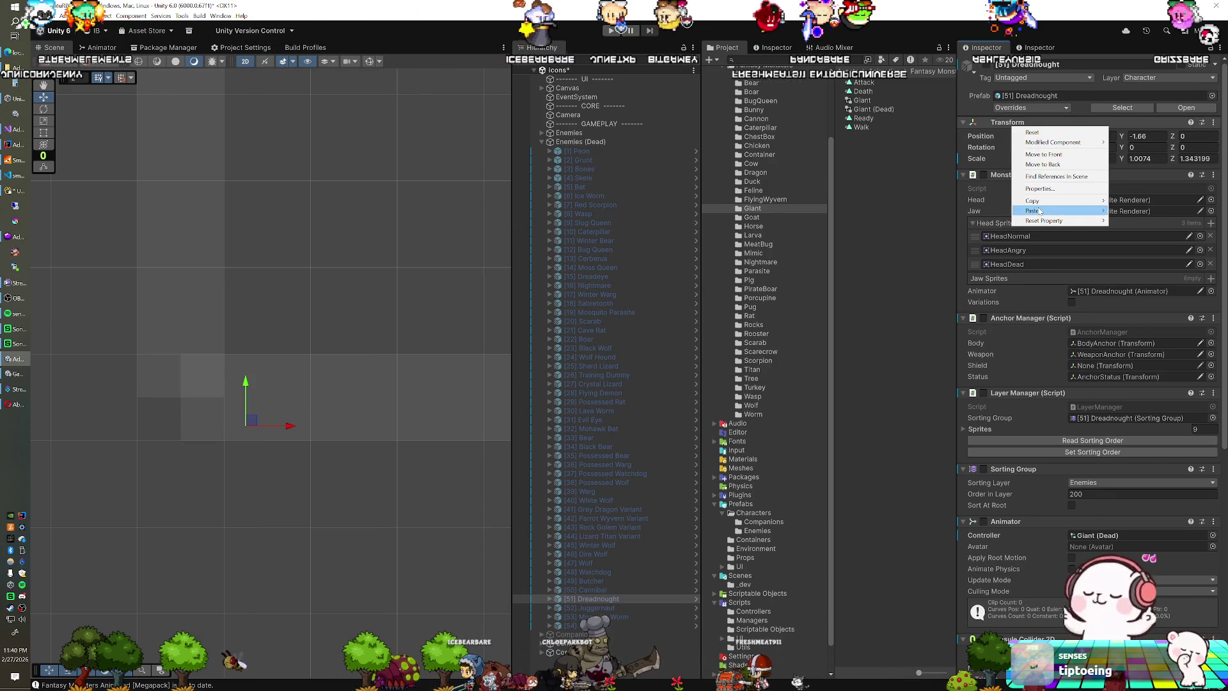
mouse_move(1061, 210)
click(1138, 265)
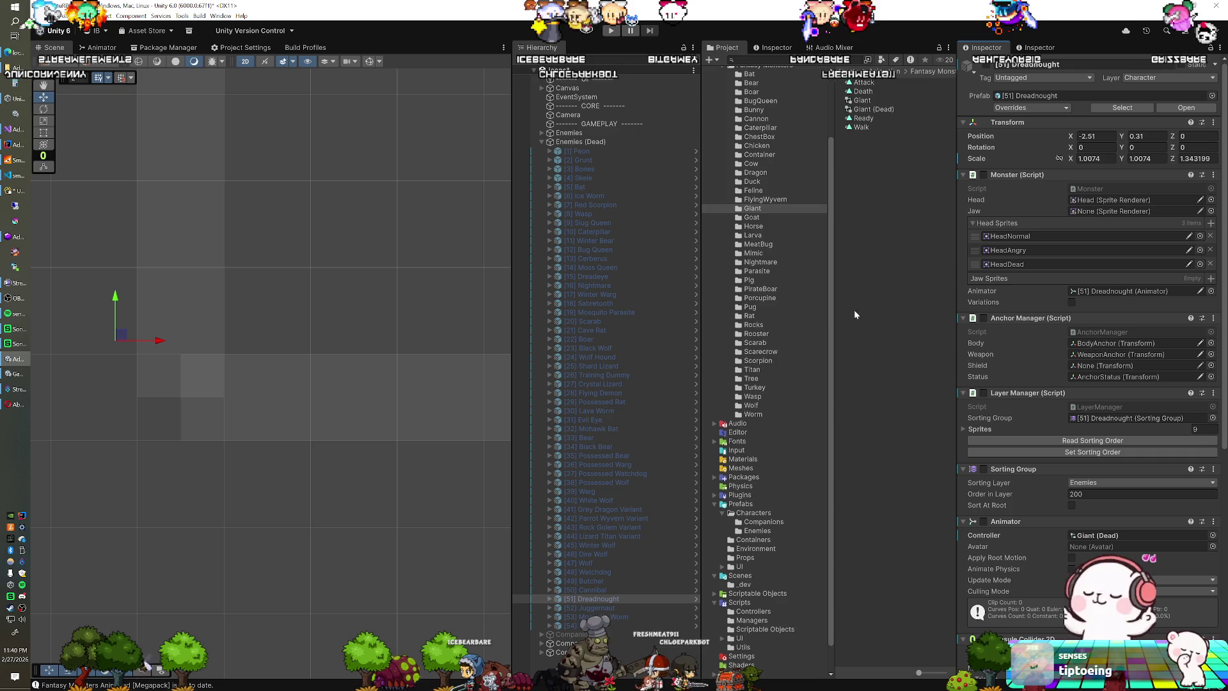
Step: Enable the Dreadnought's Animator and preview its fallen pose at -2.51, 0.31 in play
click(984, 525)
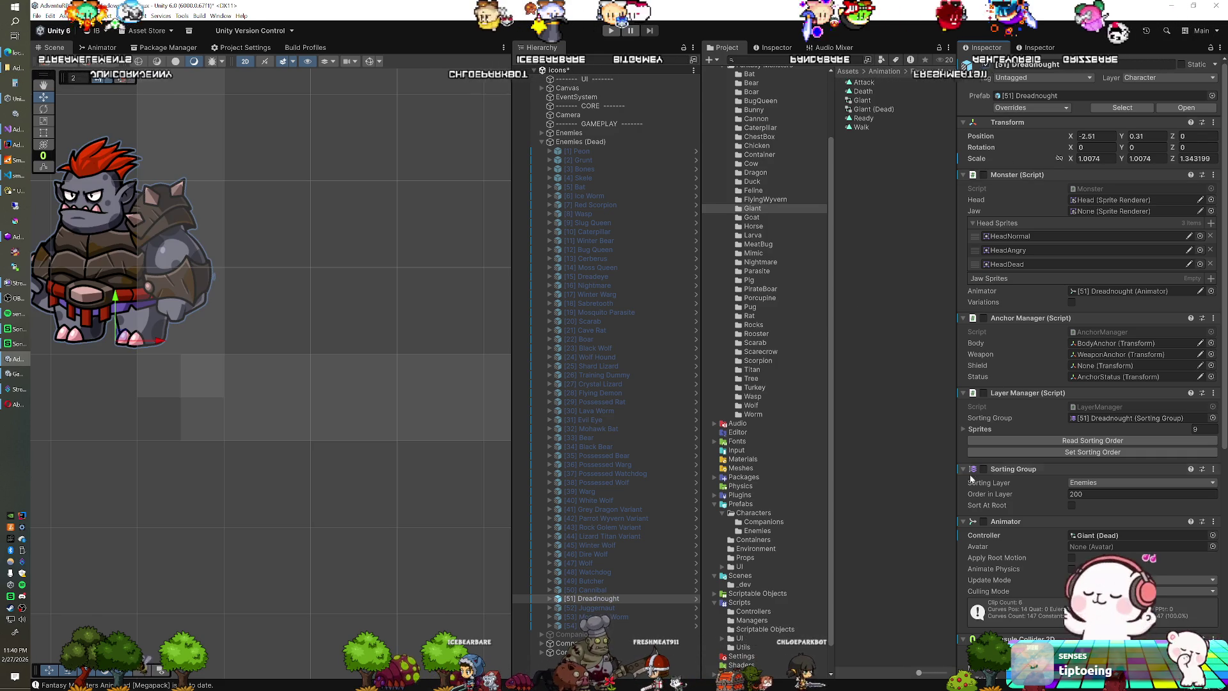
click(984, 522)
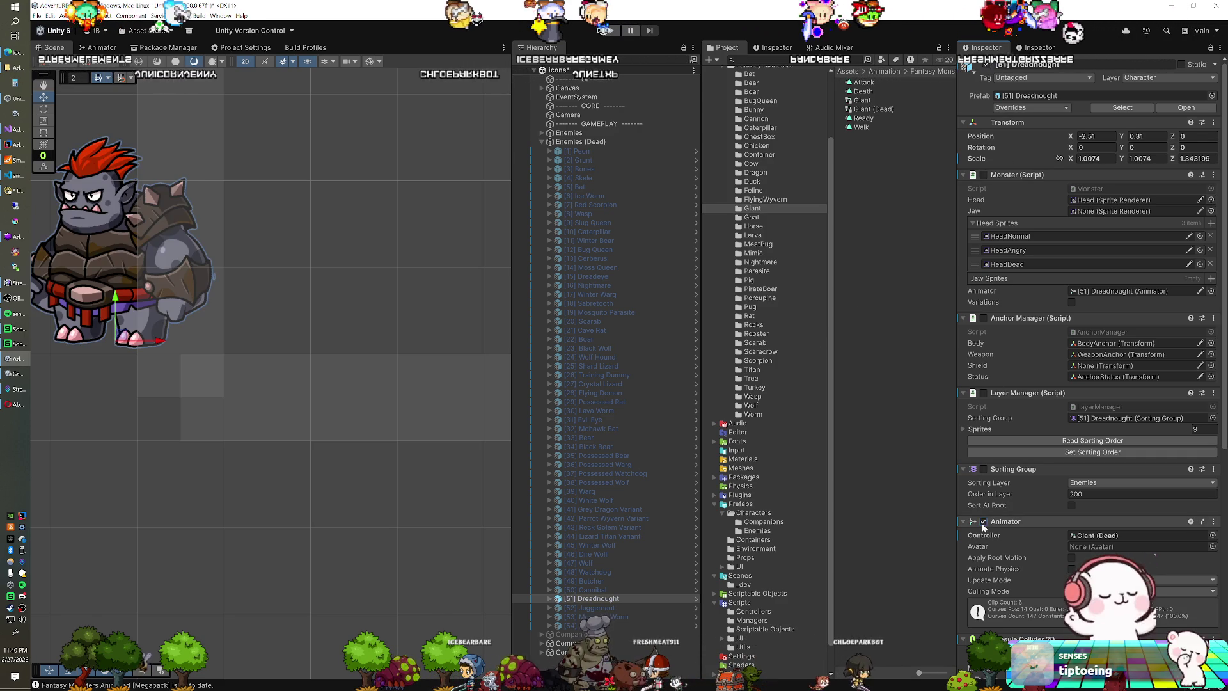
click(609, 30)
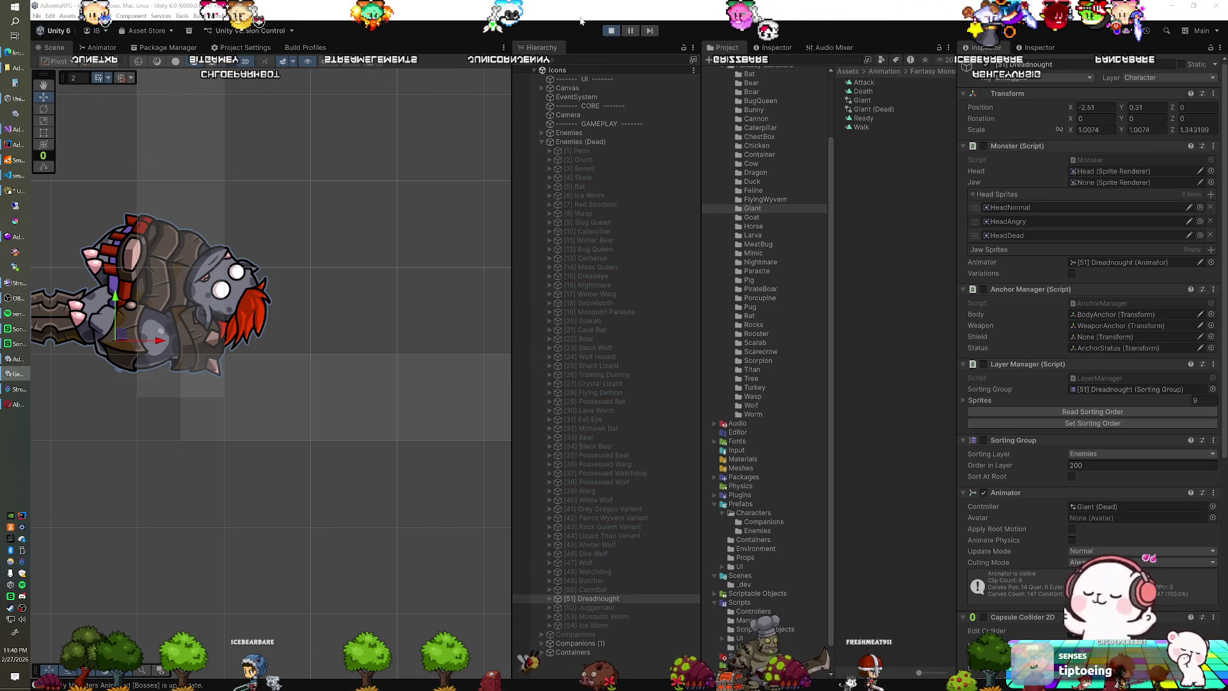
click(610, 32)
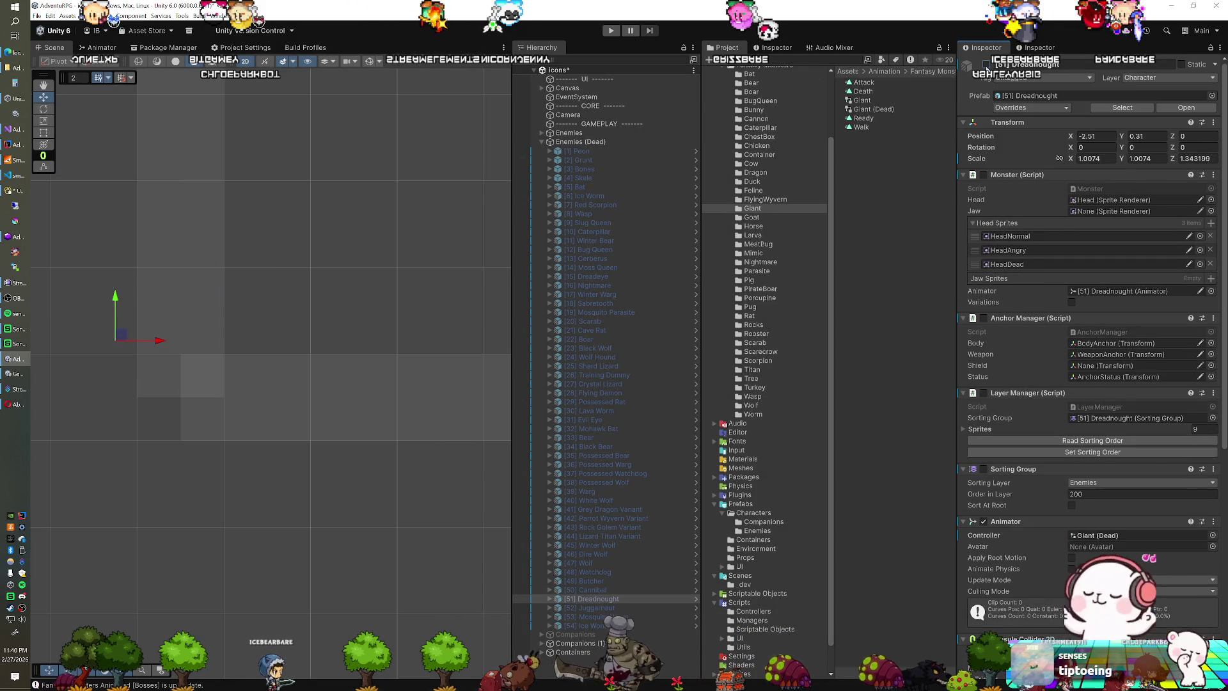
click(649, 607)
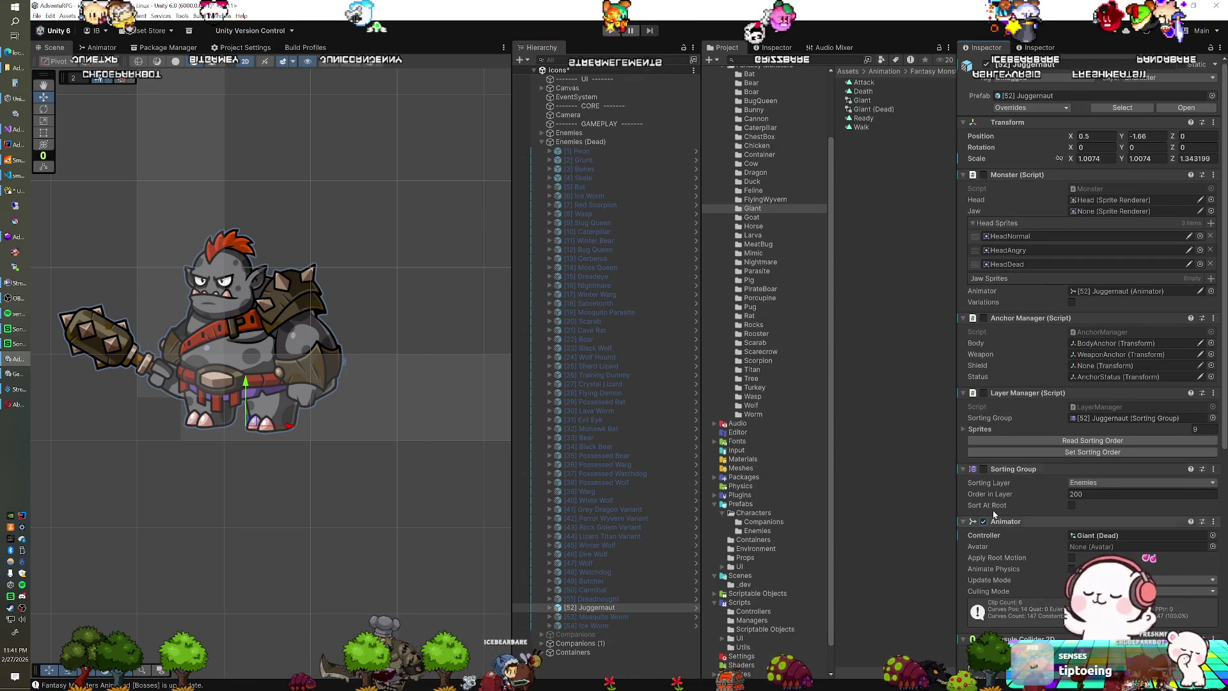
Step: Paste the copied Transform values onto the Juggernaut, moving it to -2.51, 0.31
right_click(1018, 124)
mouse_move(1062, 208)
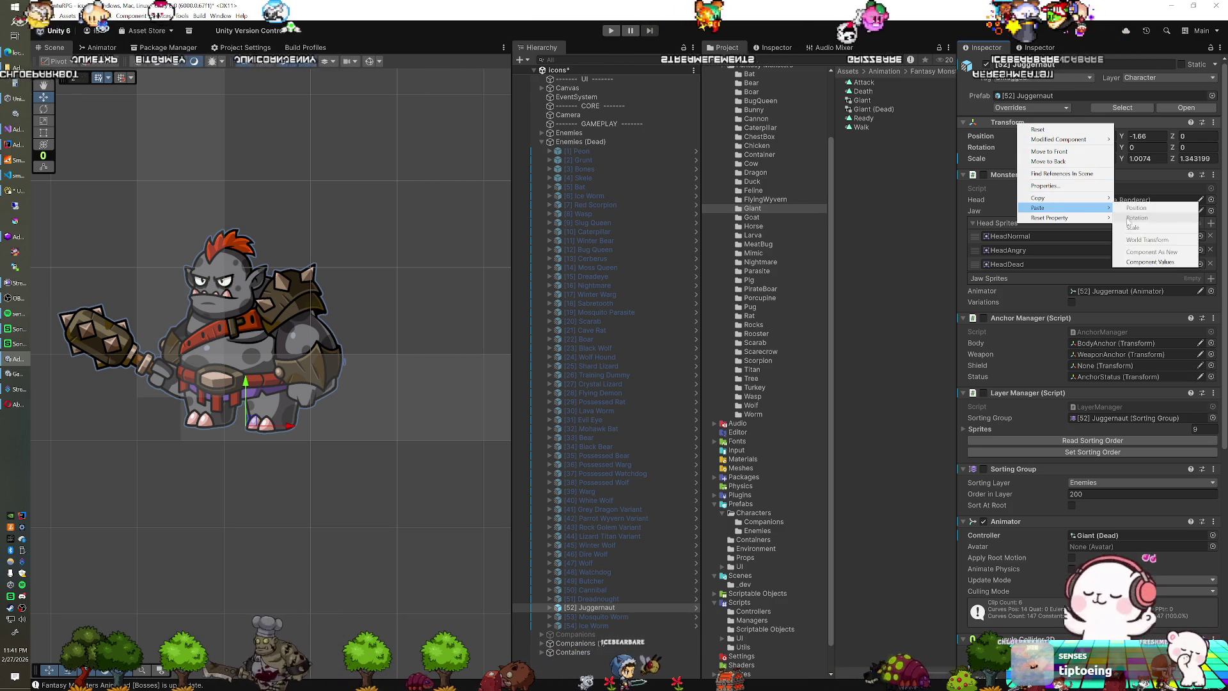
click(1129, 262)
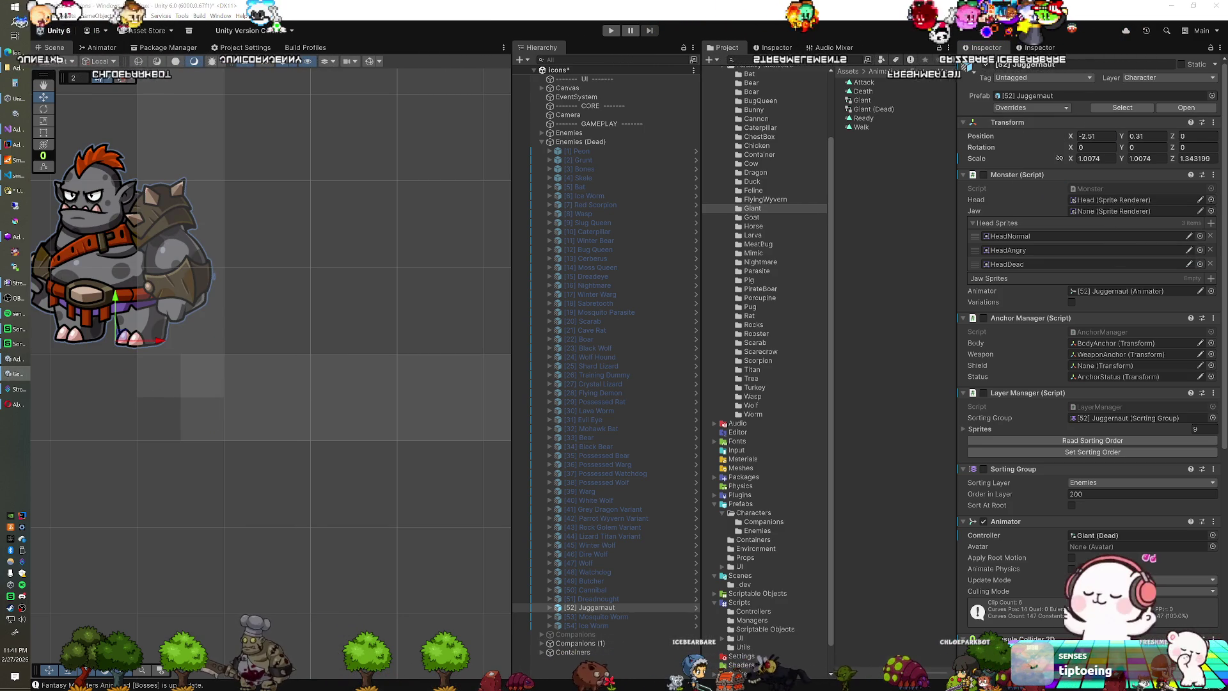
Step: Preview the Juggernaut's death pose in play, then select the Mosquito Worm
click(610, 33)
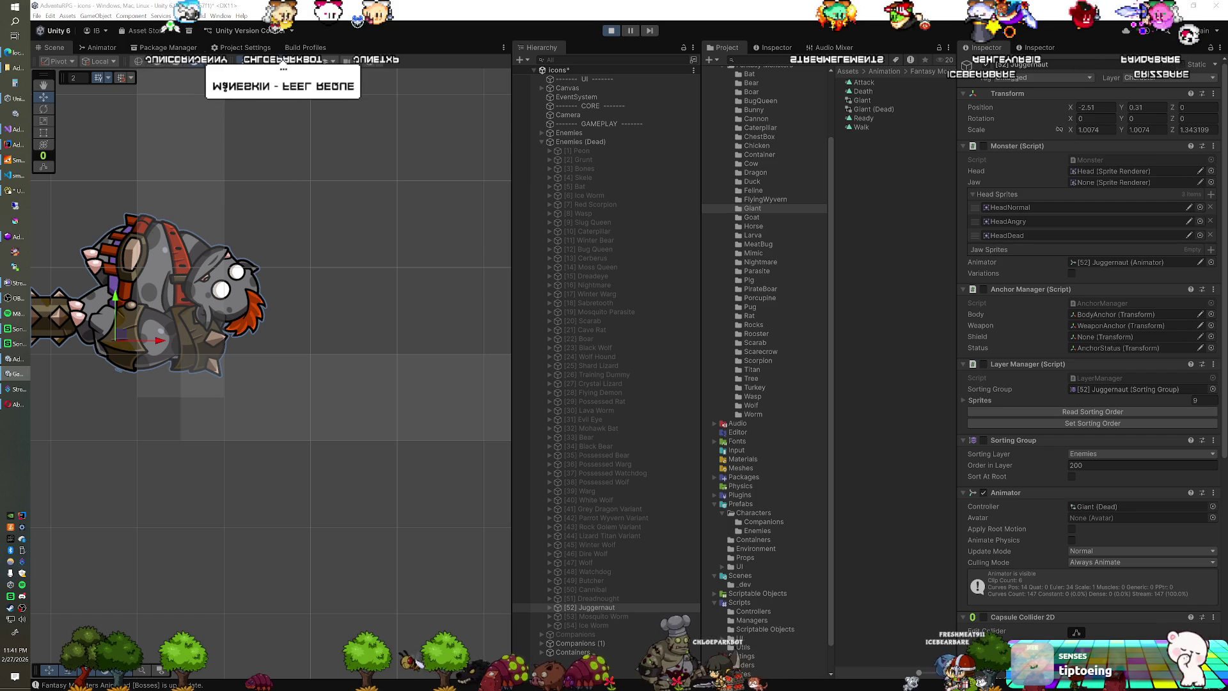
click(611, 32)
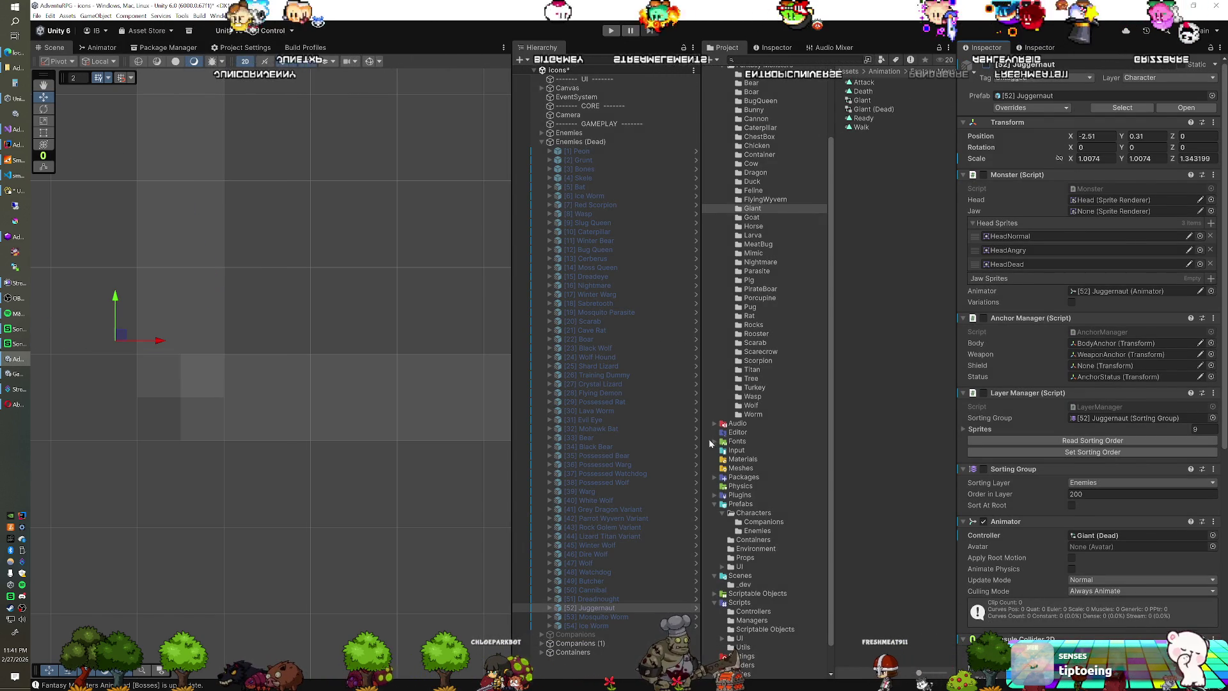
click(601, 617)
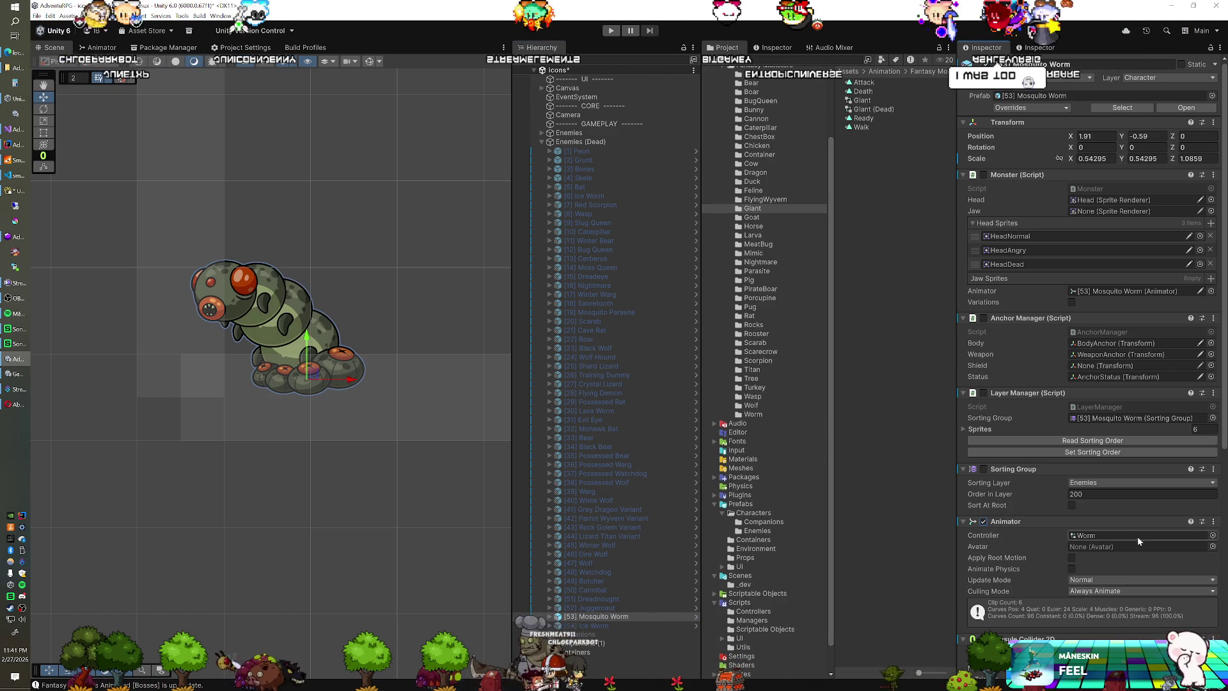
Step: Duplicate the Worm animator controller and name the copy 'Worm (Dead)'
click(1212, 535)
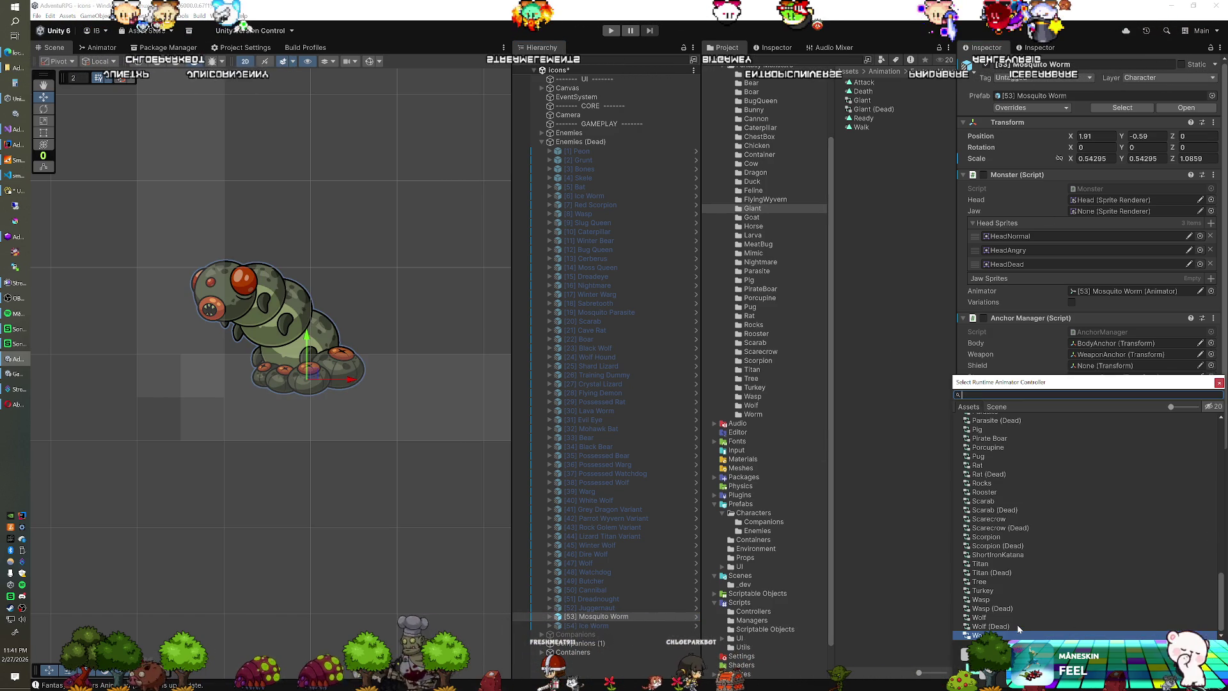
click(1219, 383)
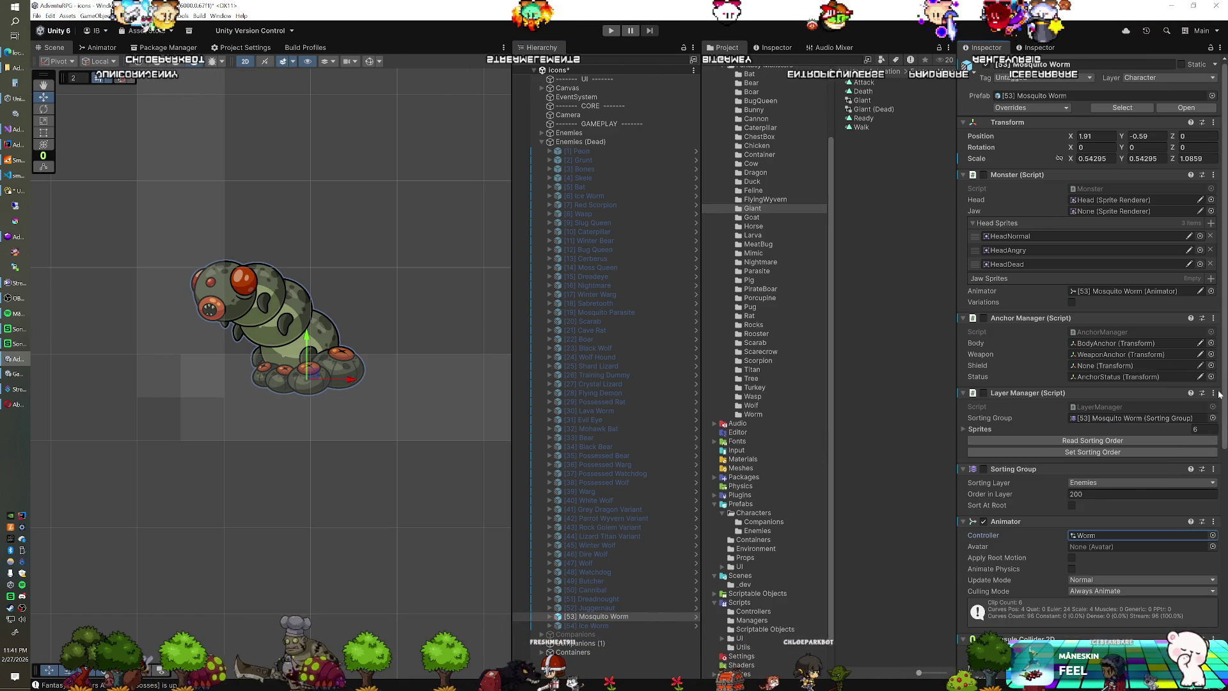
click(1099, 535)
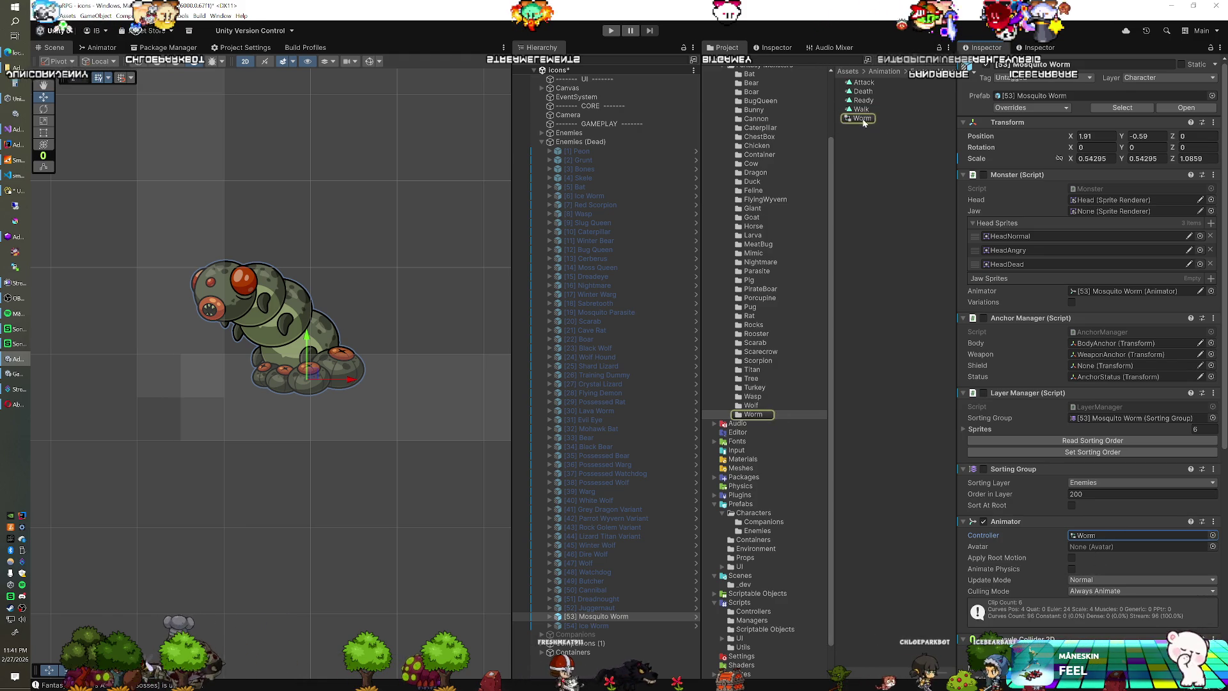
click(861, 118)
key(ctrl+d)
text(Worm (Dead))
key(Return)
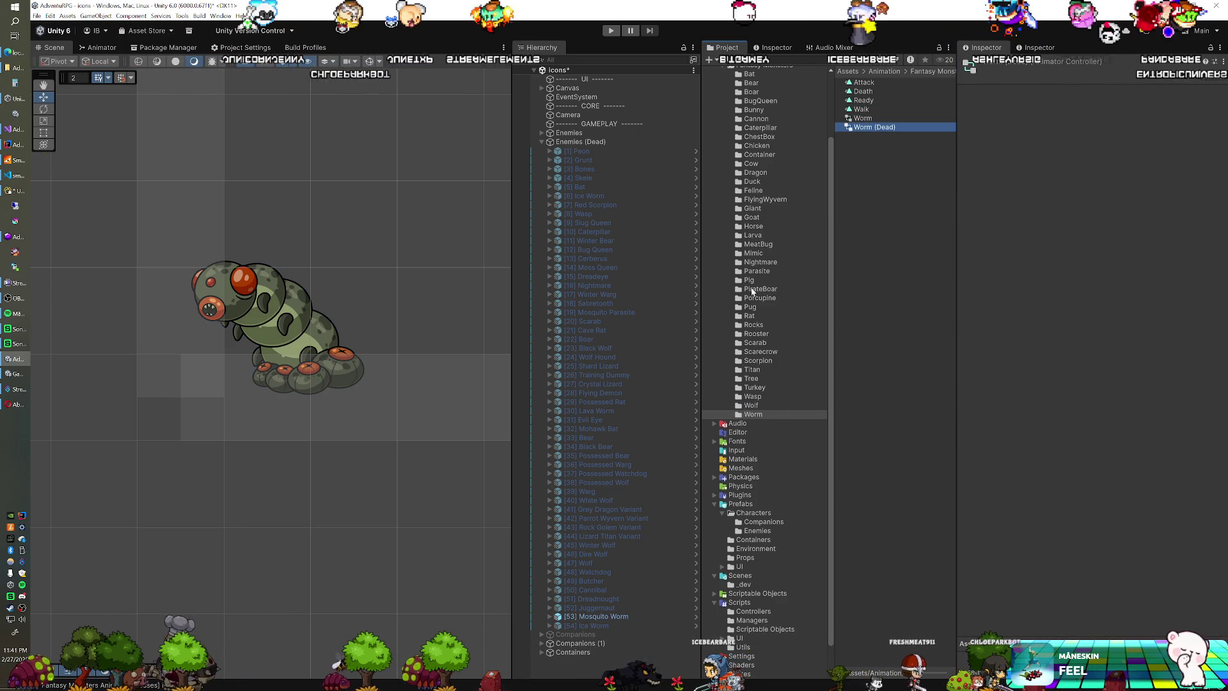
Step: Set the Worm (Dead) controller's State parameter to 9 in the Animator
click(97, 47)
click(86, 116)
text(9)
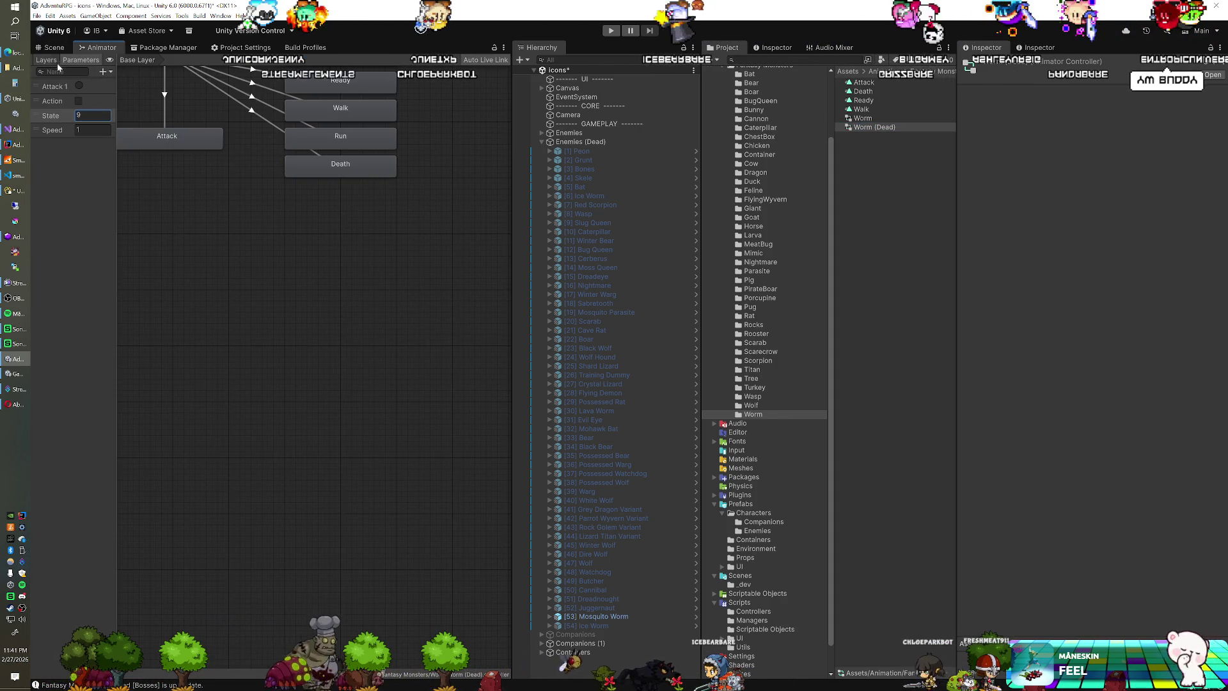
click(54, 47)
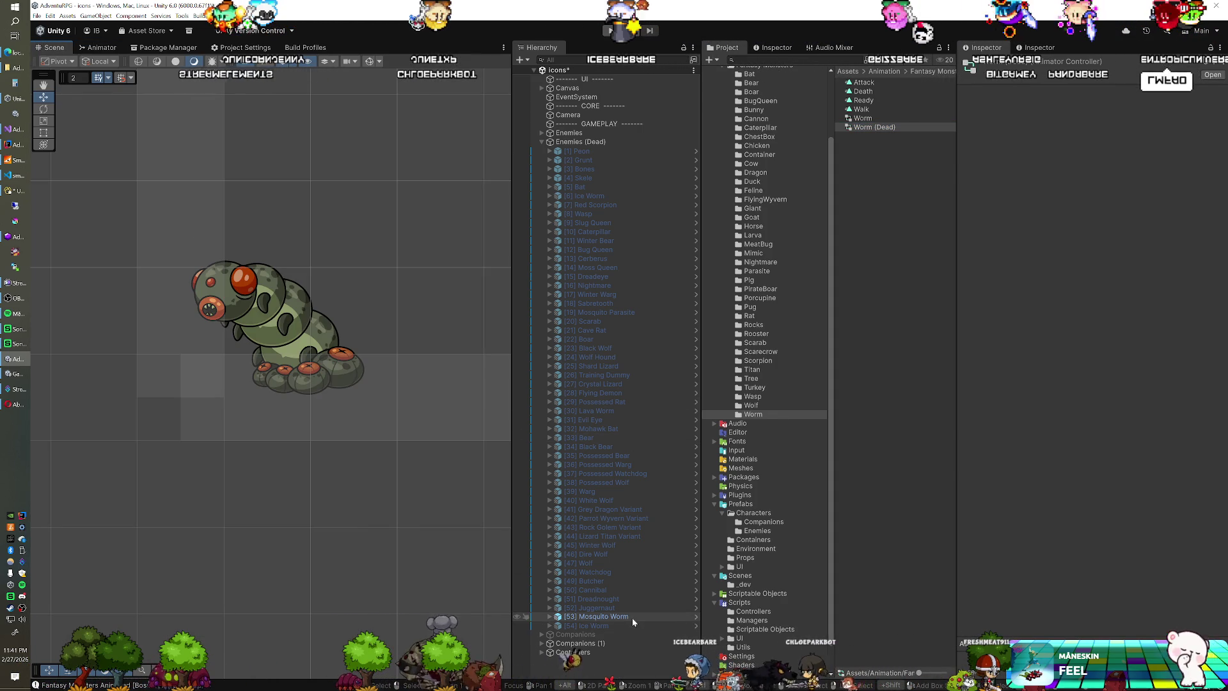
click(636, 617)
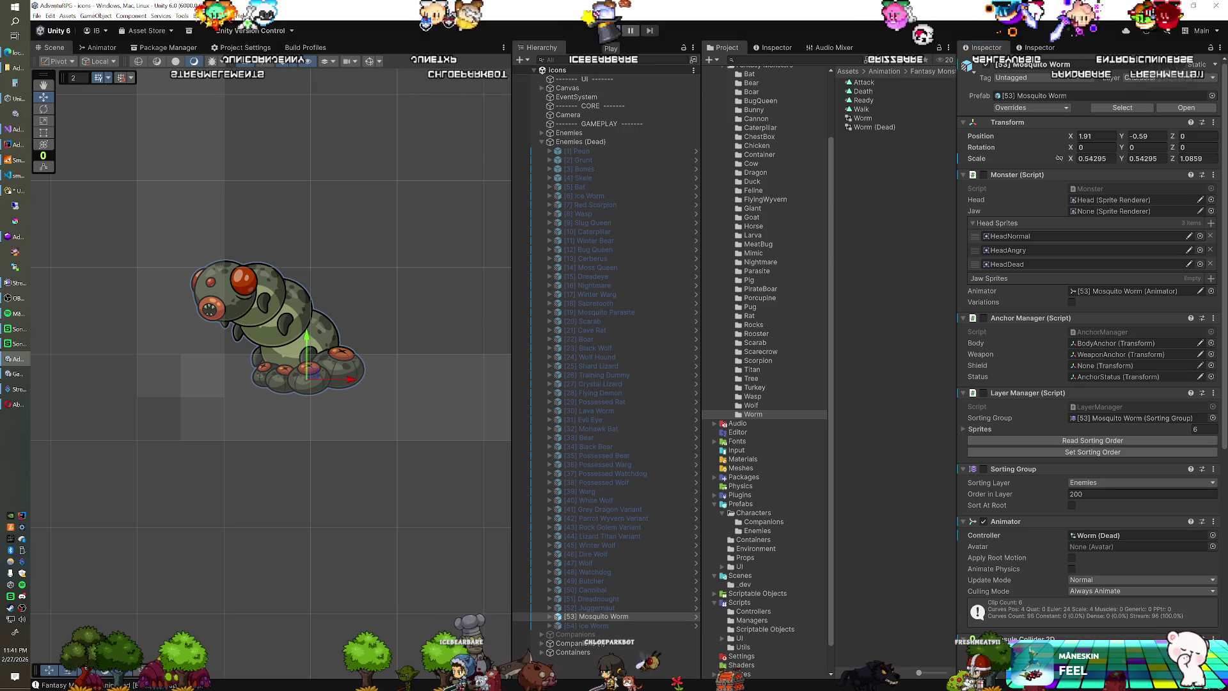
Step: Preview the Mosquito Worm's death pose, raise it, and copy its Transform values
click(612, 31)
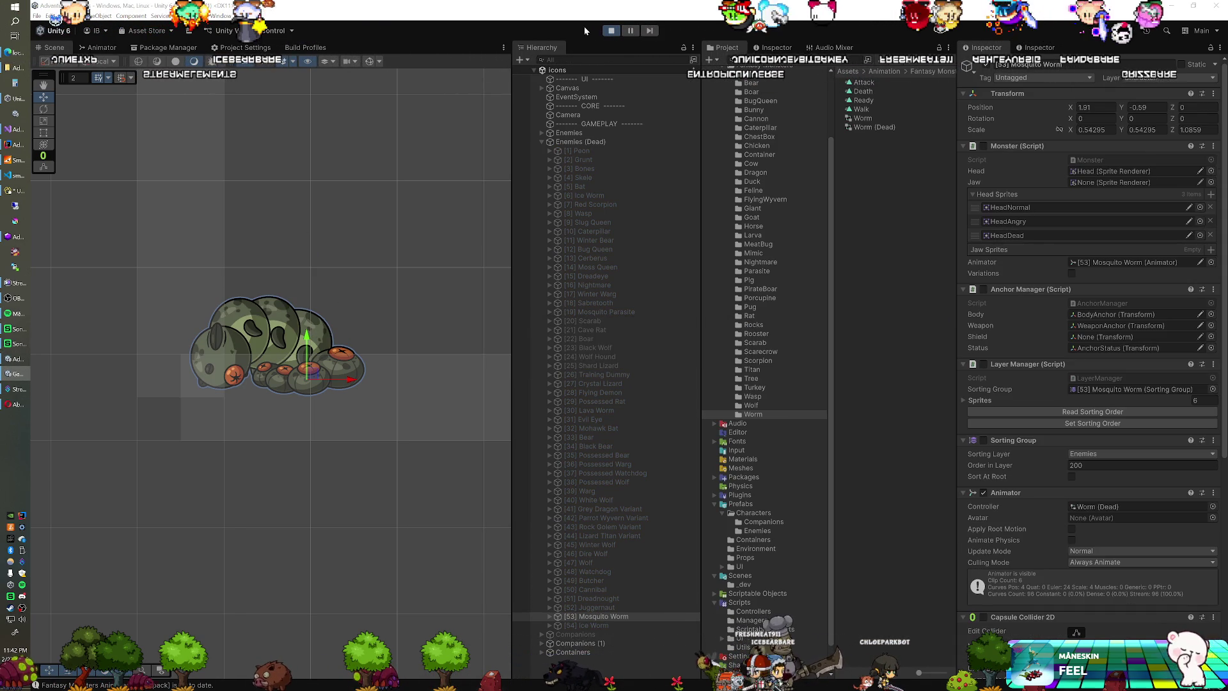
mouse_move(315, 380)
mouse_down()
mouse_move(349, 314)
mouse_move(322, 304)
mouse_move(314, 314)
mouse_up()
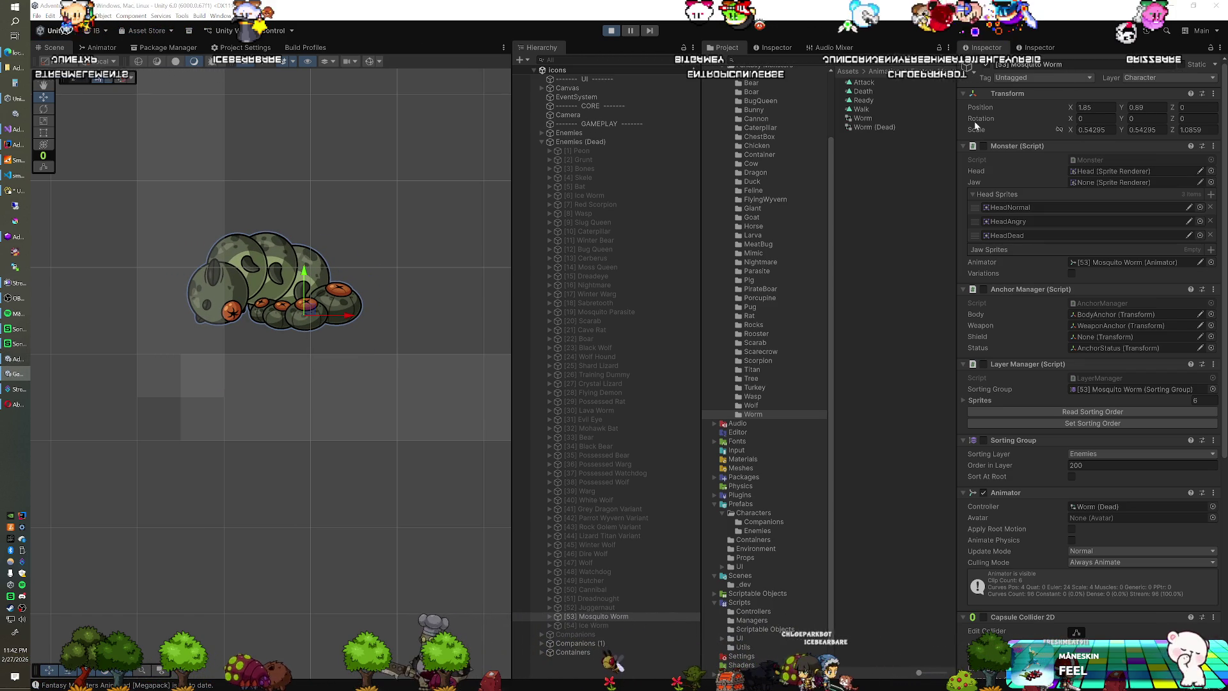
right_click(996, 96)
mouse_move(1036, 165)
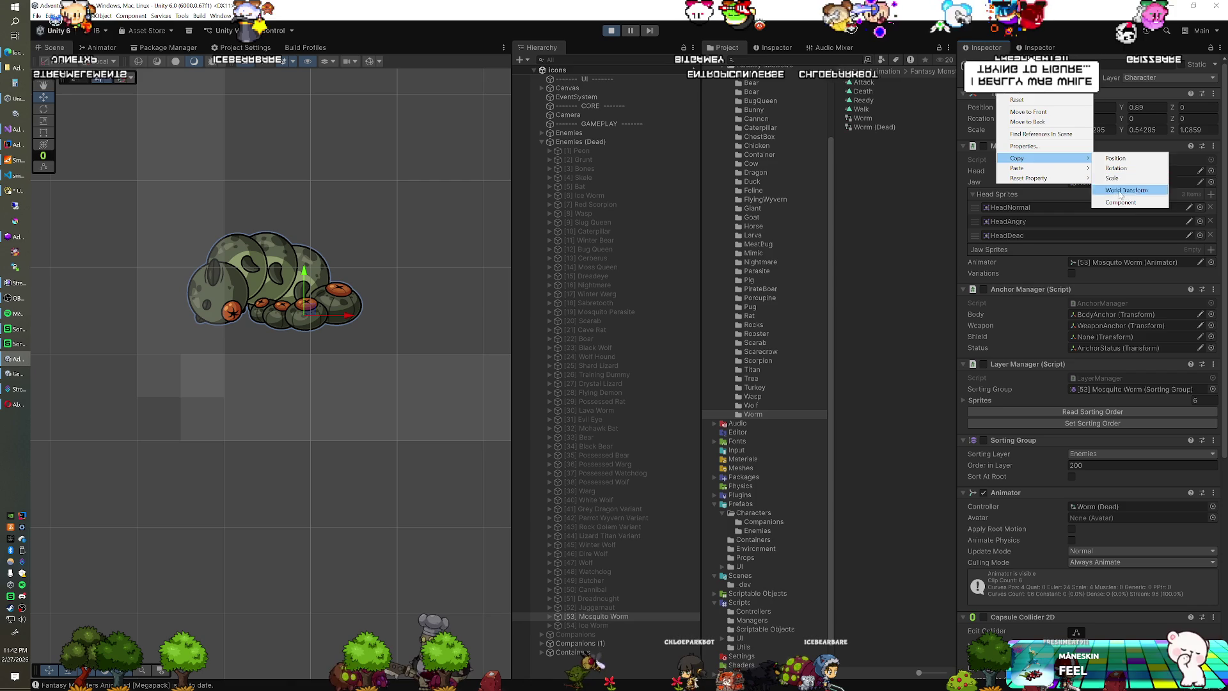
click(1120, 202)
Step: After stopping play, paste the 1.85, 0.89 position onto the Mosquito Worm and deactivate it
click(612, 30)
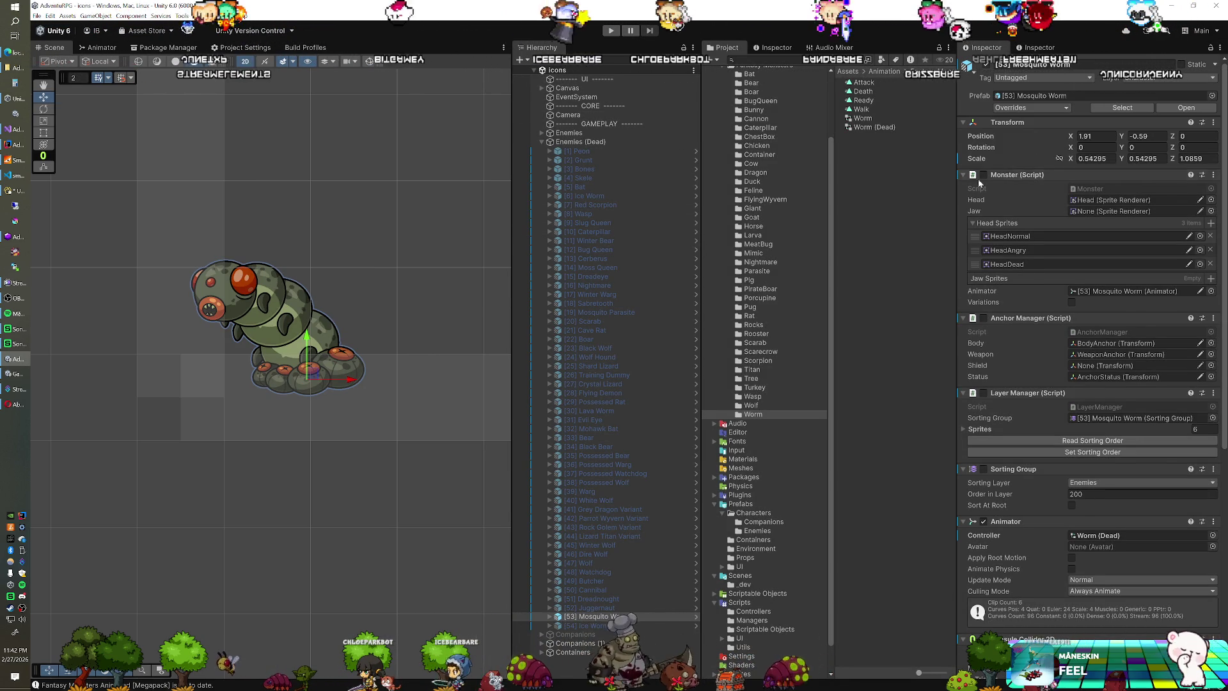
right_click(995, 123)
mouse_move(1062, 205)
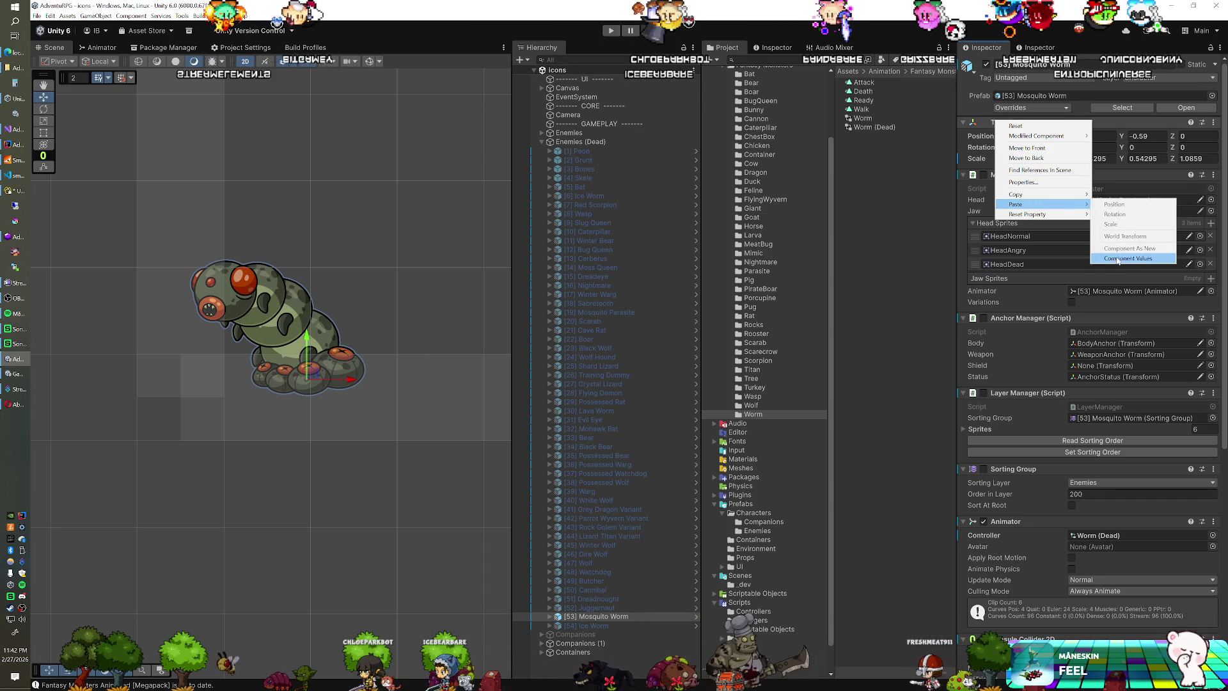
click(1132, 258)
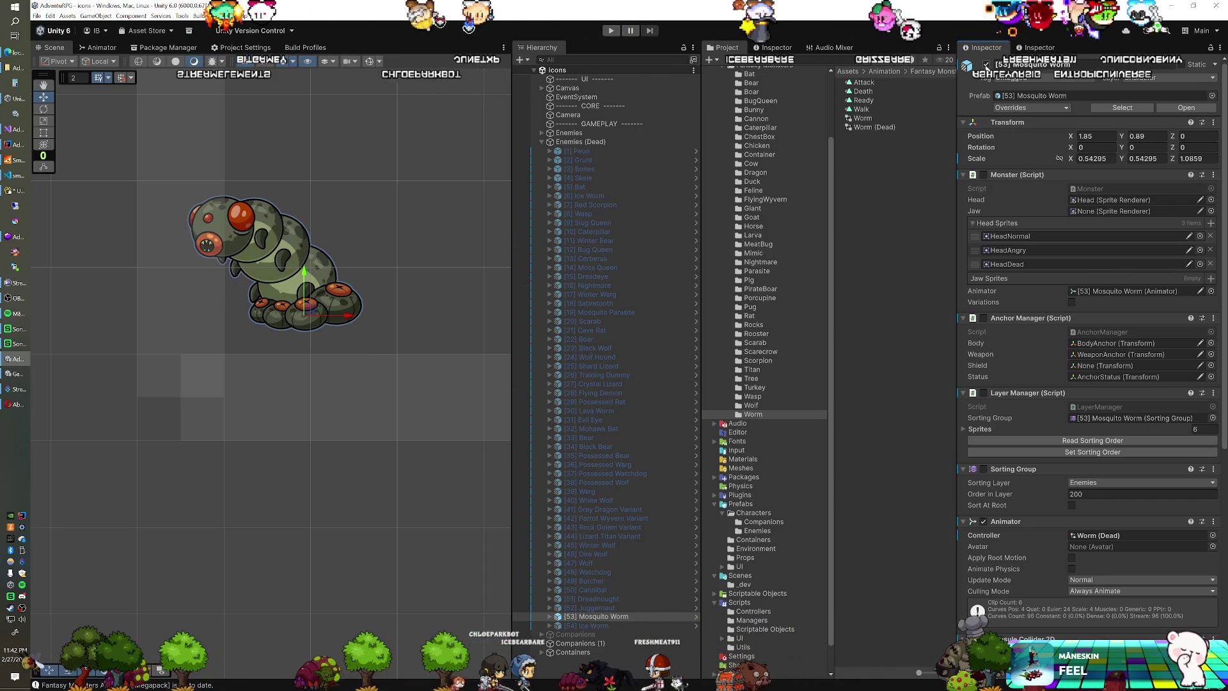
key(alt+shift+a)
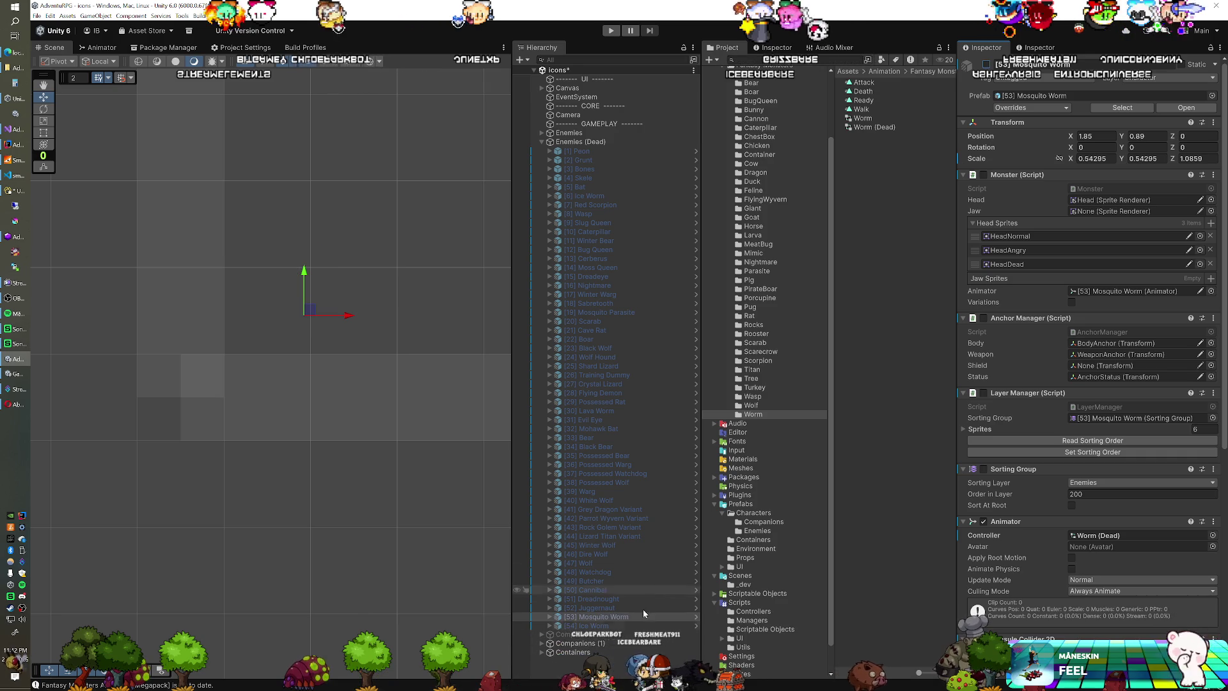
Step: Activate the Ice Worm and paste the 1.85, 0.89 Transform values onto it
click(614, 625)
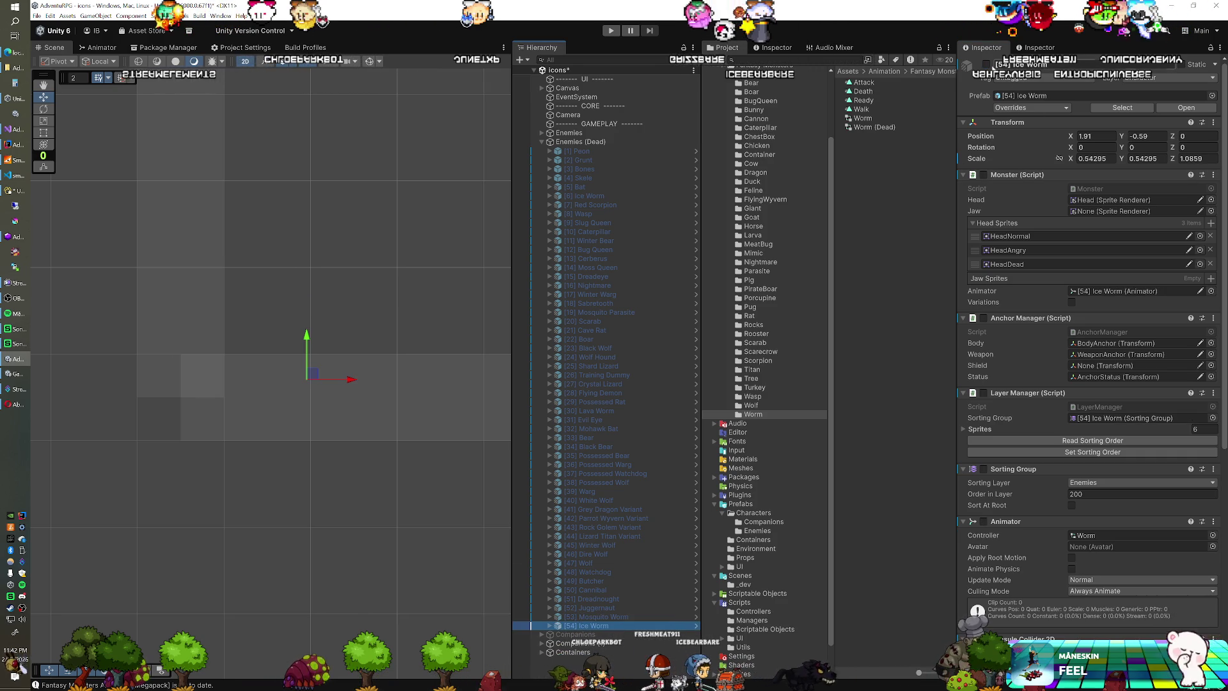
key(alt+shift+a)
right_click(1007, 122)
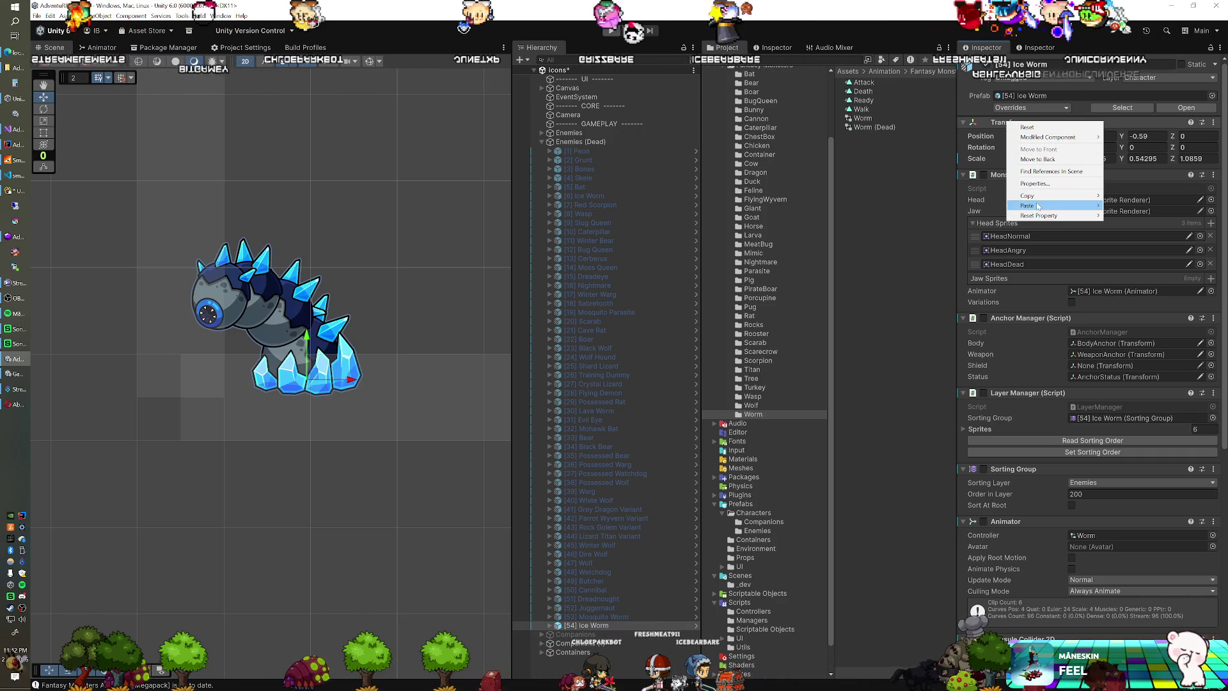
mouse_move(1037, 206)
click(1125, 248)
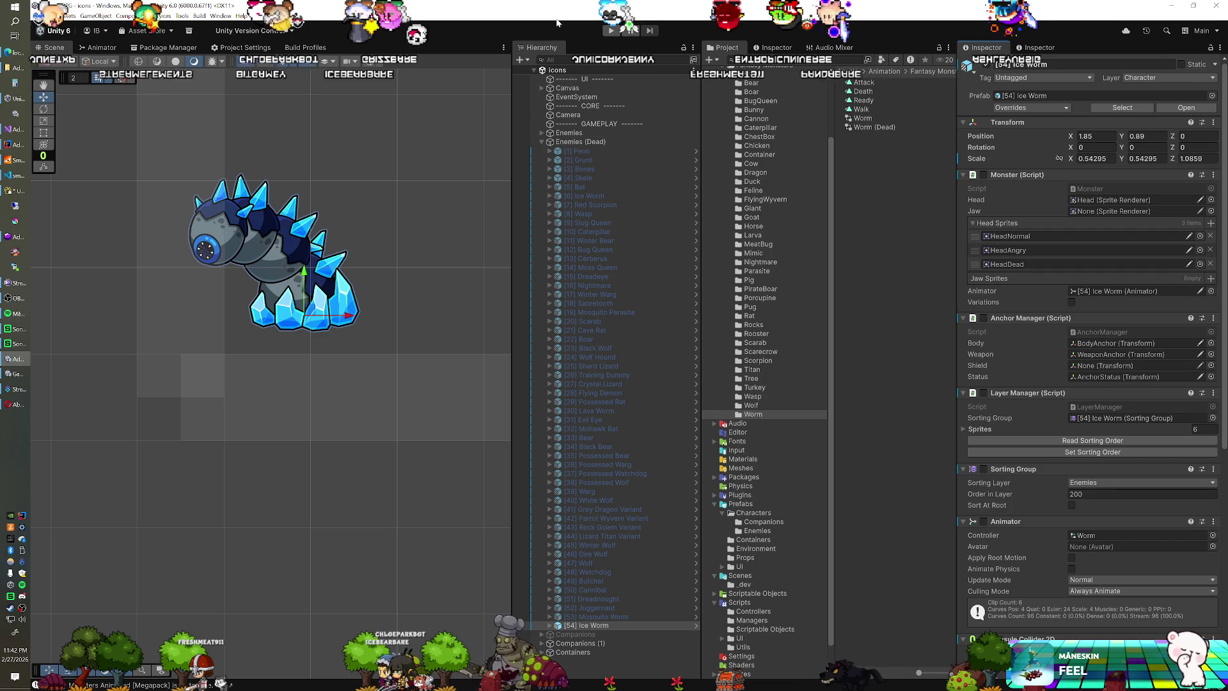
Step: Run the game to preview the Ice Worm, then stop play
click(608, 31)
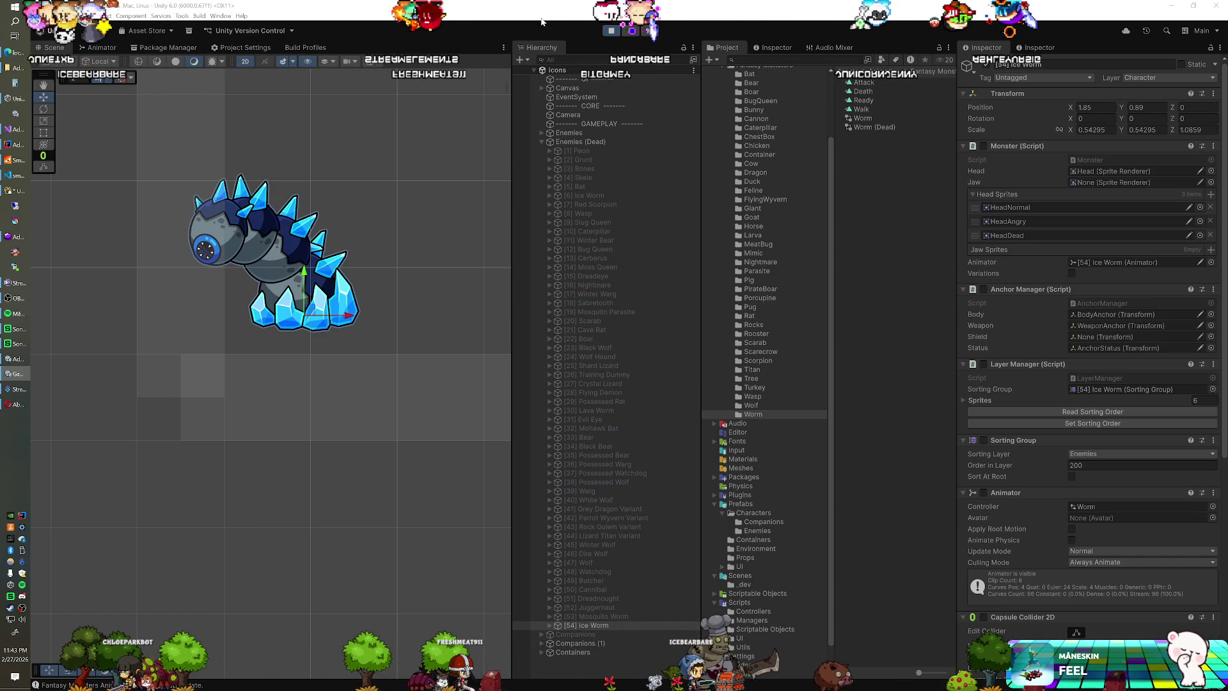
click(610, 30)
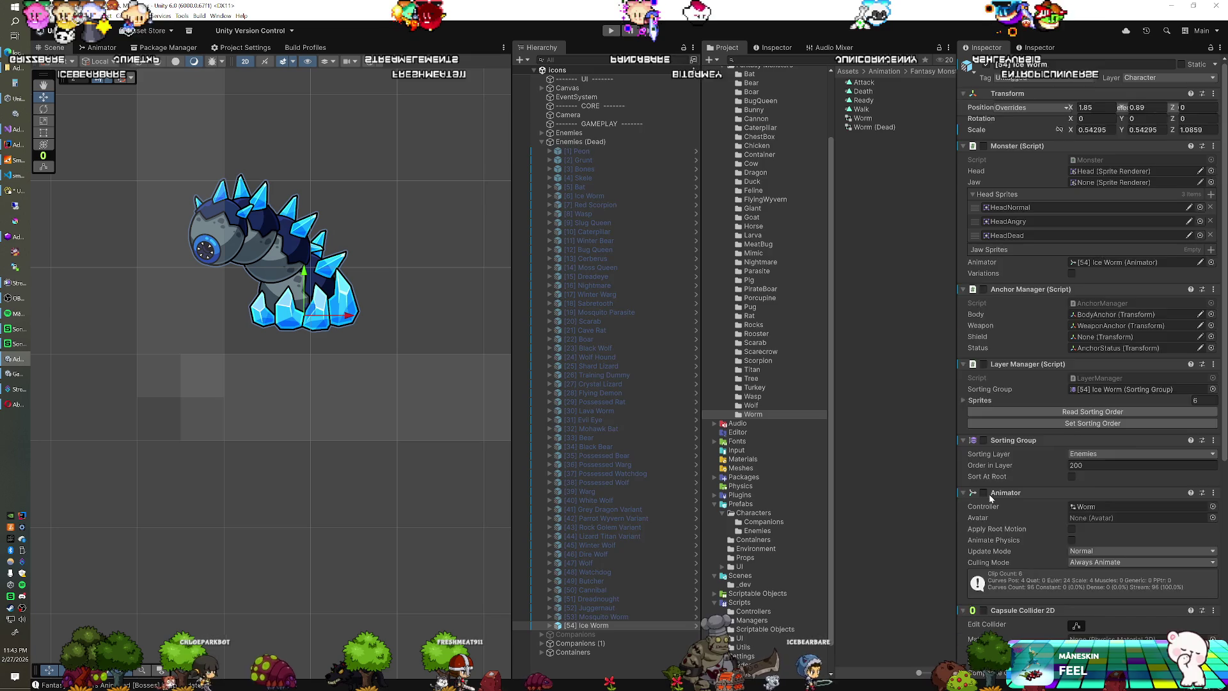
click(1212, 536)
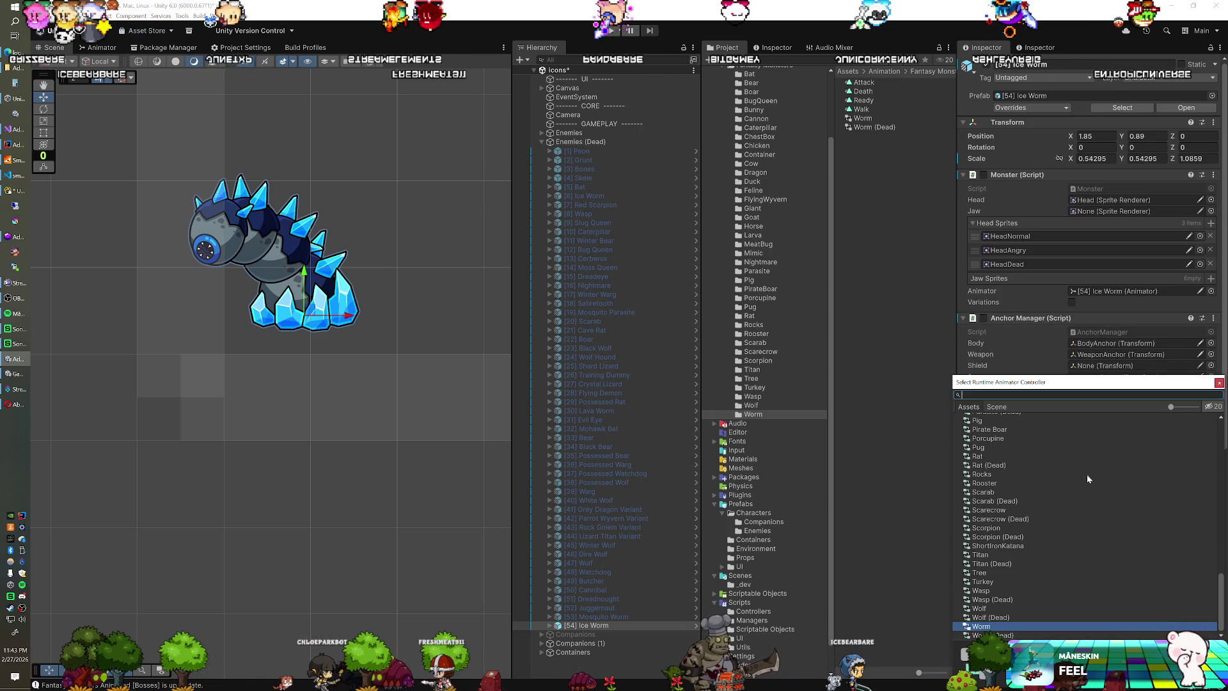
Step: Assign the Worm (Dead) controller to the Ice Worm and preview it in play with the saved position
double_click(991, 636)
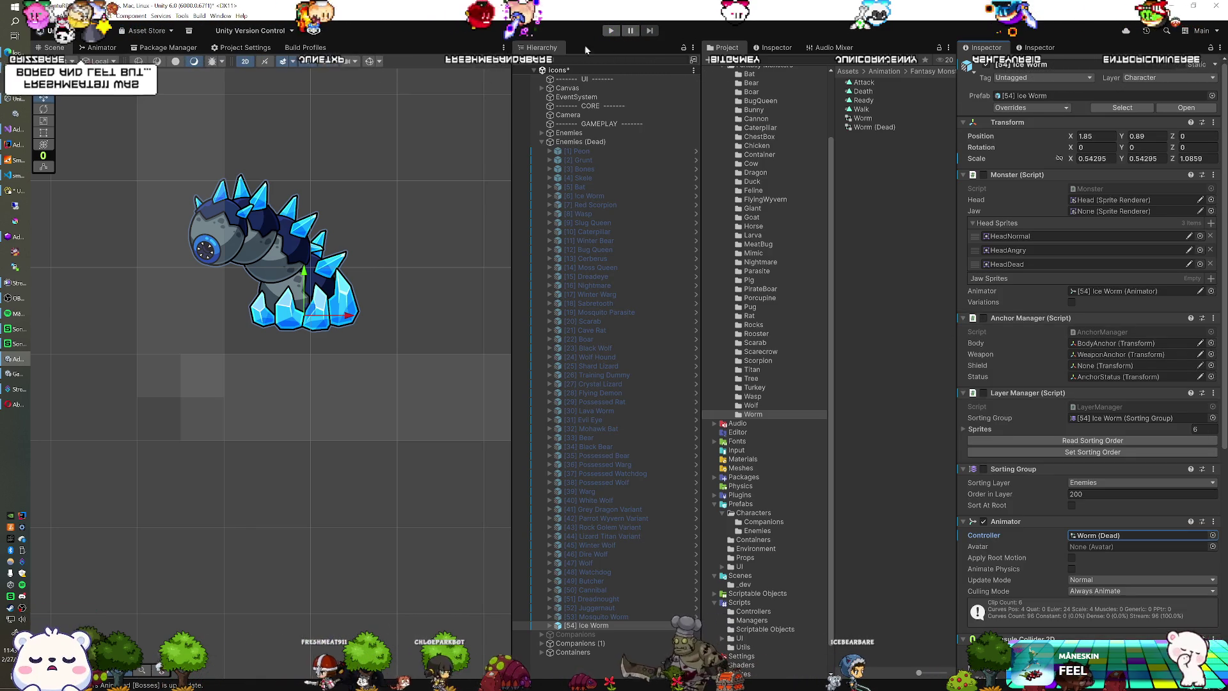
click(610, 30)
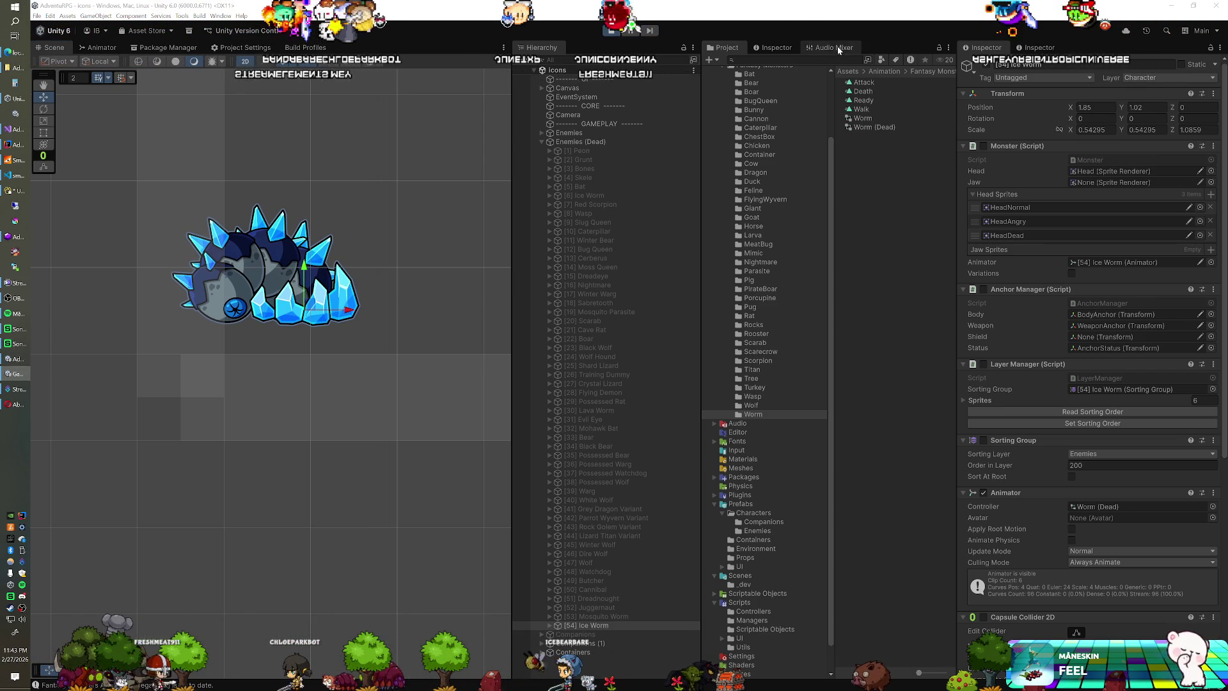
right_click(1013, 95)
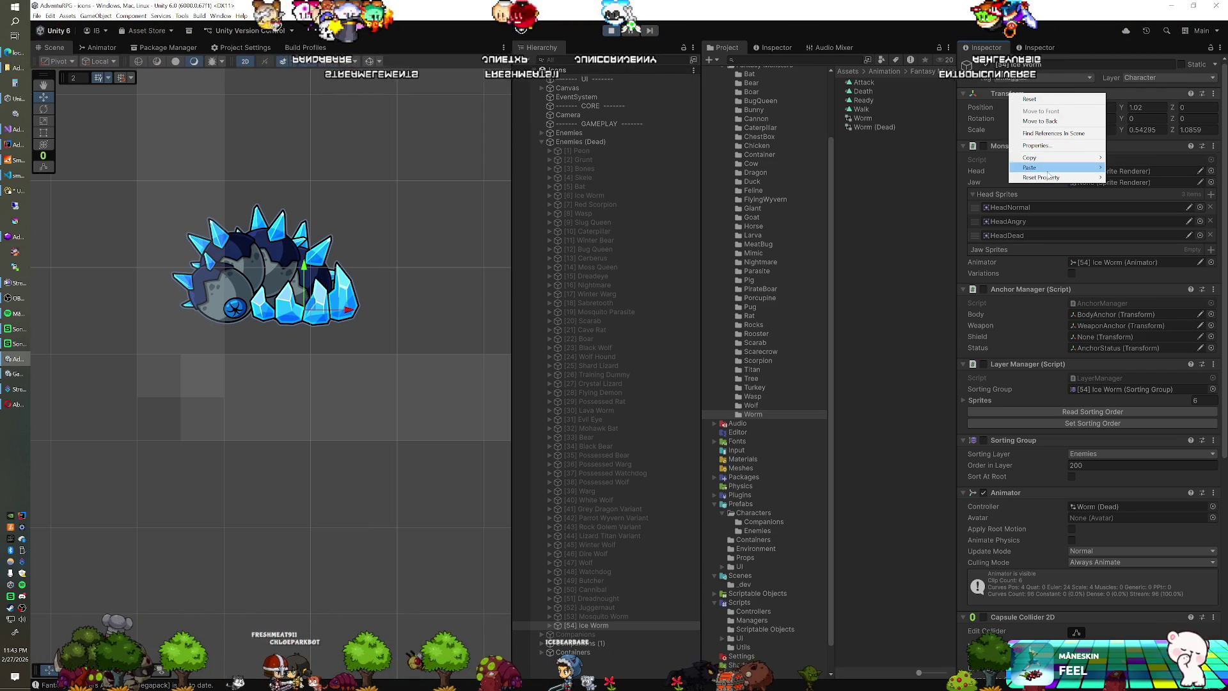
mouse_move(1074, 166)
click(1128, 222)
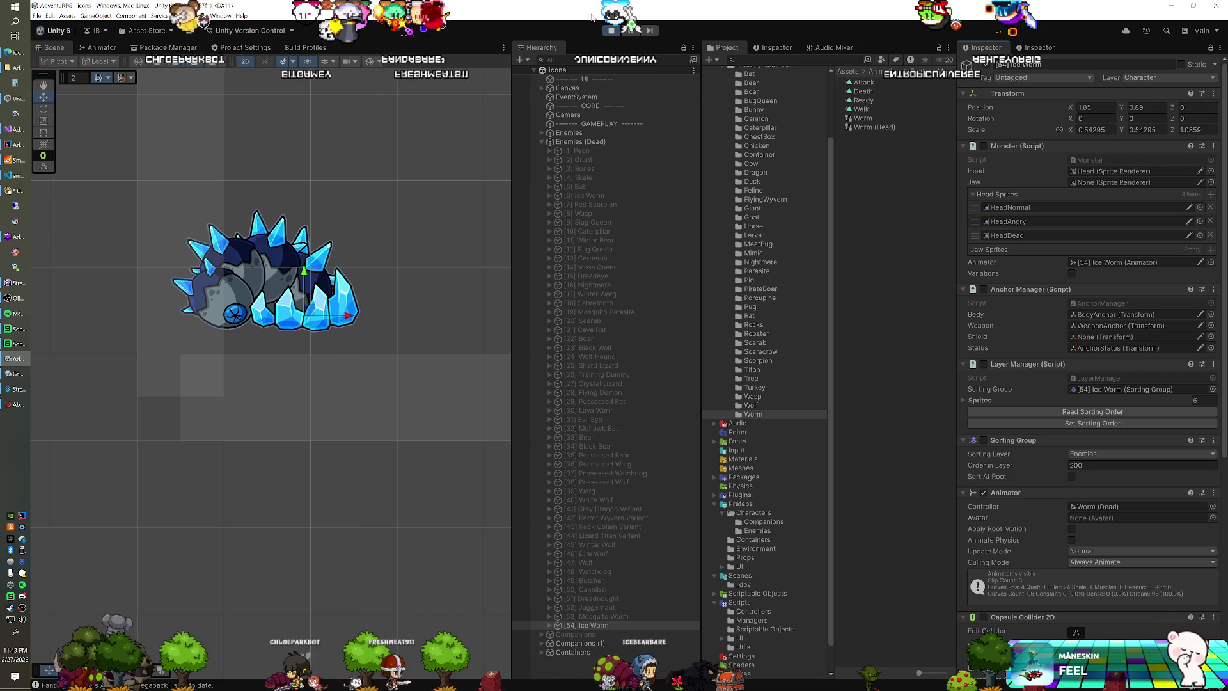
Step: Copy the Ice Worm's raised transform, stop play, and paste position 1.85, 1.02 onto it
right_click(995, 94)
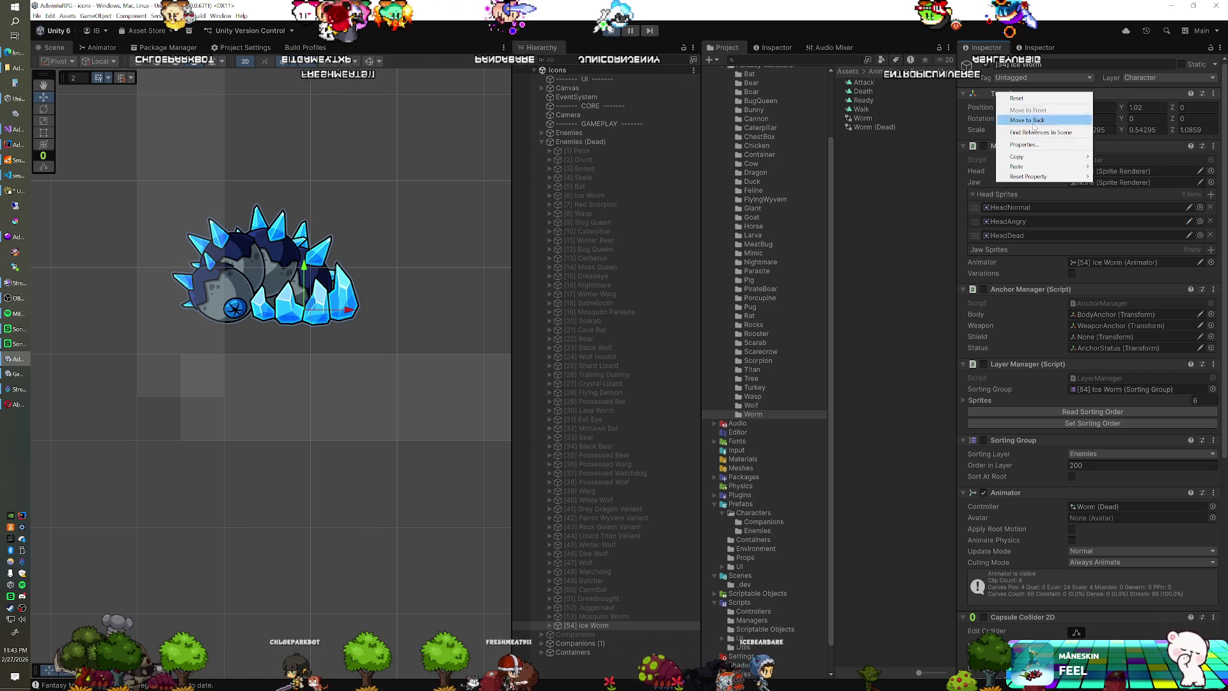
mouse_move(1074, 159)
click(1129, 167)
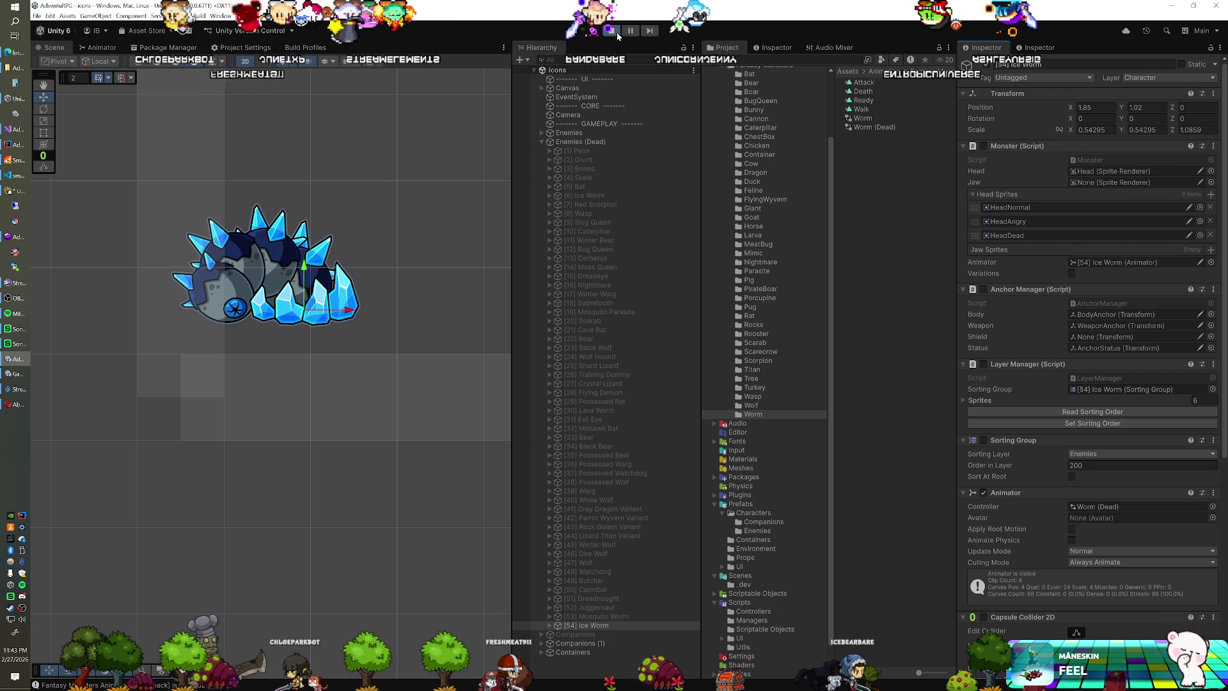
key(ctrl+p)
right_click(1016, 123)
mouse_move(1062, 212)
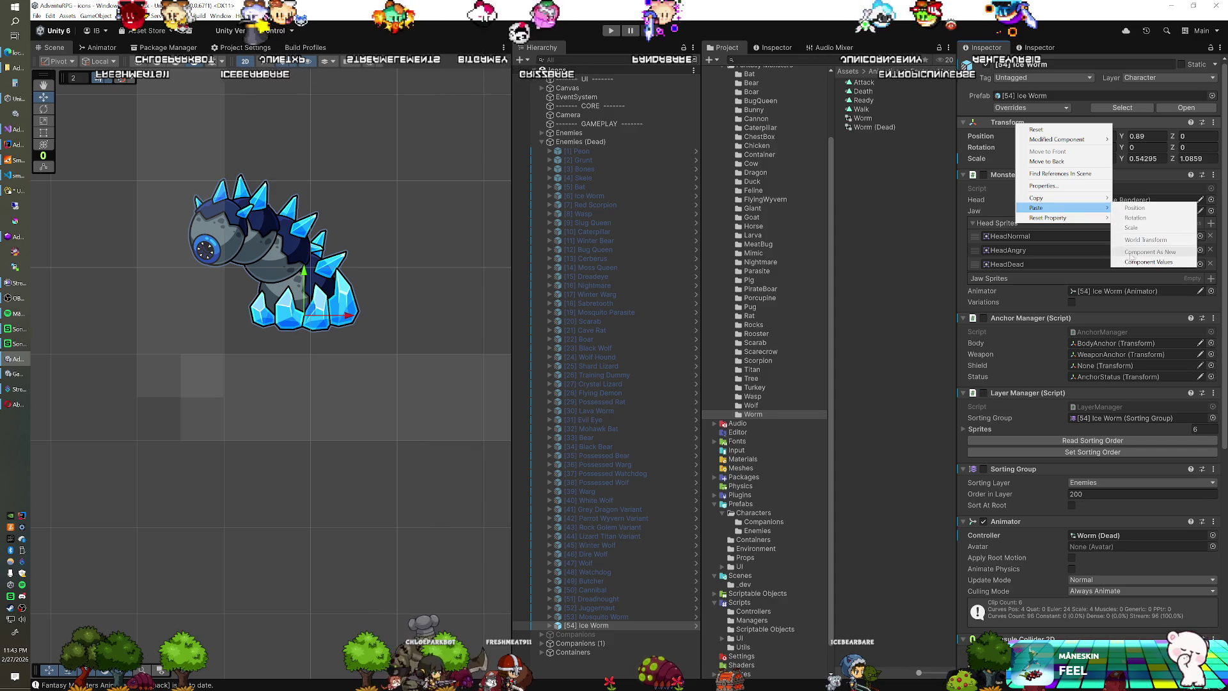
click(1138, 220)
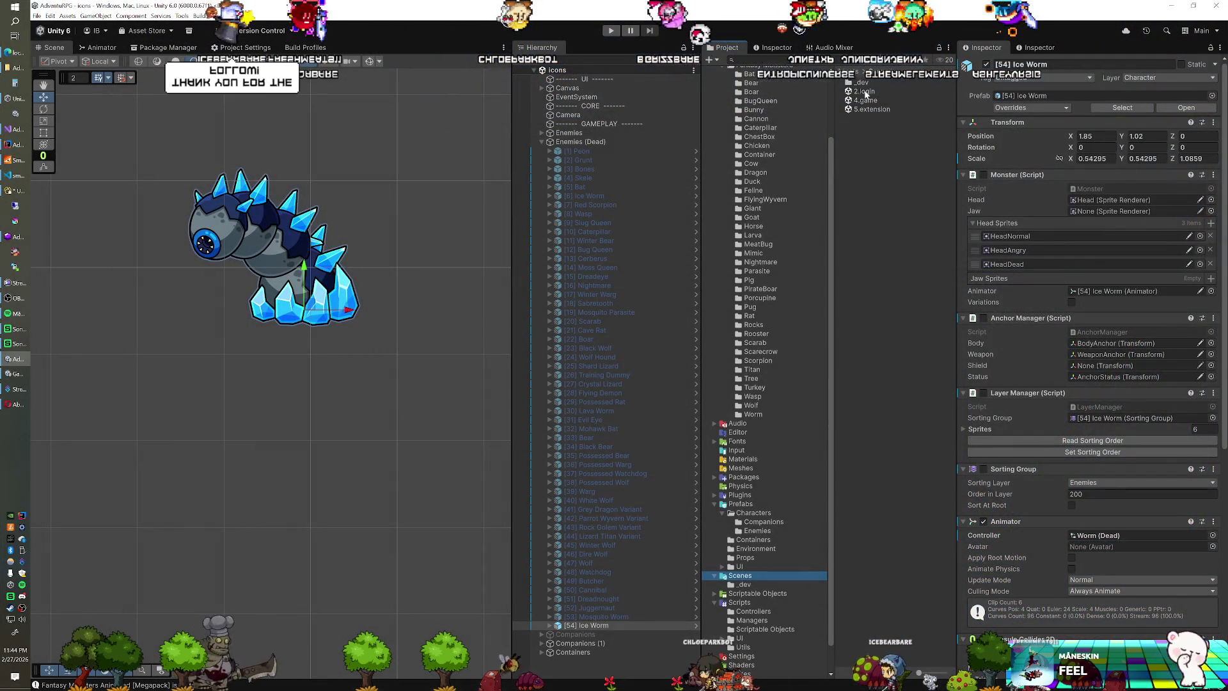
Step: Open the 2.login scene and play it to reach the AdventuRPG login screen
double_click(864, 92)
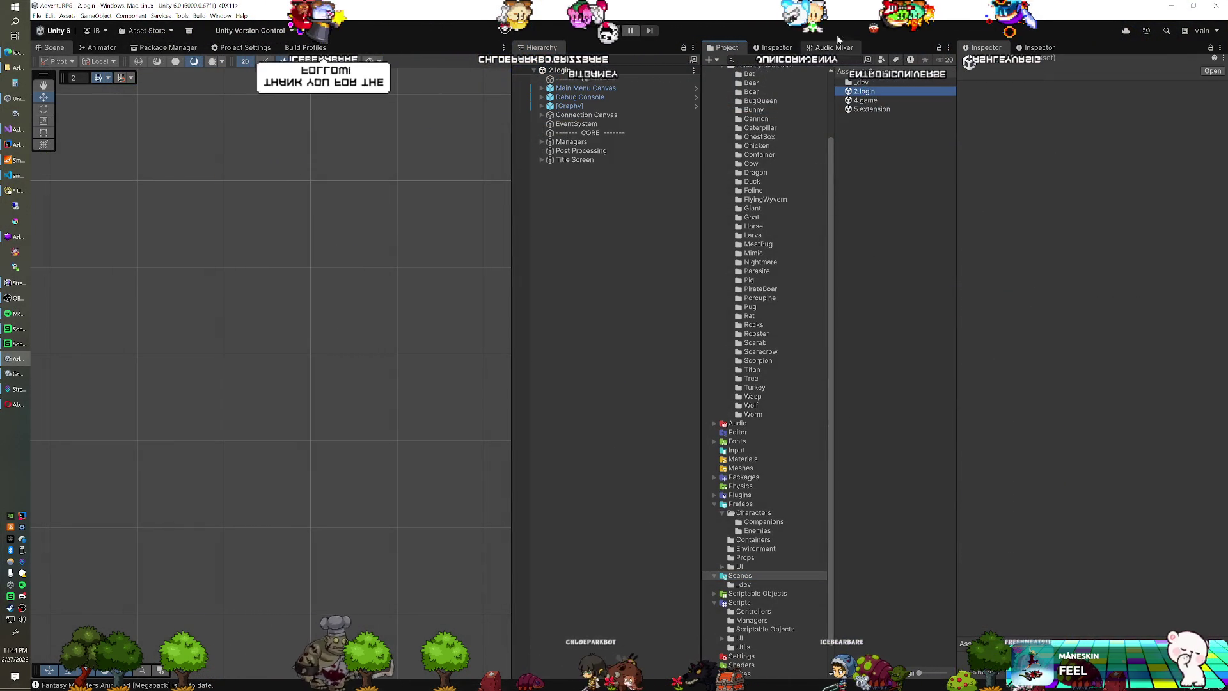
key(ctrl+p)
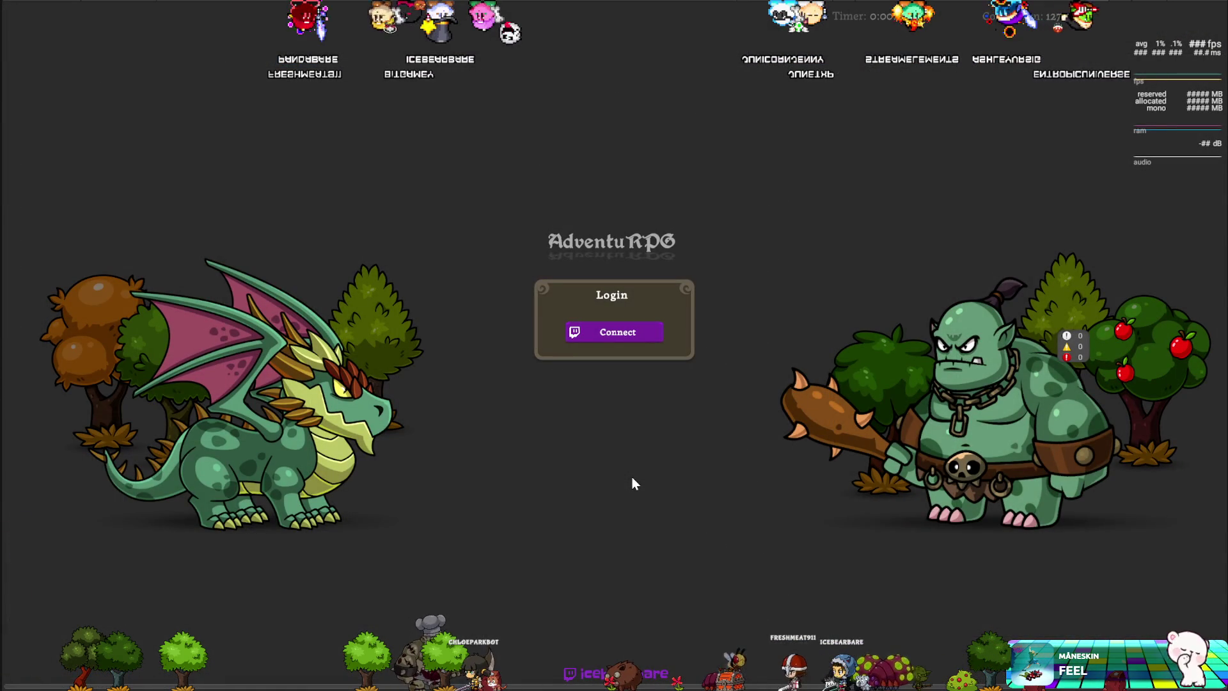